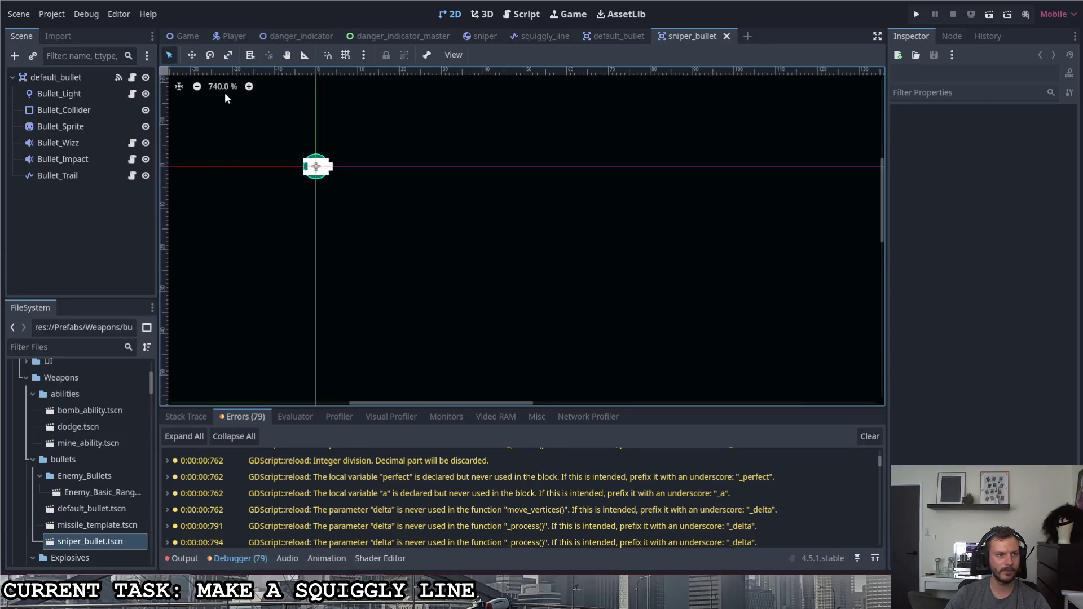
Open Bullet_Trail's Trail.gd script and scroll through its reset, _ready and _process code.
left_click(90, 177)
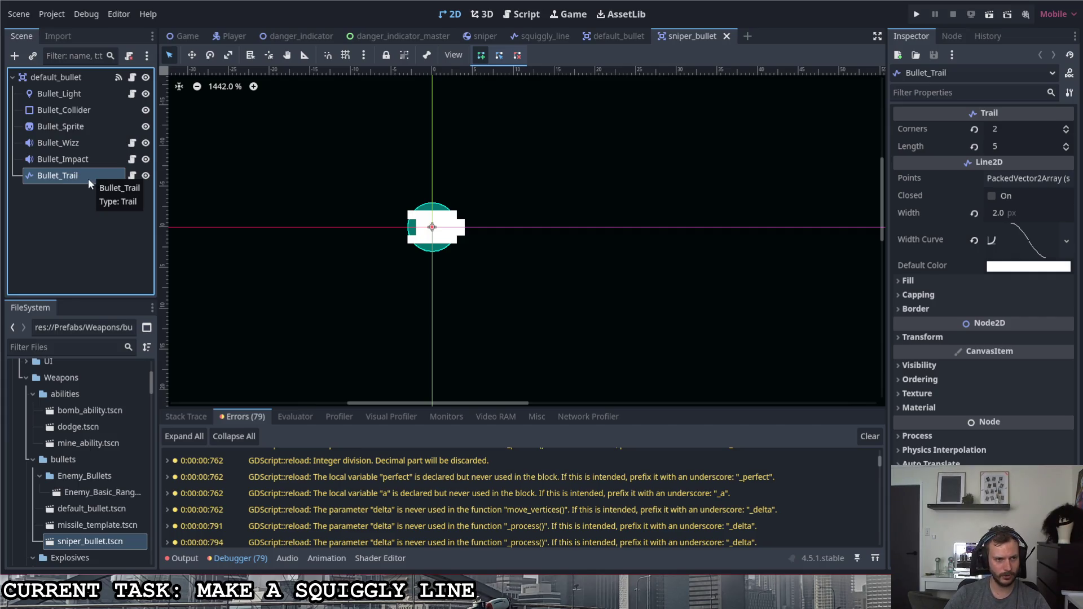
left_click(132, 175)
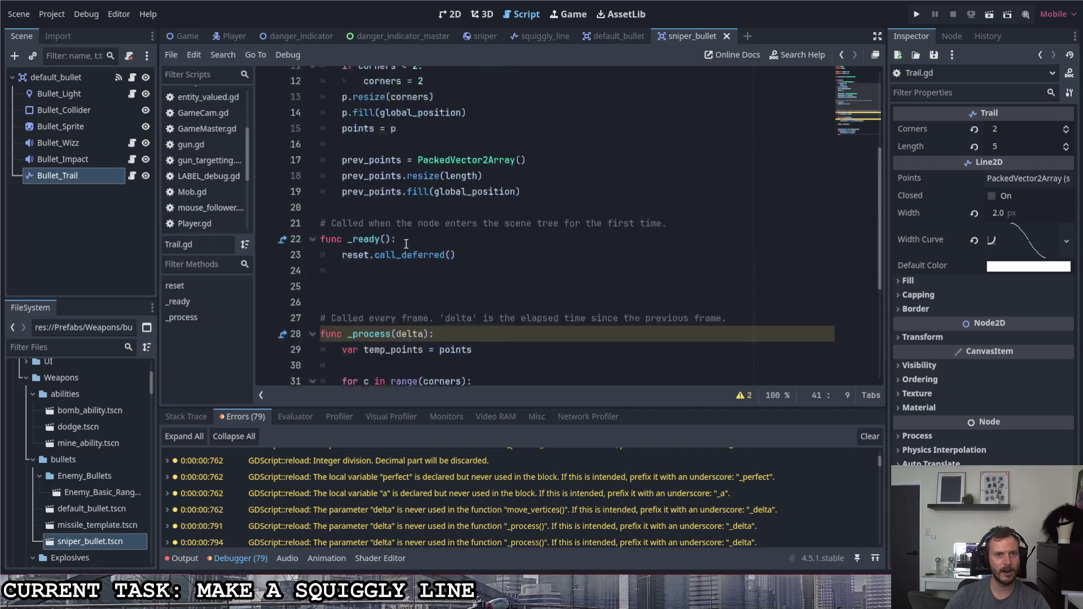
scroll(406, 244, "up", 4)
scroll(403, 254, "down", 5)
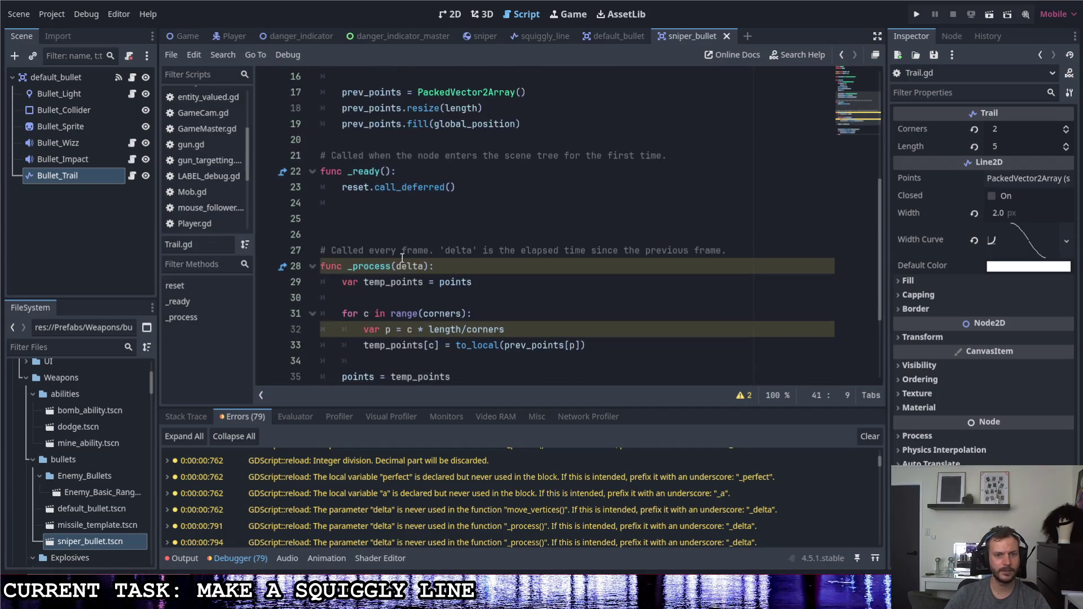
scroll(402, 257, "down", 3)
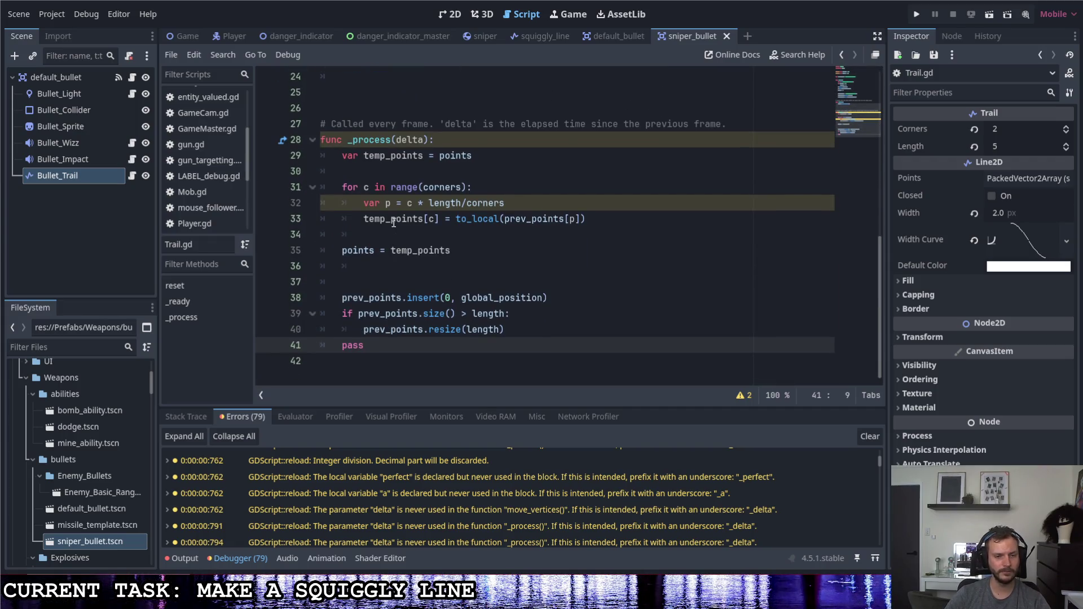
scroll(524, 277, "up", 5)
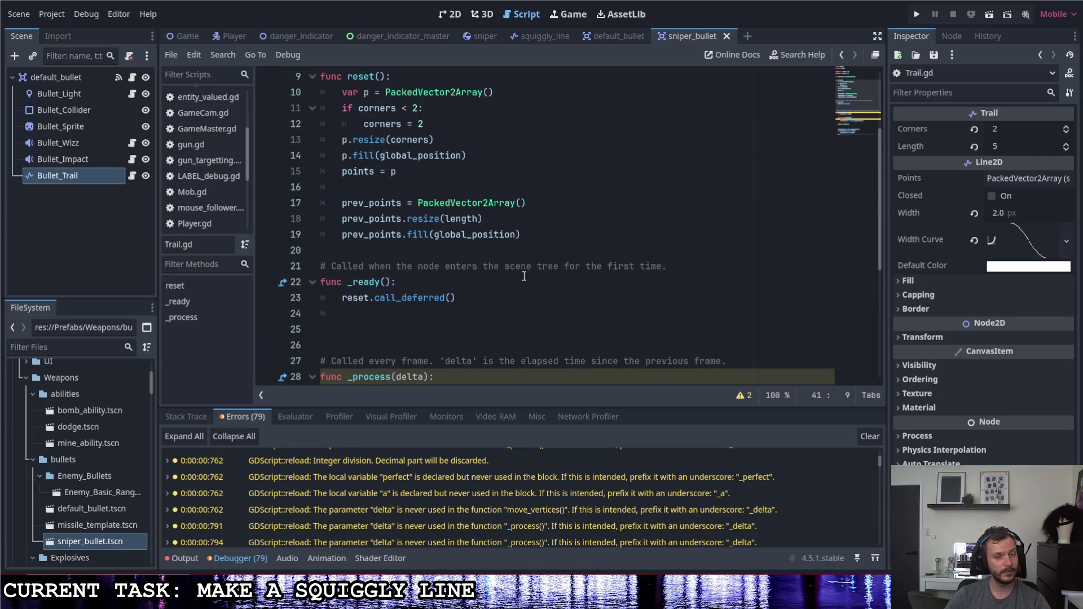
scroll(523, 275, "up", 3)
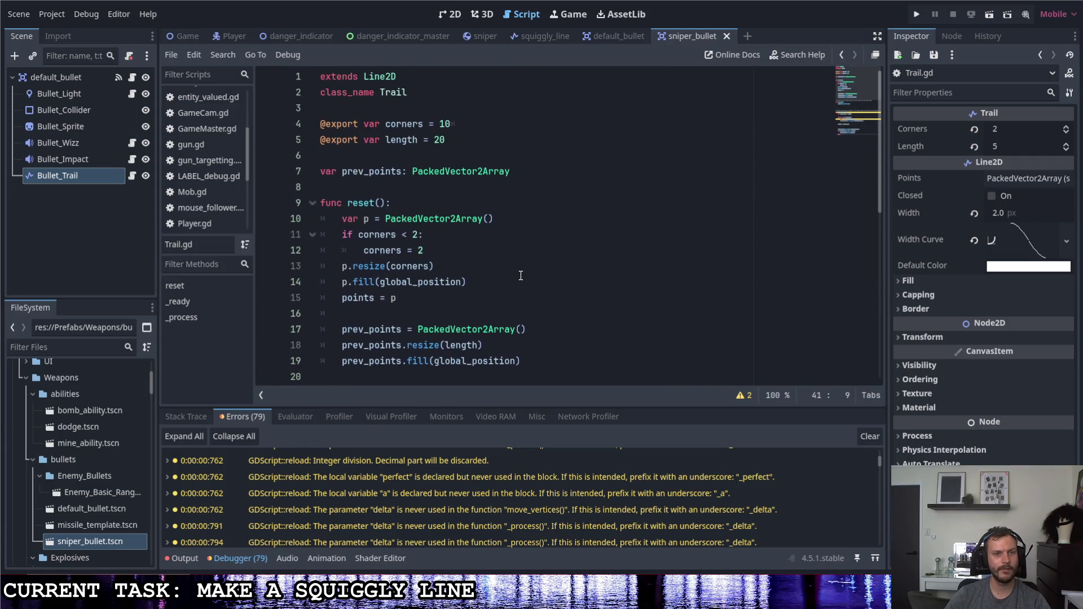
scroll(519, 276, "down", 1)
scroll(519, 275, "up", 1)
scroll(519, 275, "down", 8)
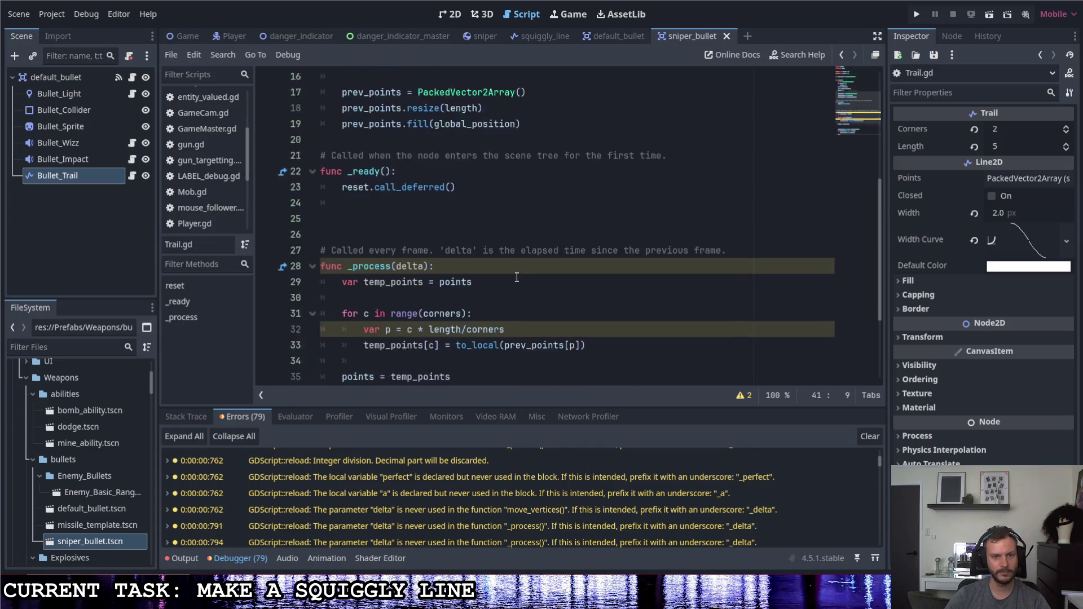
Delete the Bullet_Trail node from the bullet scene.
right_click(84, 178)
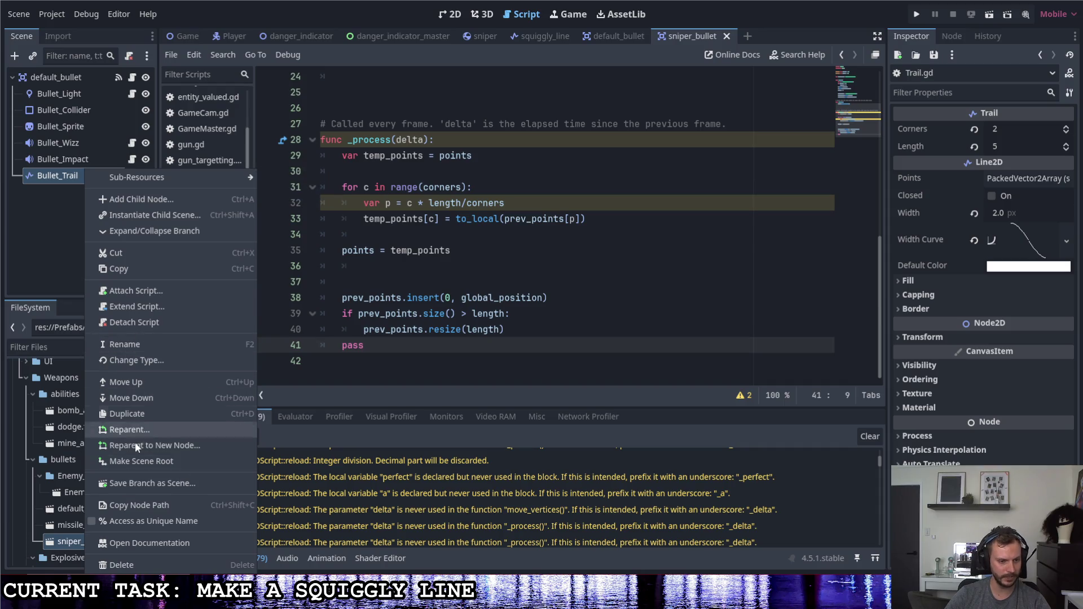
left_click(150, 562)
key("Return")
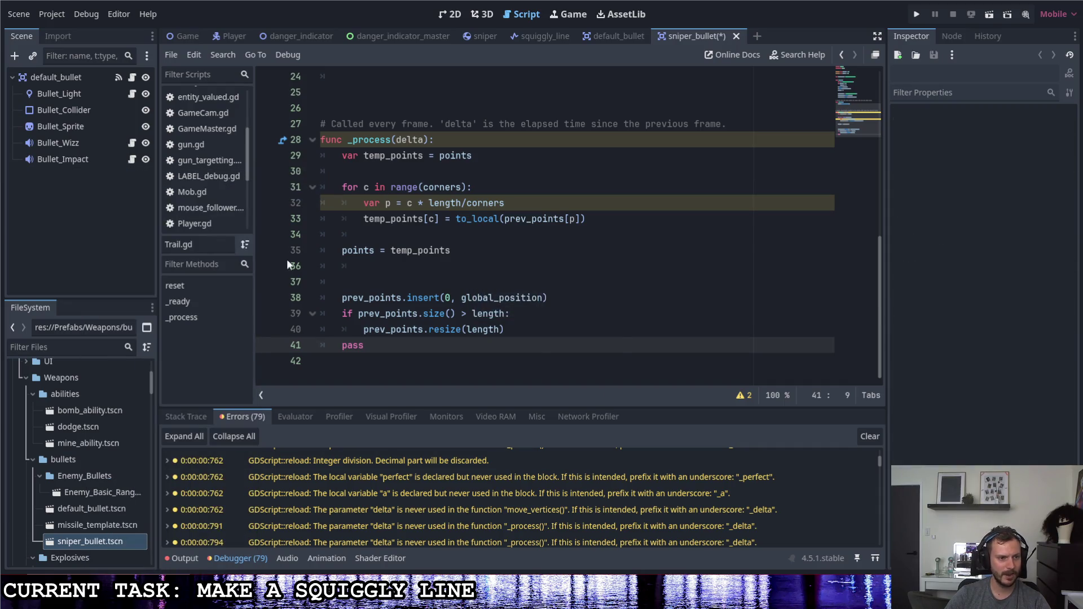
Drag squiggly_line.tscn from Effects > Line_Effects into the bullet's Scene tree.
scroll(88, 482, "up", 5)
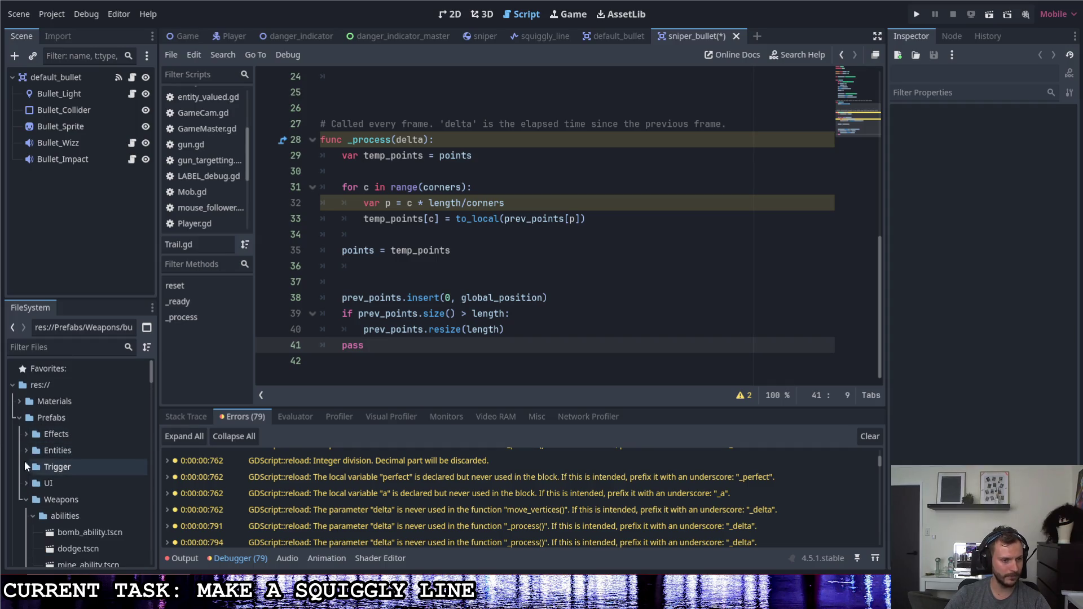
scroll(35, 446, "up", 1)
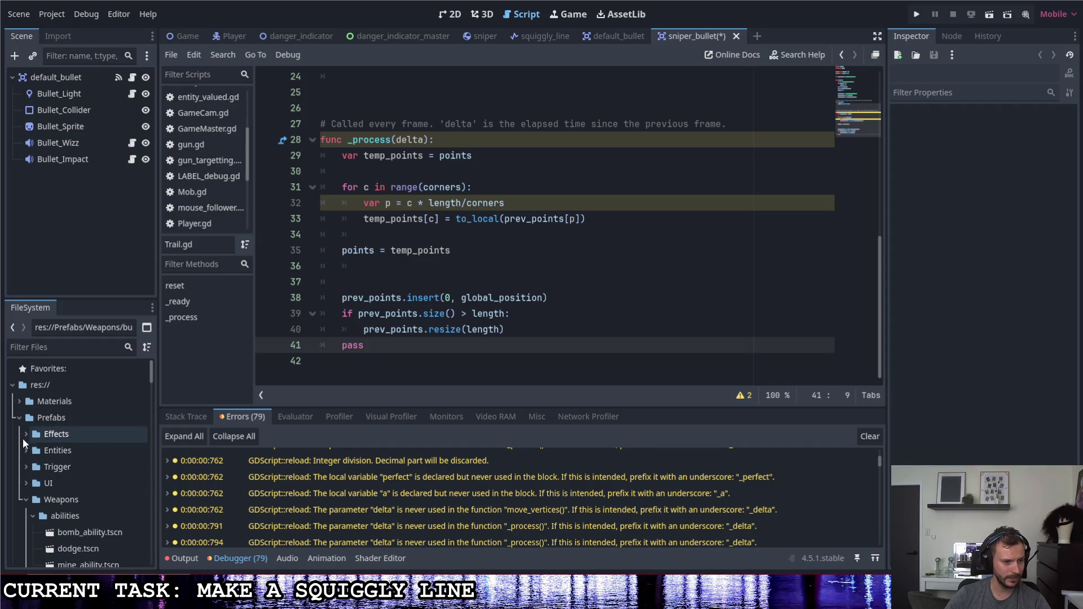
left_click(26, 434)
scroll(59, 461, "down", 1)
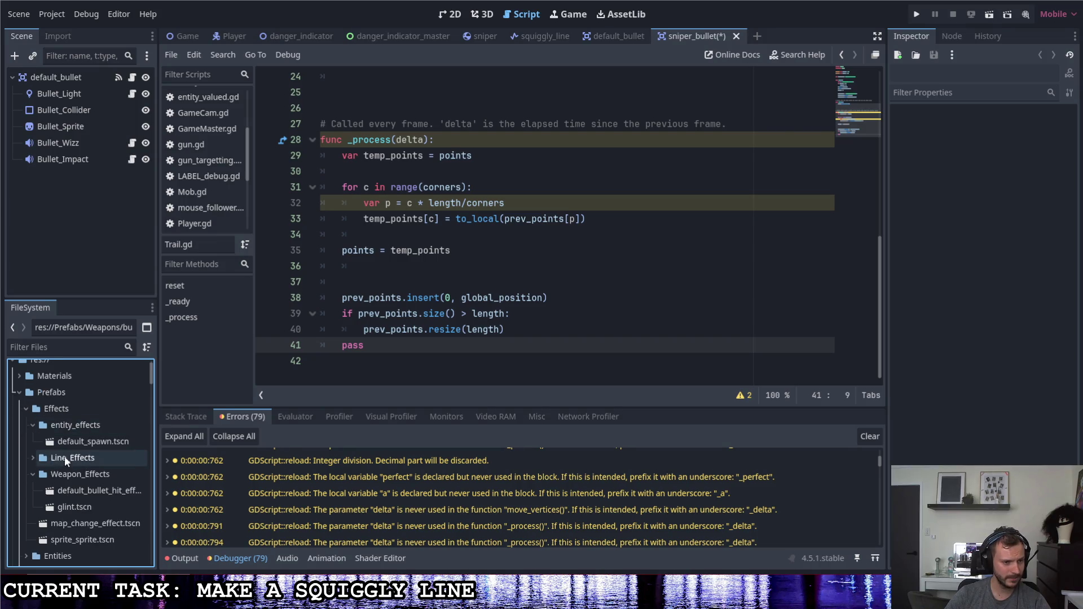
left_click(32, 457)
mouse_move(80, 475)
left_mouse_down()
mouse_move(97, 412)
mouse_move(63, 167)
left_mouse_up()
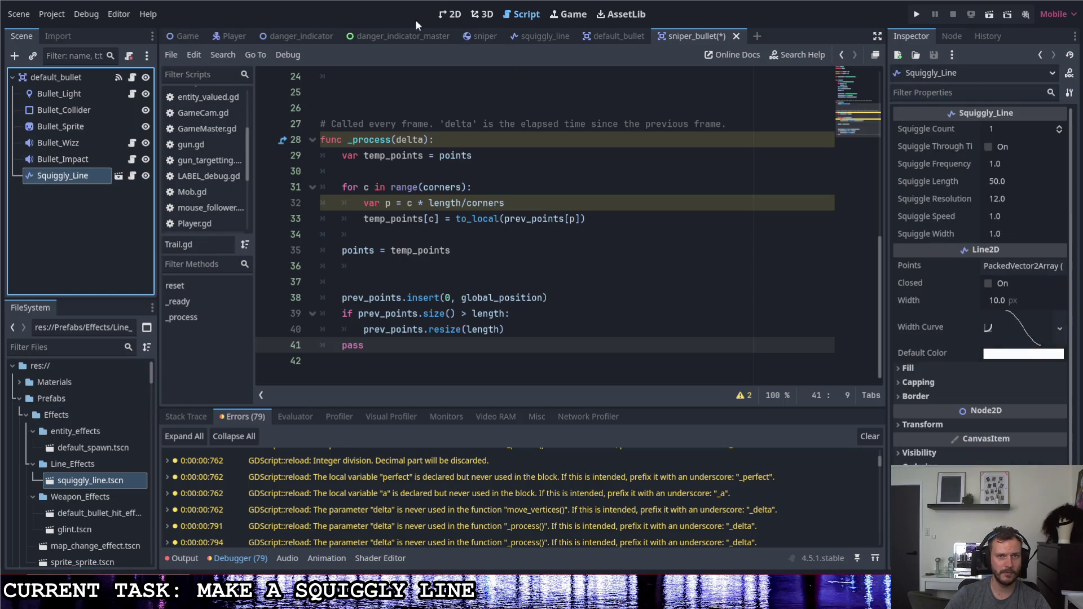
Back in the 2D view, check the squiggly line's Width and Bullet_Light, then save the scene.
left_click(451, 14)
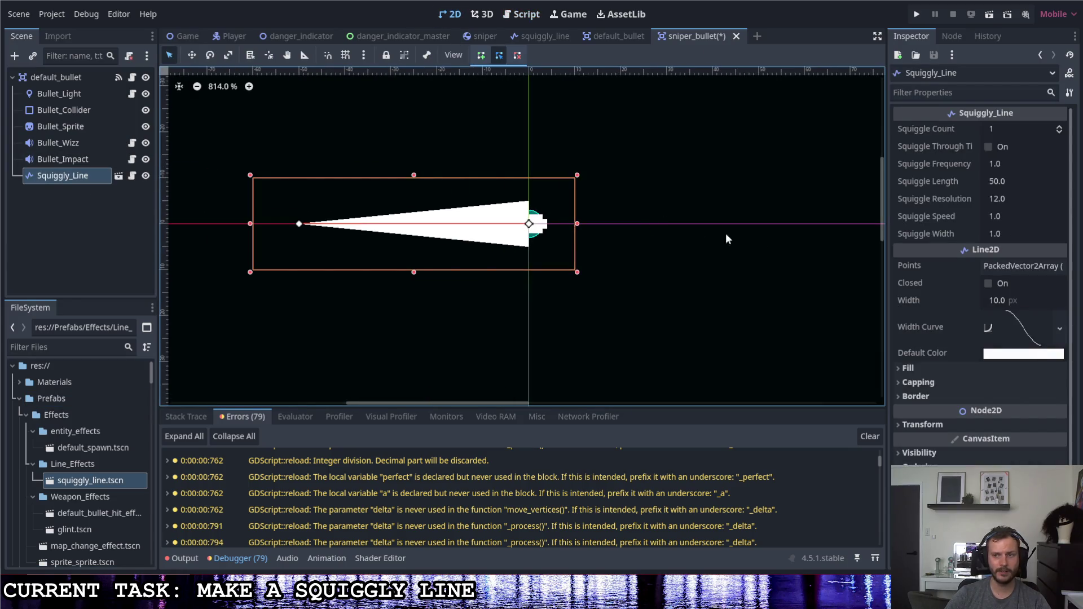
left_click(956, 301)
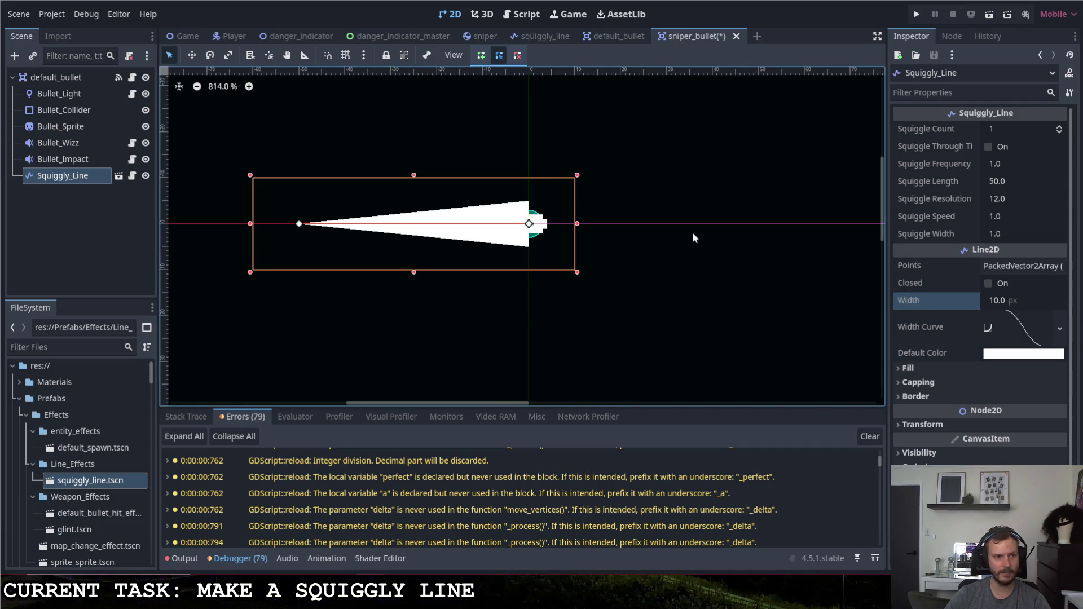
left_click(608, 229)
key("ctrl+s")
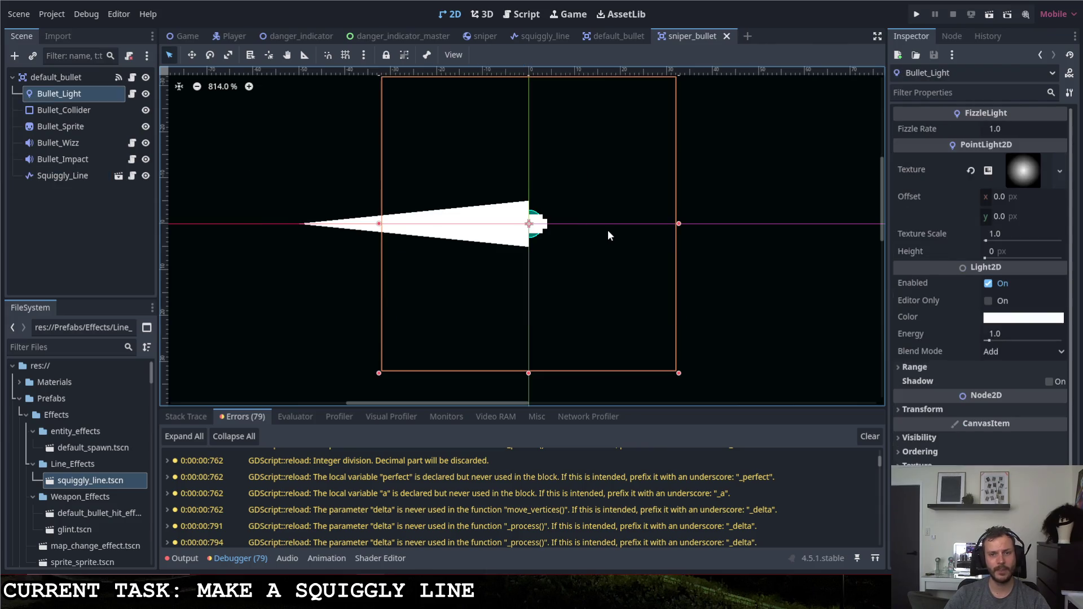
Rename the root default_bullet node to Sniper_Bullet and go to the sniper weapon scene.
right_click(67, 77)
left_click(106, 245)
type("S")
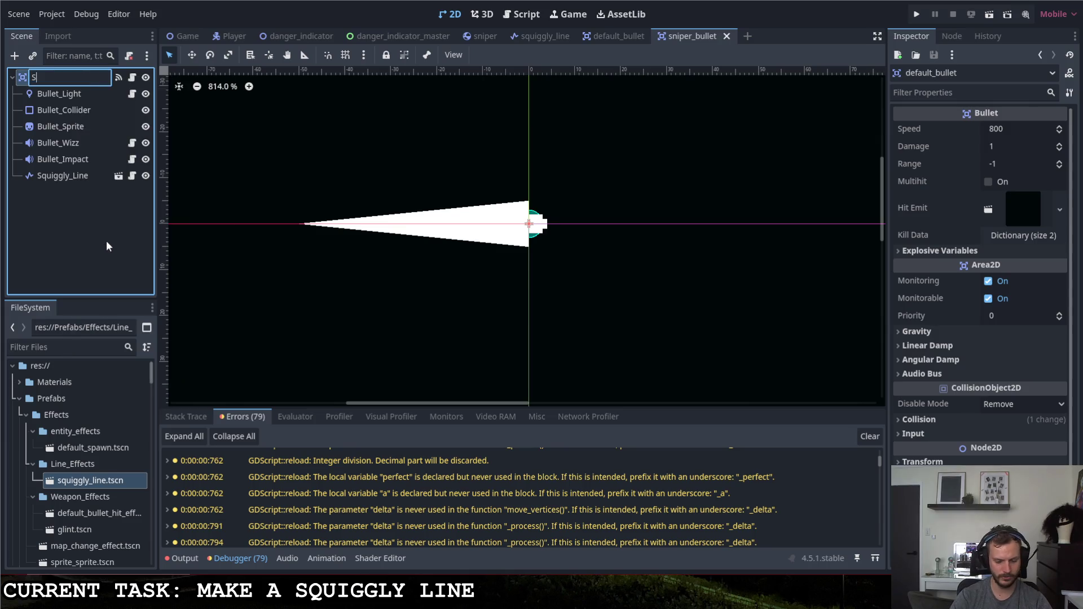
type("niper_Bullet")
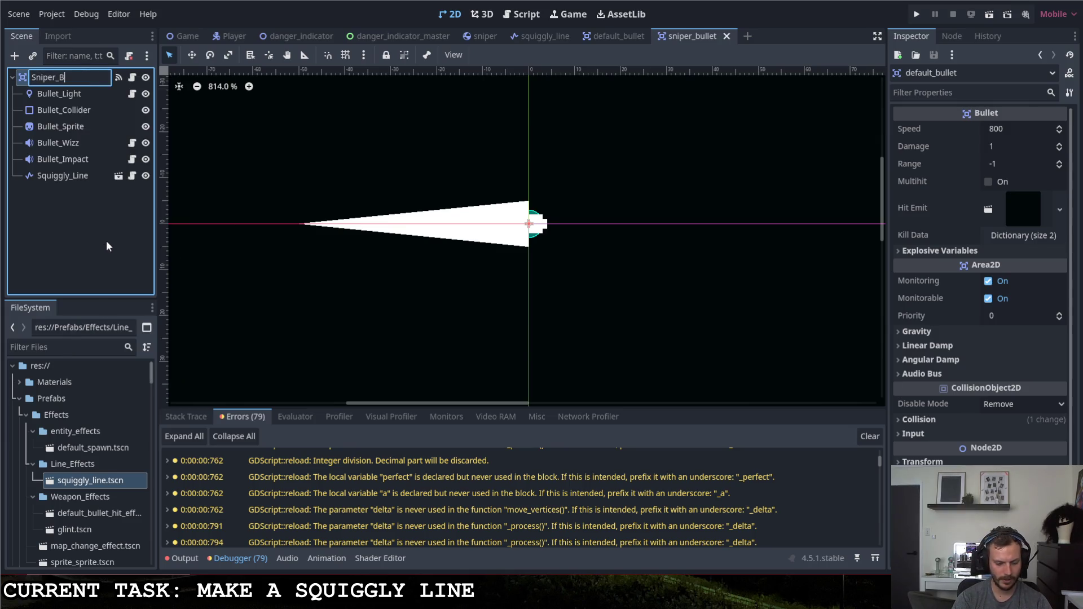
key("Return")
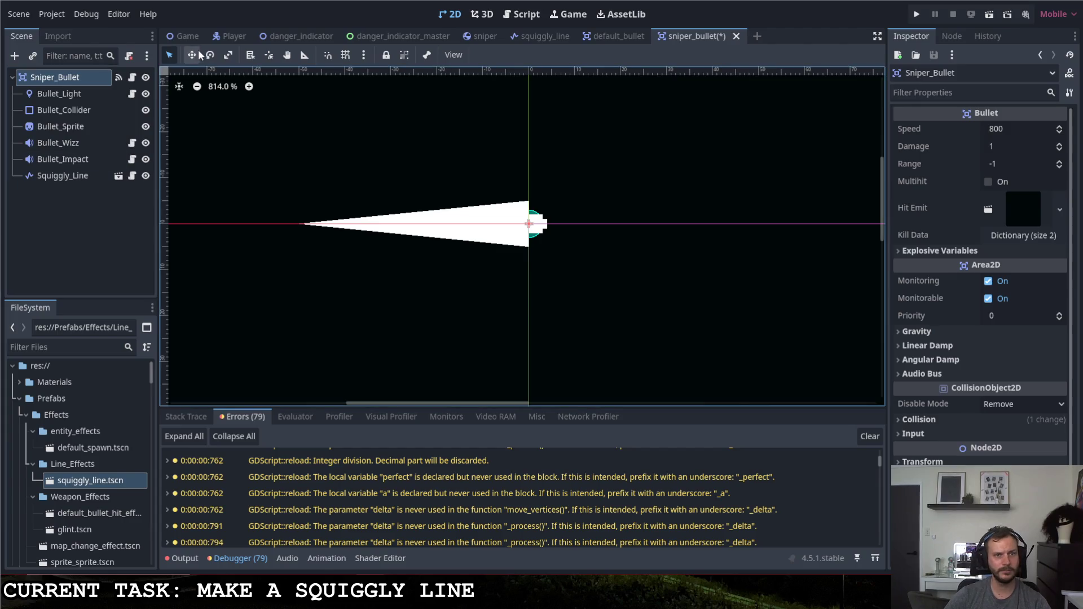
left_click(483, 36)
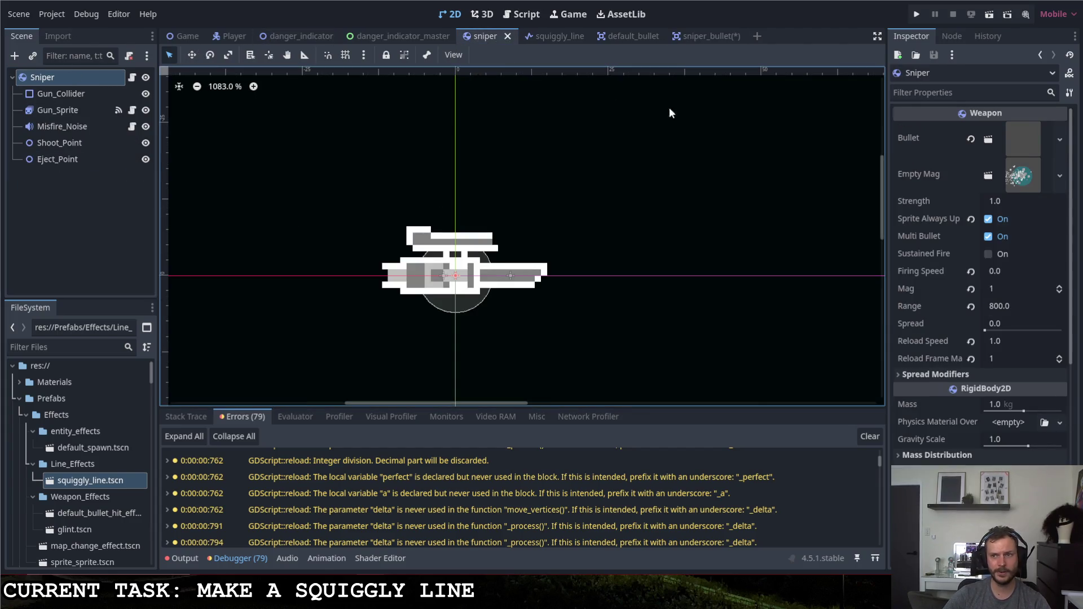
Look at the sniper's current bullet scene, then save the sniper bullet scene.
left_click(1028, 142)
left_click(983, 174)
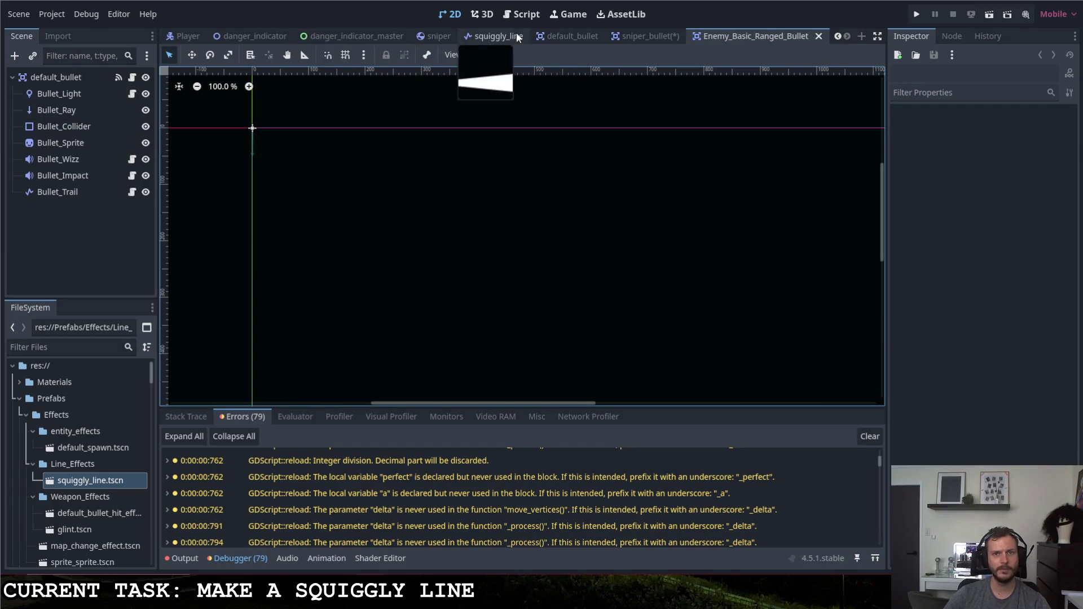
left_click(618, 35)
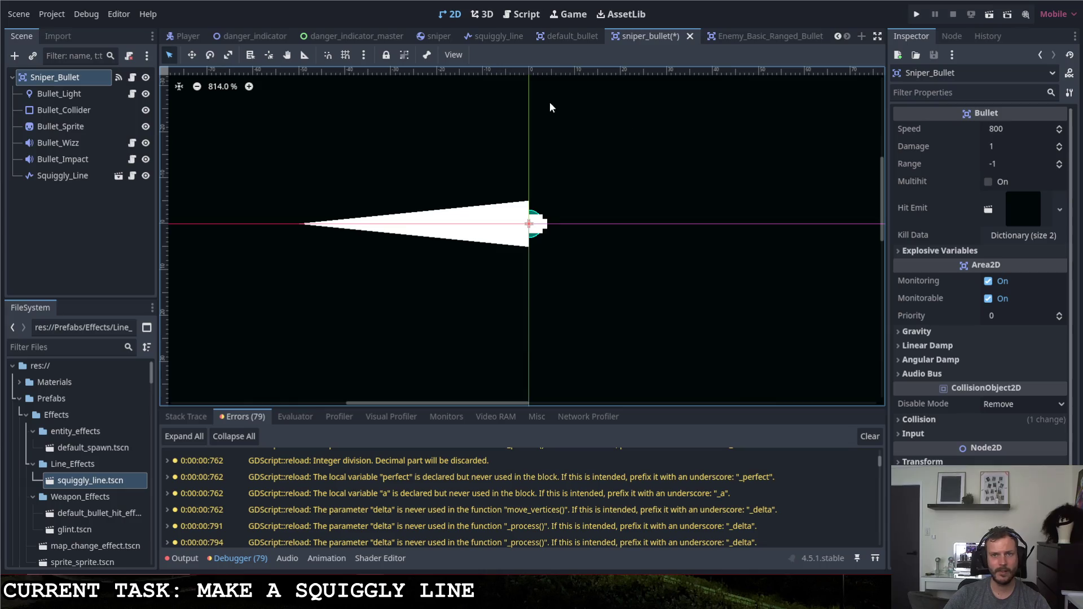
key("ctrl+s")
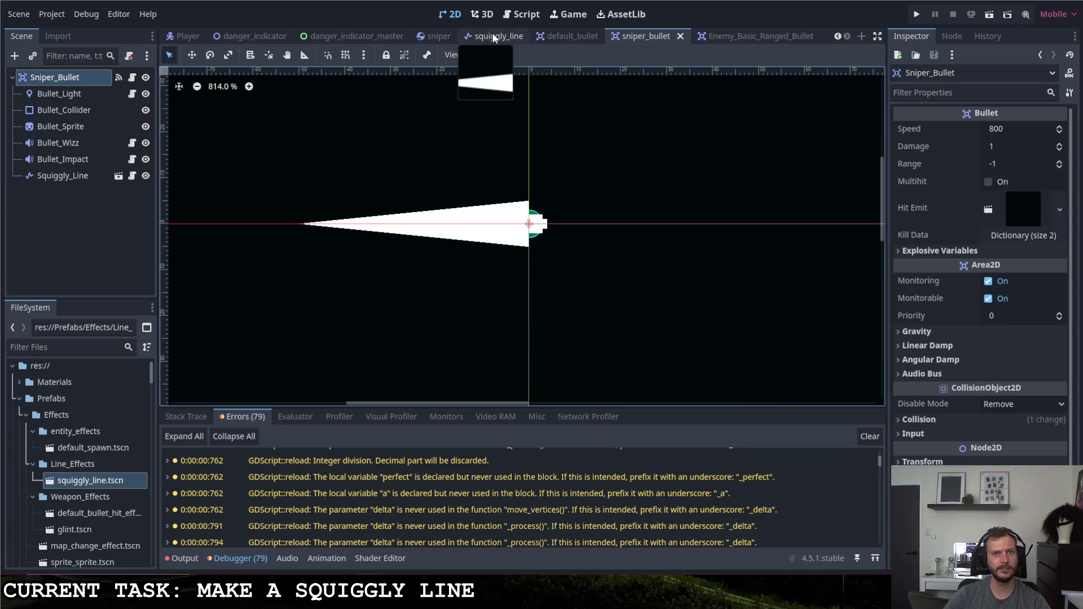
left_click(437, 36)
Assign sniper_bullet.tscn to the sniper's Bullet property and run the game.
left_click(1059, 139)
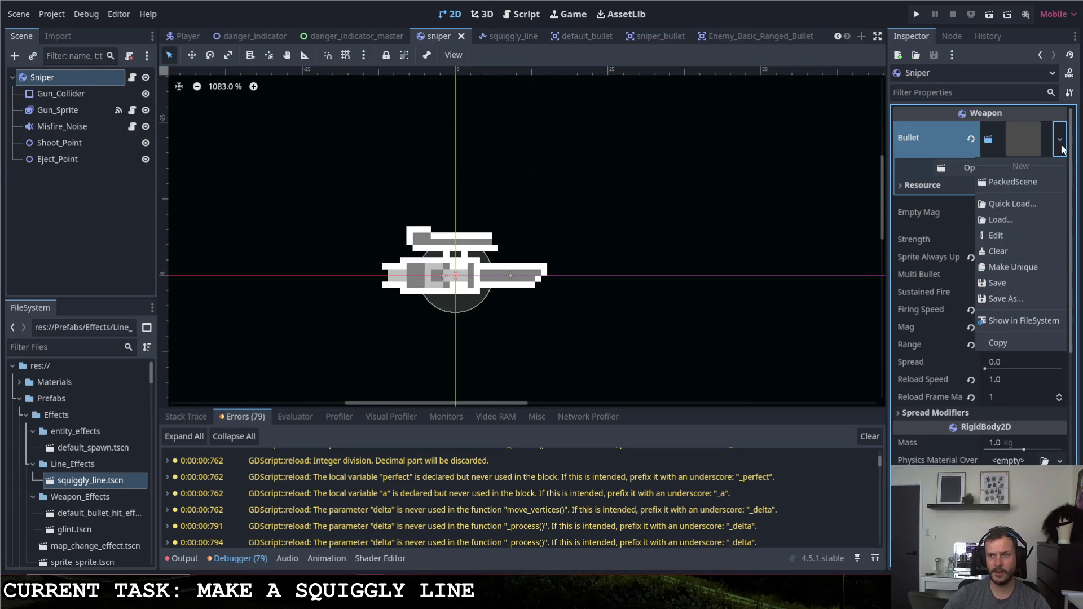
key("Escape")
scroll(74, 493, "down", 3)
scroll(62, 468, "up", 4)
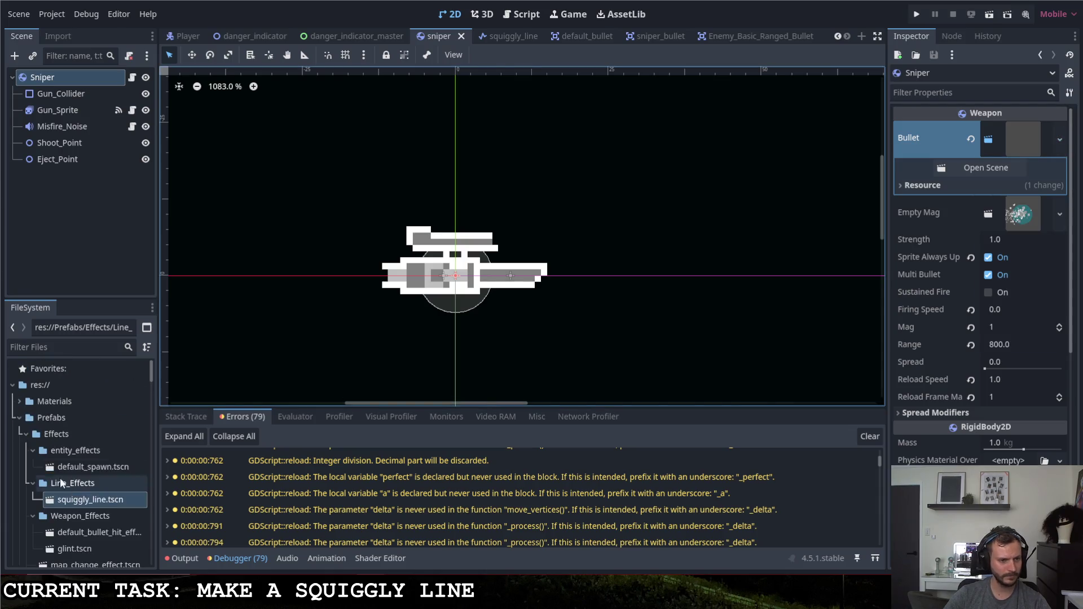
left_click(25, 433)
scroll(34, 513, "down", 5)
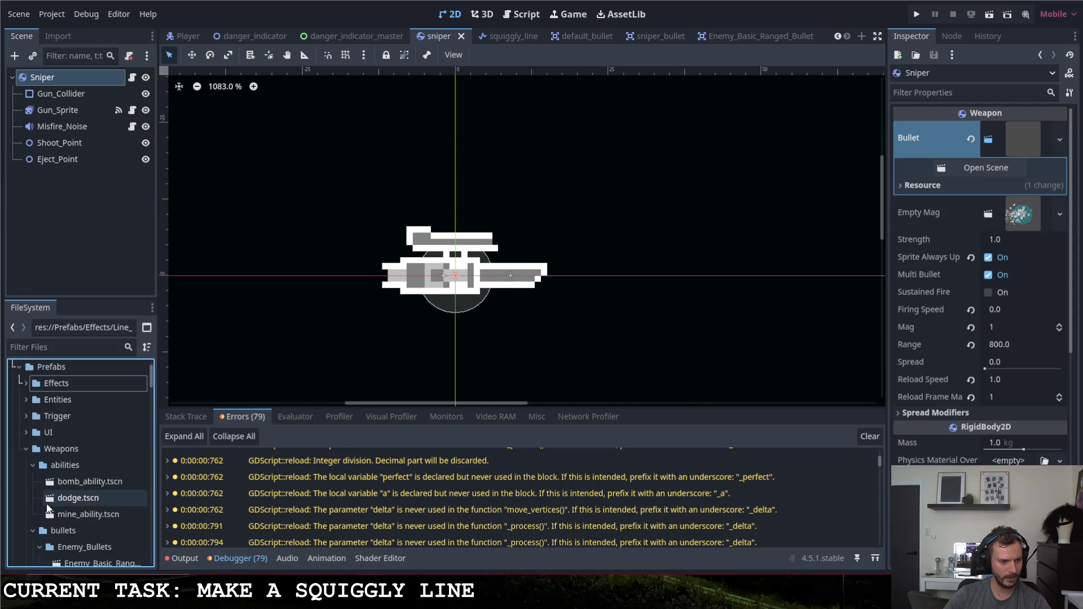
scroll(71, 511, "down", 1)
mouse_move(77, 512)
left_mouse_down()
mouse_move(658, 285)
mouse_move(959, 141)
mouse_move(1006, 142)
left_mouse_up()
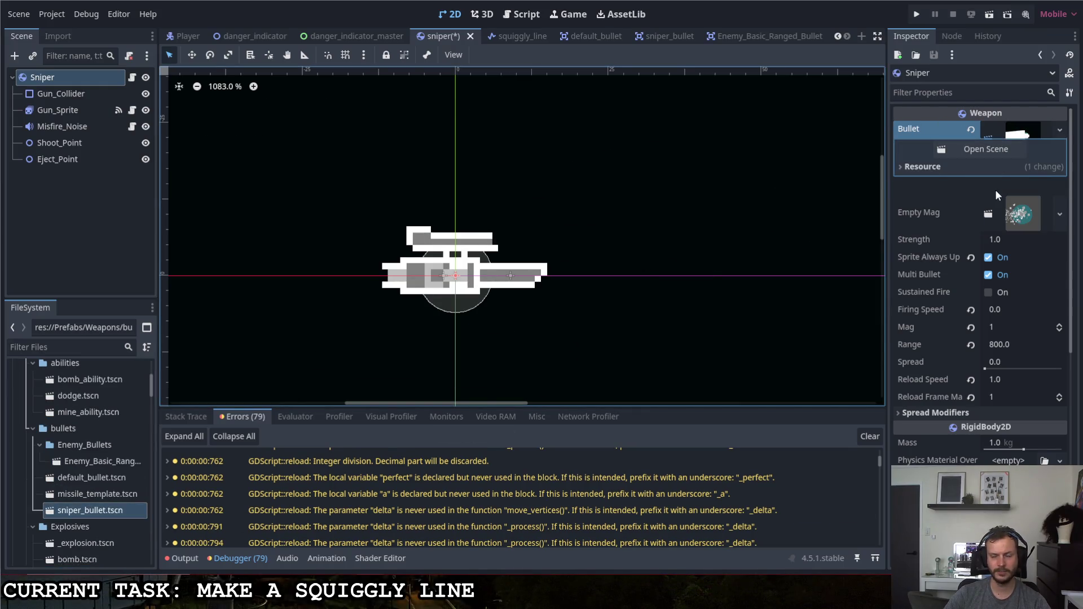
left_click(919, 14)
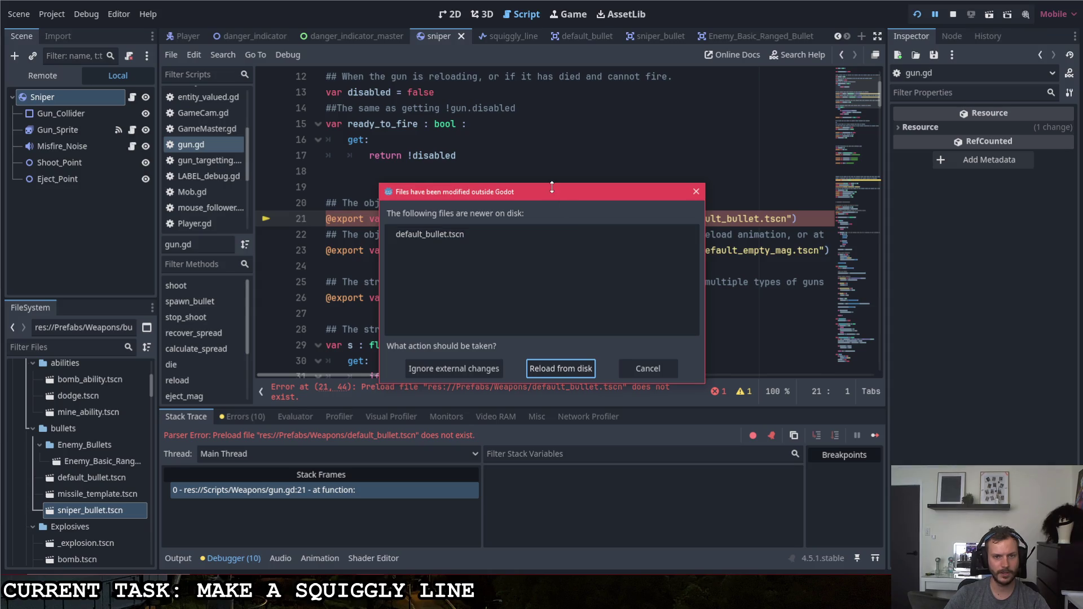
Close the files-modified warning and insert 'bullets/' into line 21's default_bullet.tscn preload path.
left_click_drag(558, 195, 741, 274)
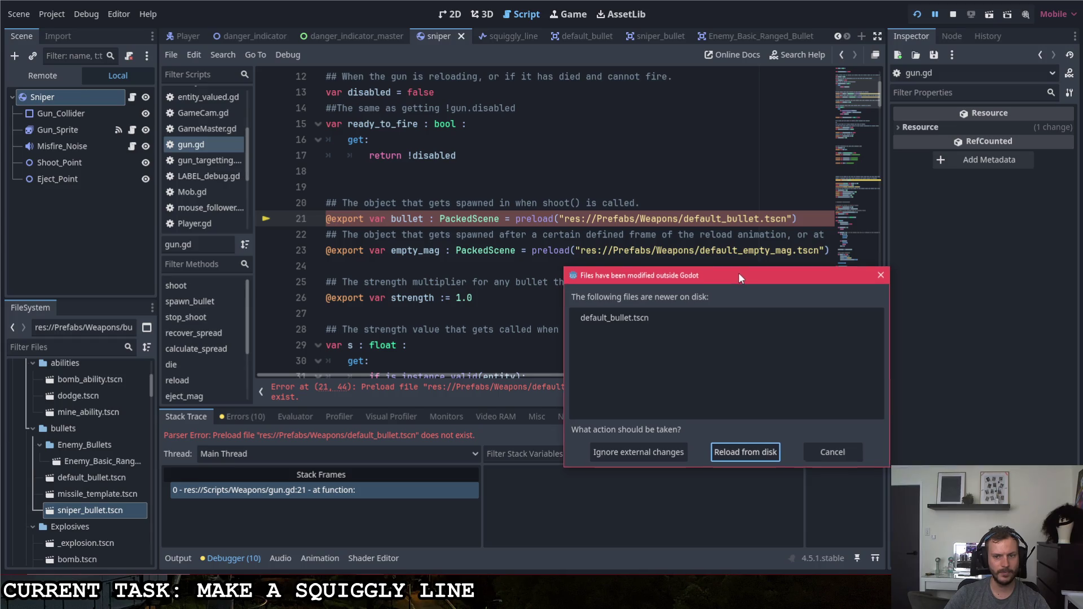
left_click(739, 395)
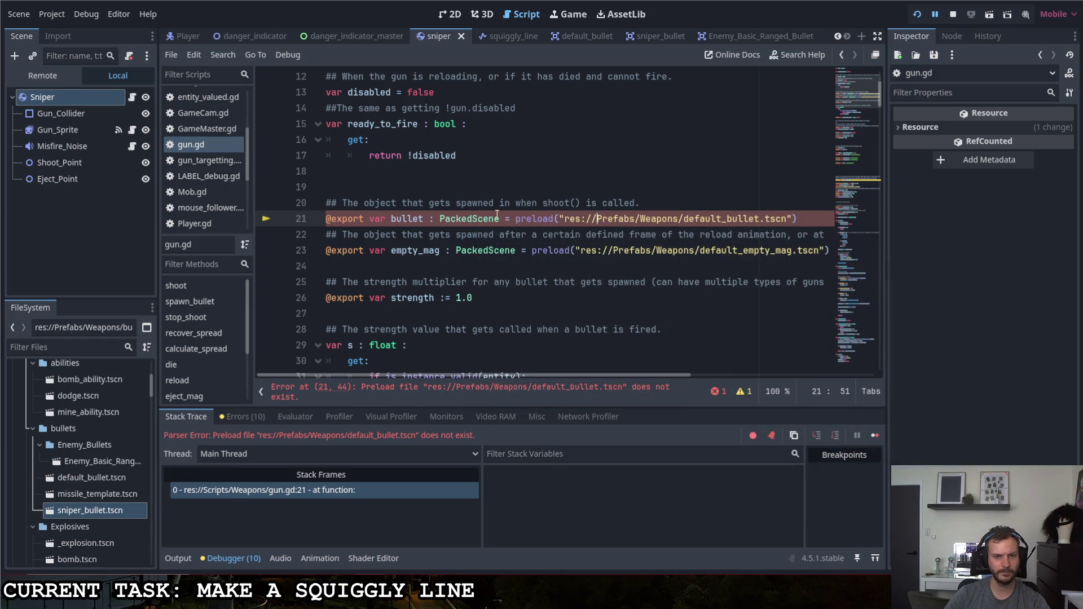
left_click(687, 219)
left_click(684, 220)
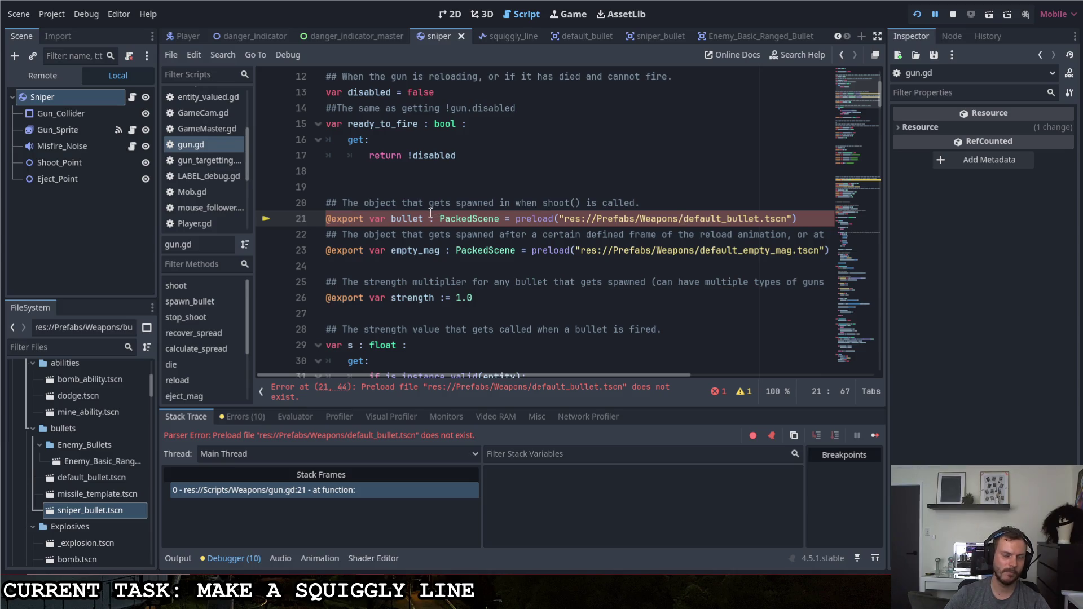
scroll(416, 268, "up", 3)
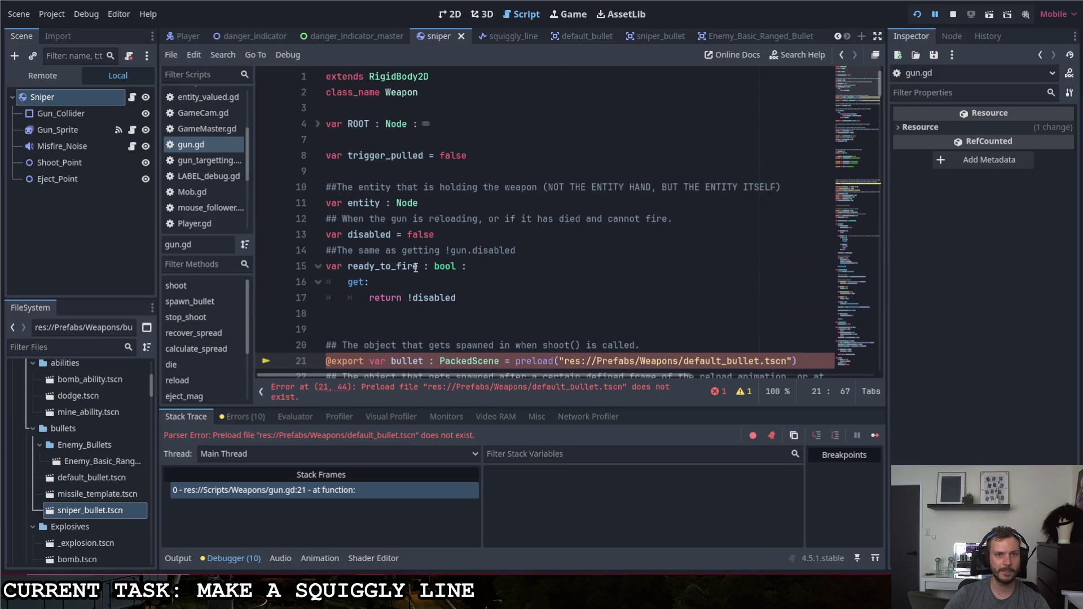
scroll(416, 268, "down", 2)
scroll(416, 265, "down", 1)
scroll(417, 263, "up", 1)
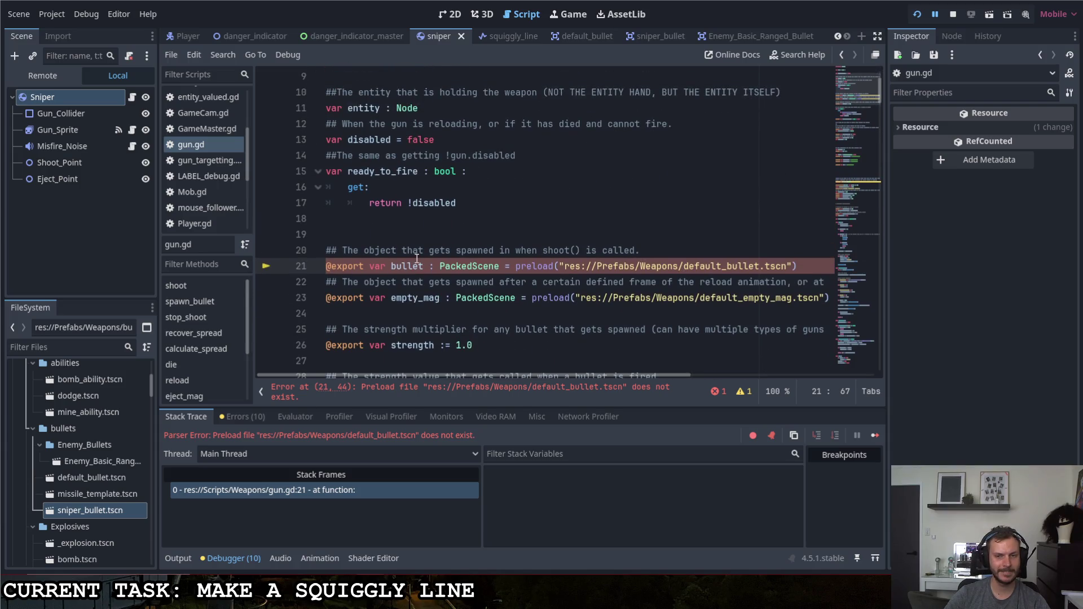
type("b")
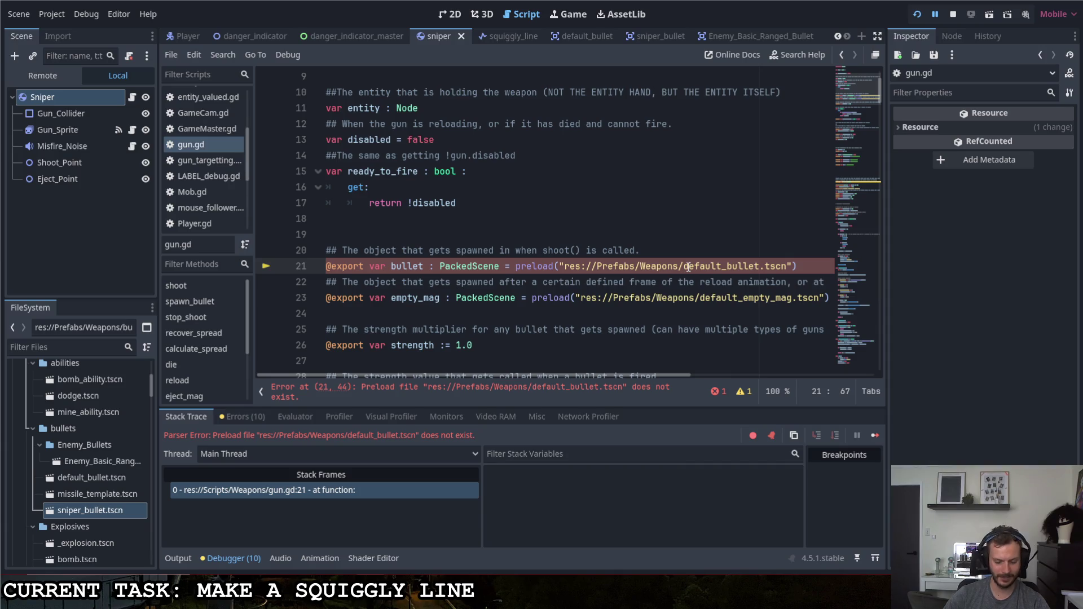
type("ullets/")
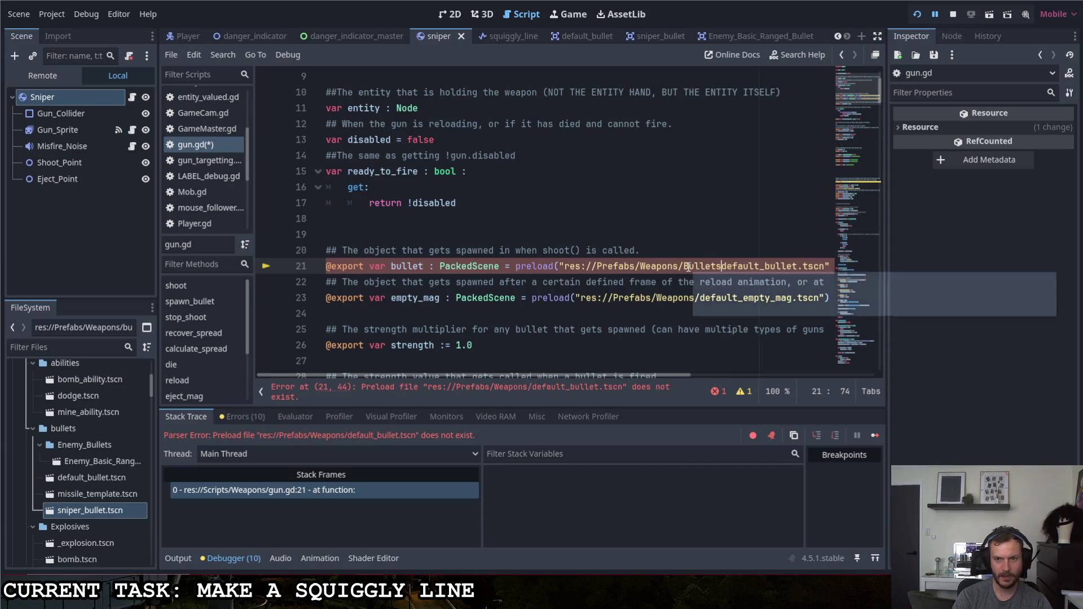
Save gun.gd, dismiss the changed-on-disk prompt, relaunch the game and close the load errors.
left_click(692, 236)
key("ctrl+s")
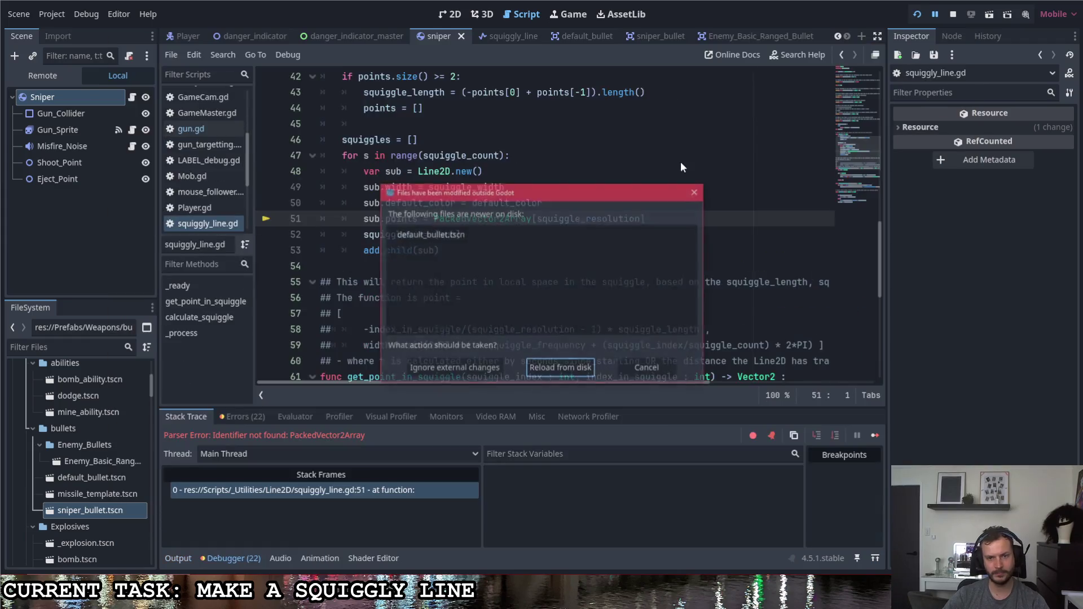
left_click(648, 374)
scroll(615, 340, "down", 5)
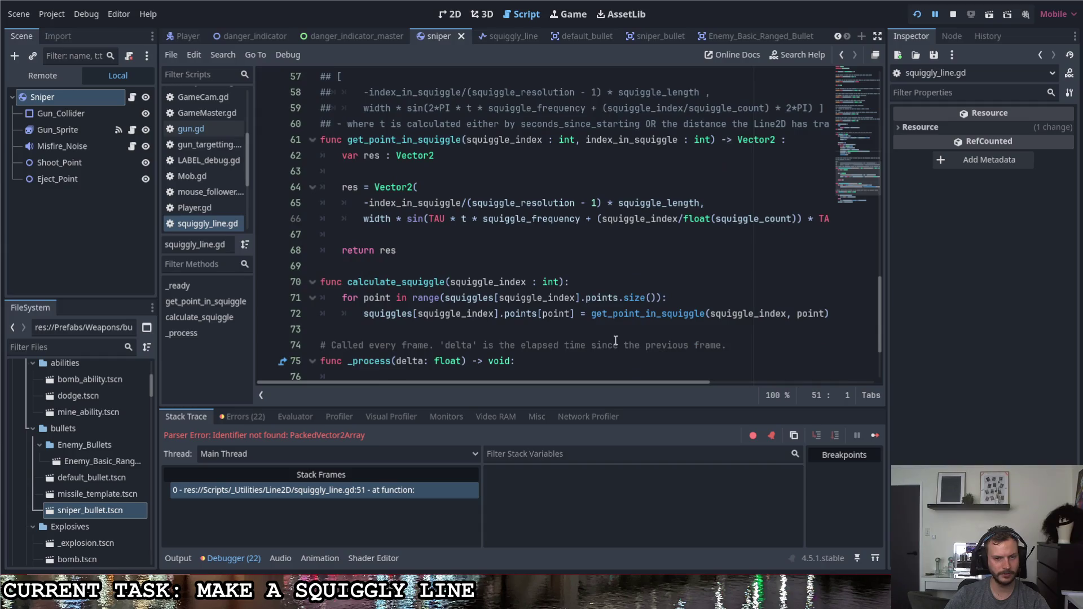
scroll(615, 341, "up", 7)
scroll(617, 338, "down", 1)
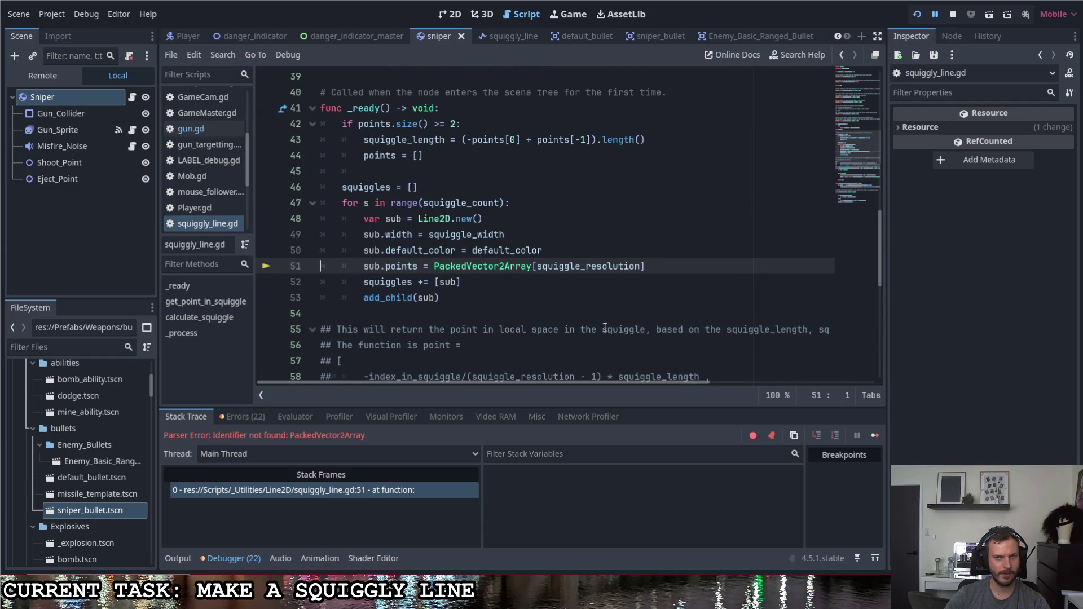
left_click(917, 14)
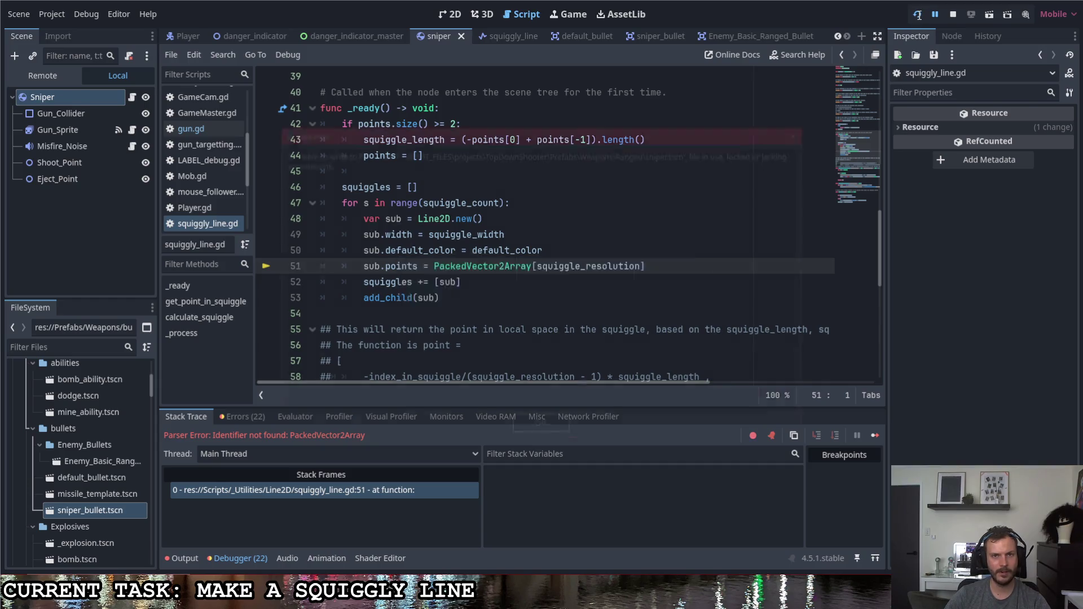
left_click(563, 429)
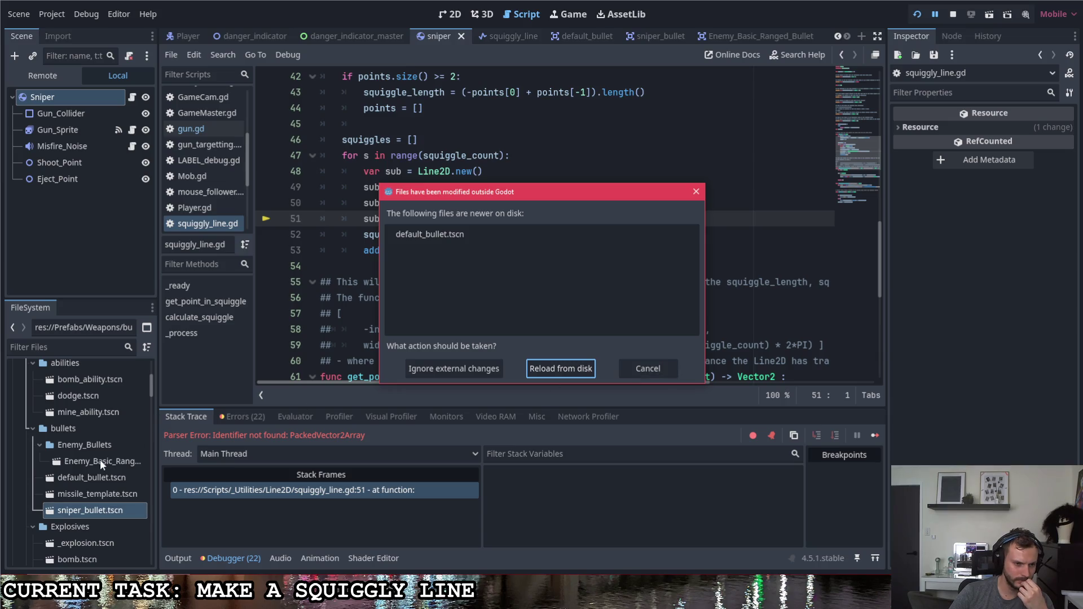
Restart the game and reload default_bullet.tscn from disk when prompted.
left_click(627, 373)
scroll(88, 491, "down", 5)
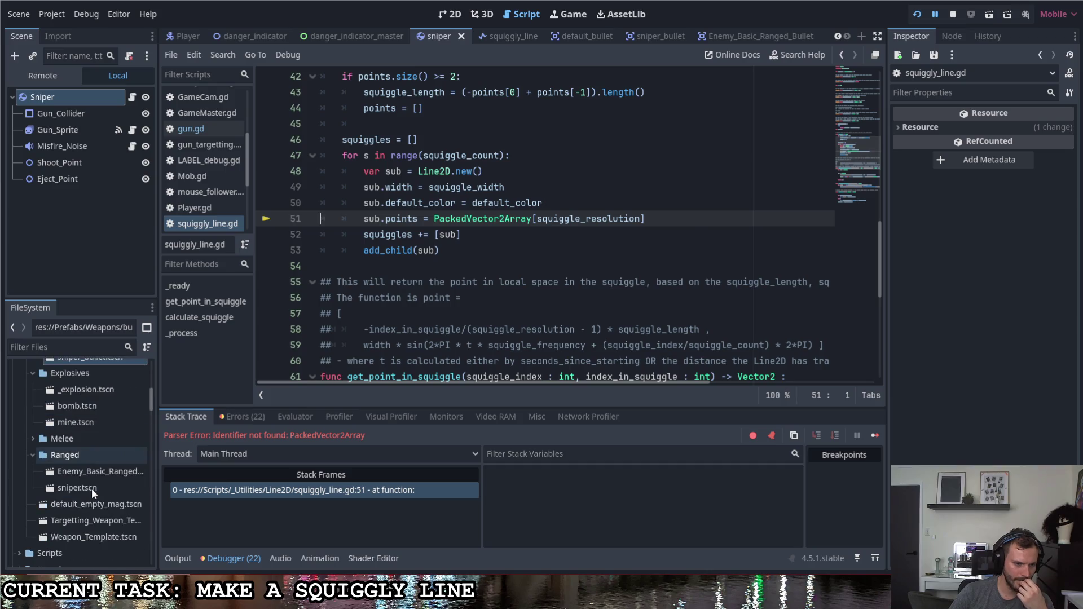
scroll(91, 488, "up", 1)
left_click(915, 16)
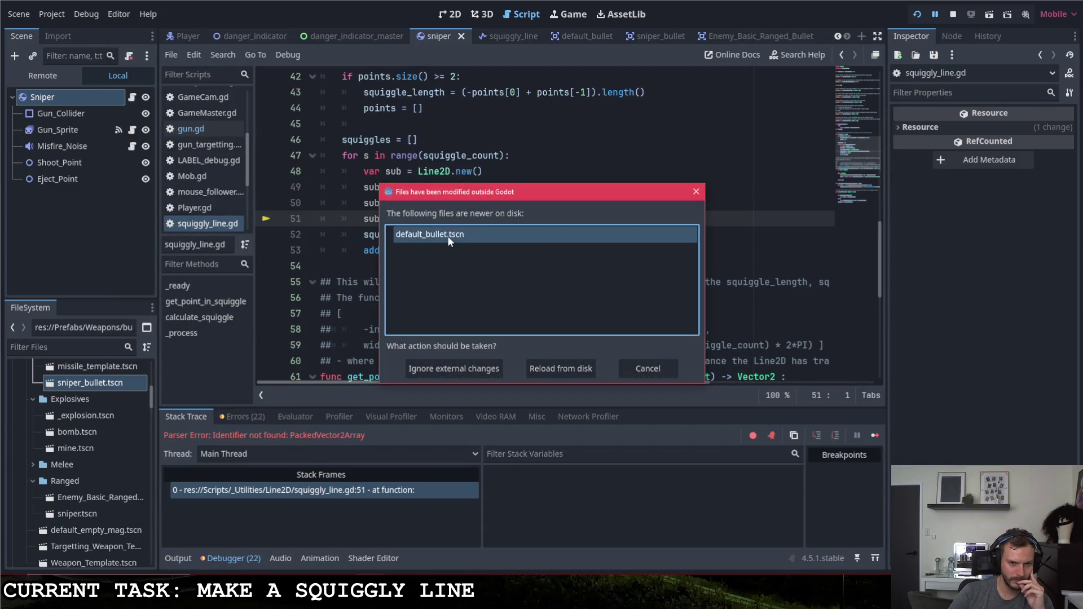
left_click(578, 368)
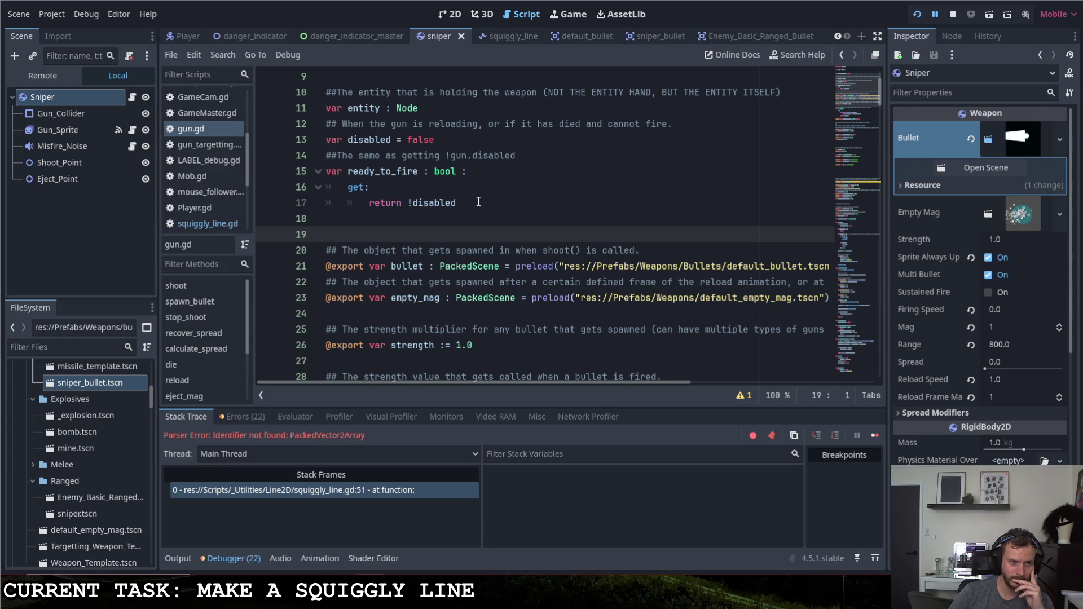
Save the sniper scene, dismiss the unable-to-write error, then stop and rerun the game.
scroll(479, 202, "down", 2)
scroll(141, 469, "down", 1)
scroll(520, 304, "up", 5)
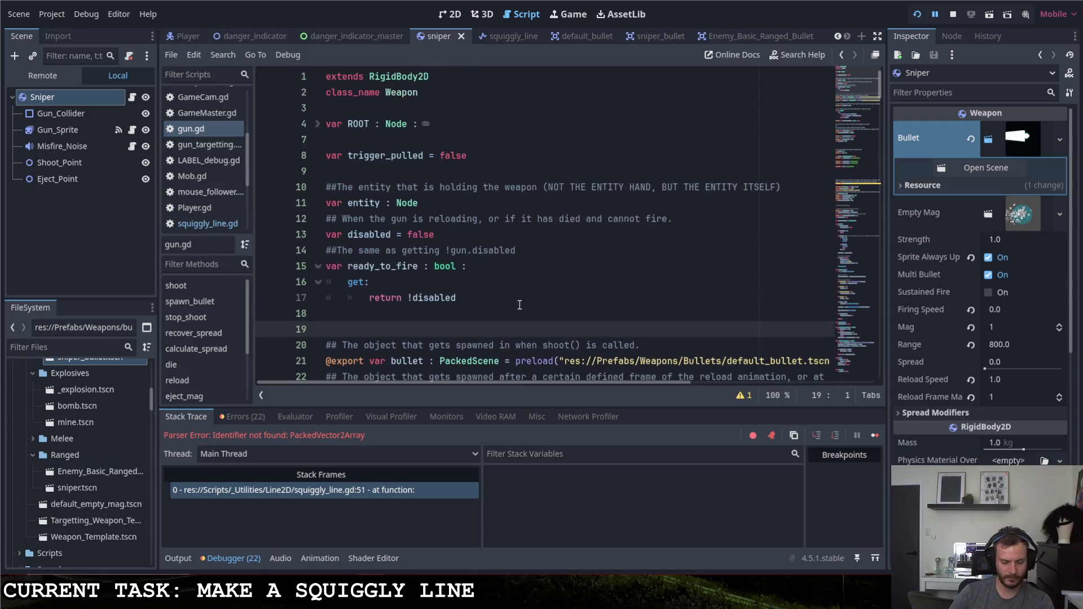
key("ctrl+s")
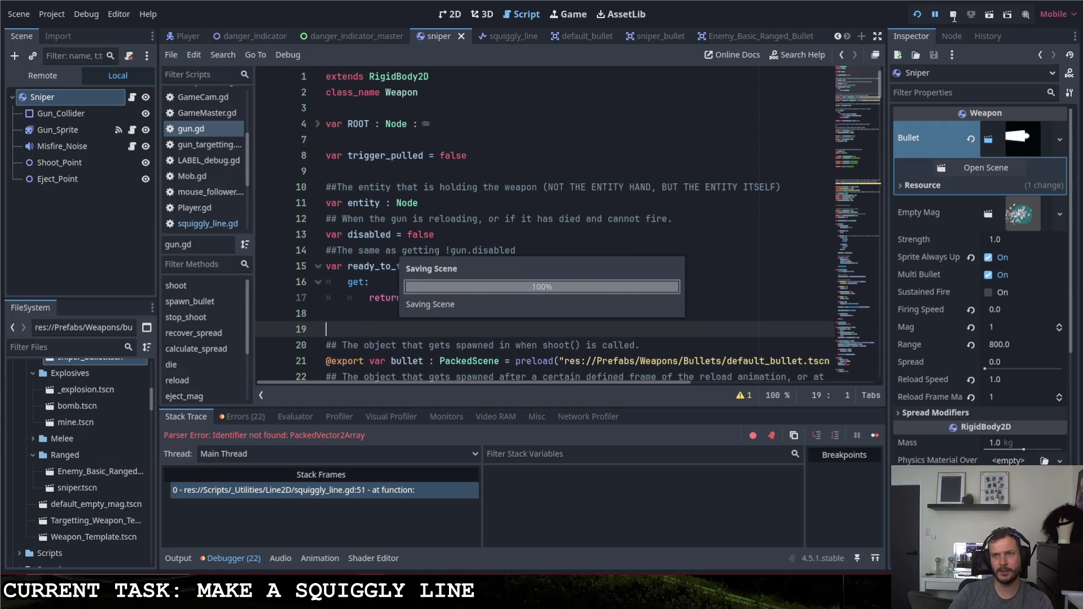
key("Return")
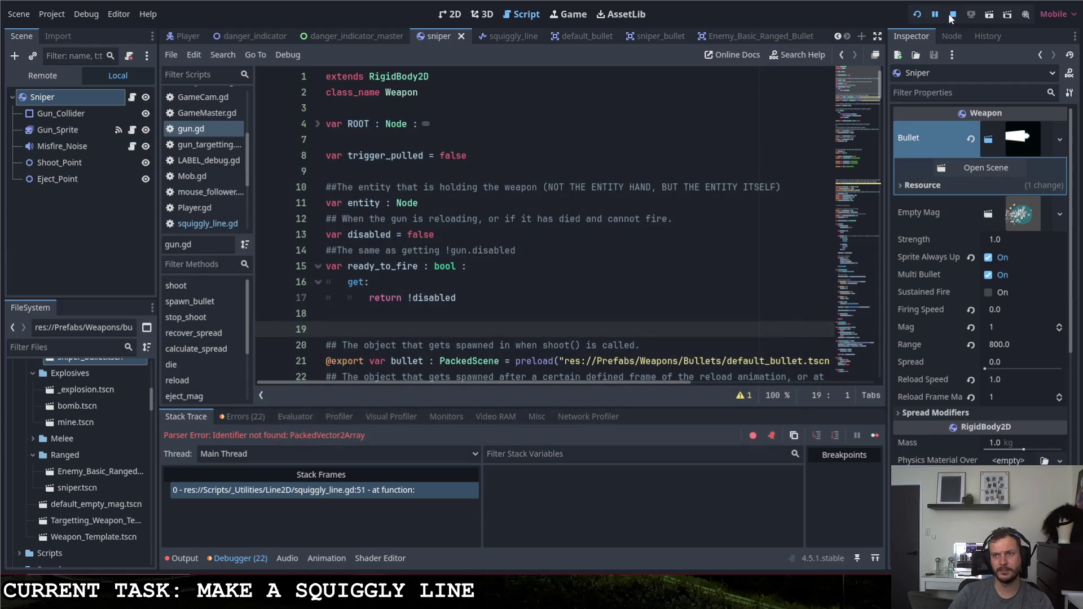
left_click(953, 15)
left_click(917, 15)
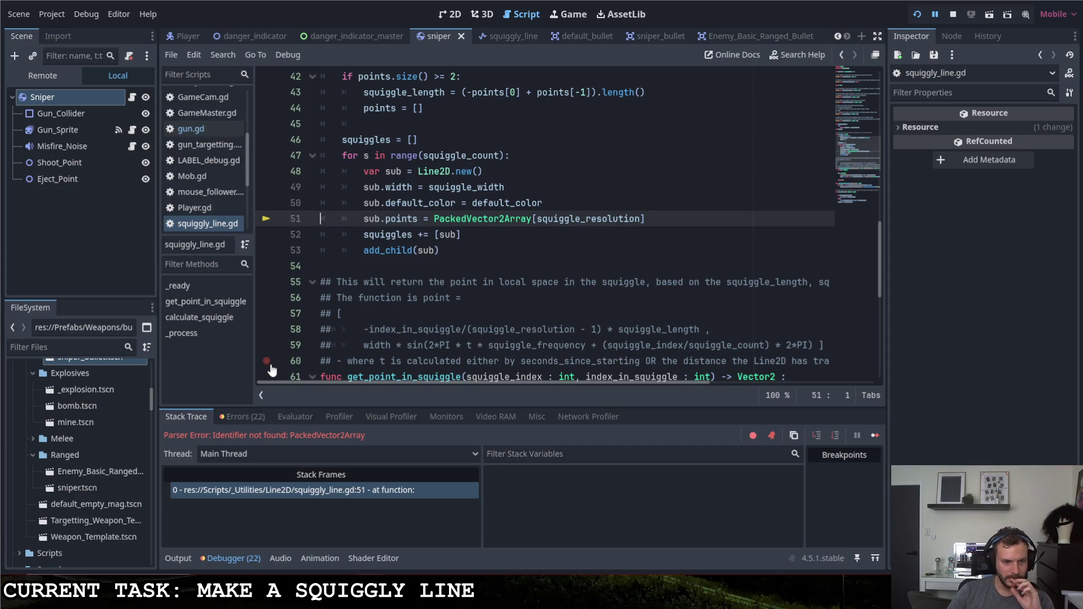
mouse_move(433, 218)
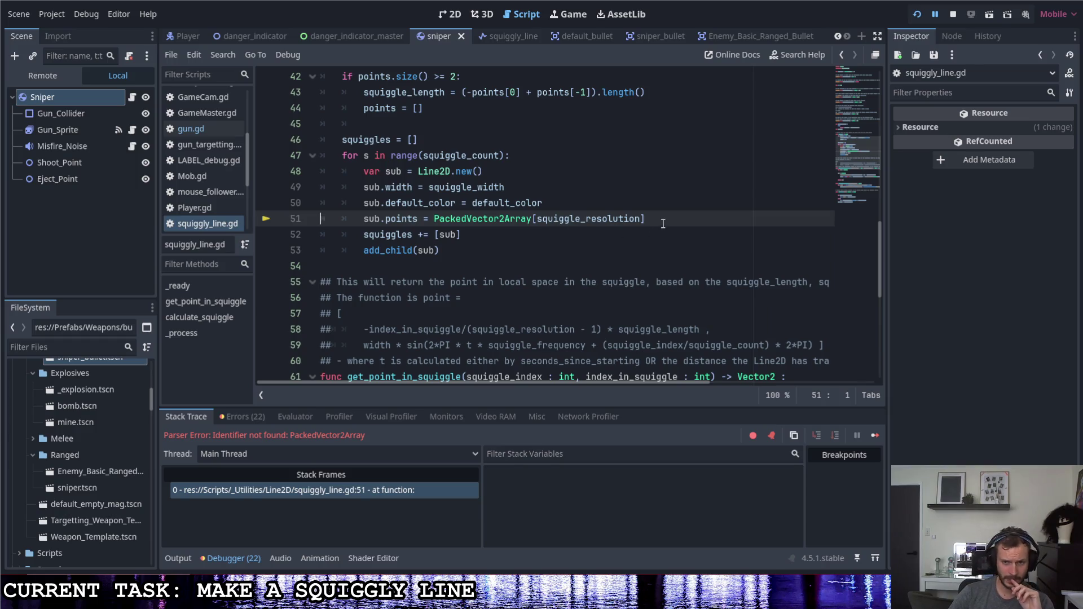
Trim PackedVector2Array on line 51 down to Vector2[squiggle_resolution].
left_click_drag(661, 221, 435, 225)
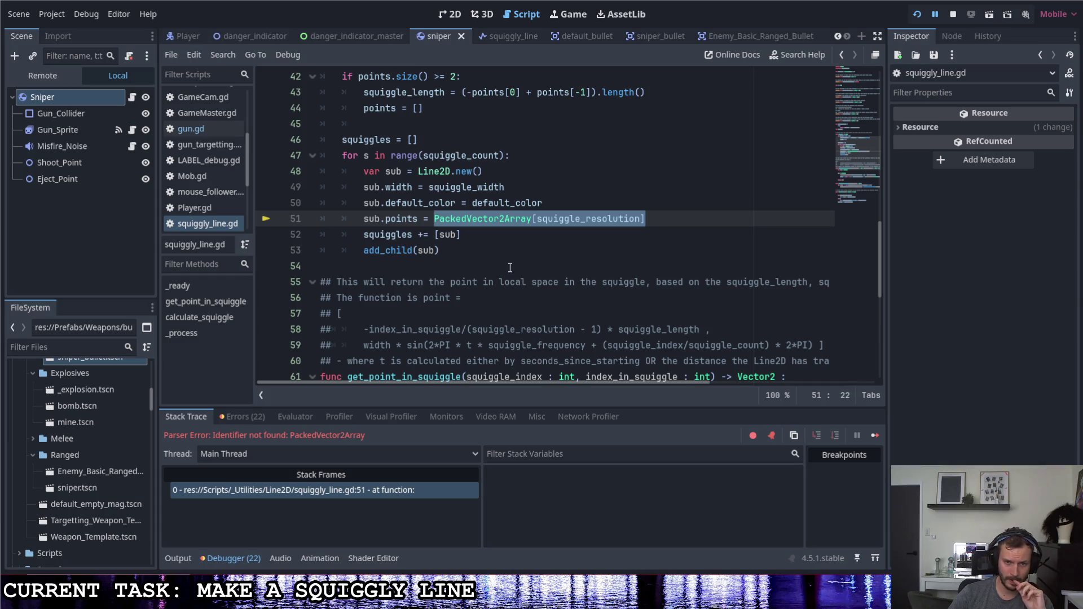
type("Vector2")
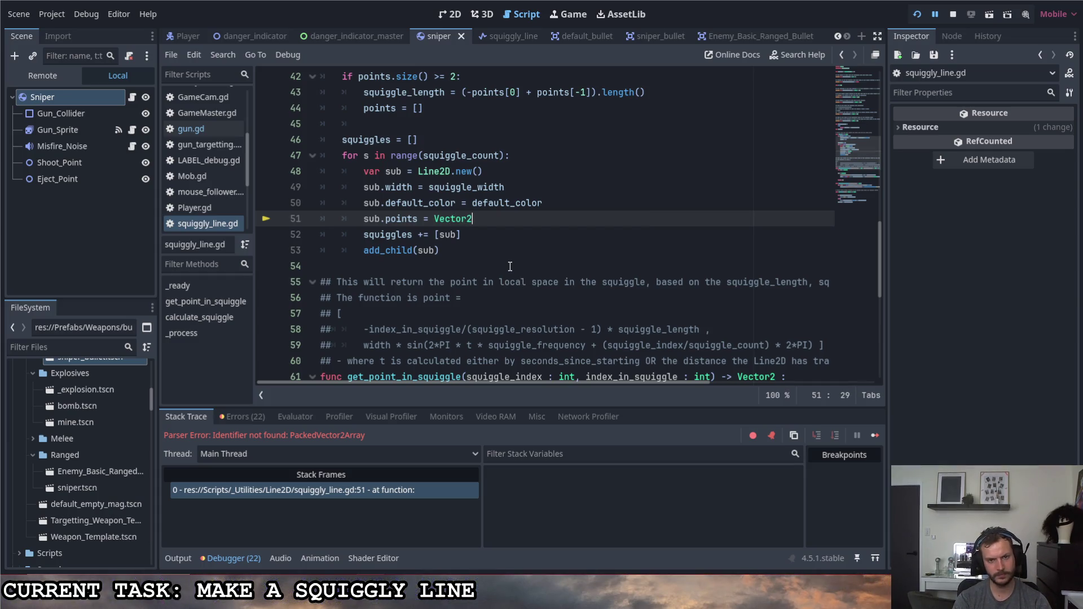
type("[")
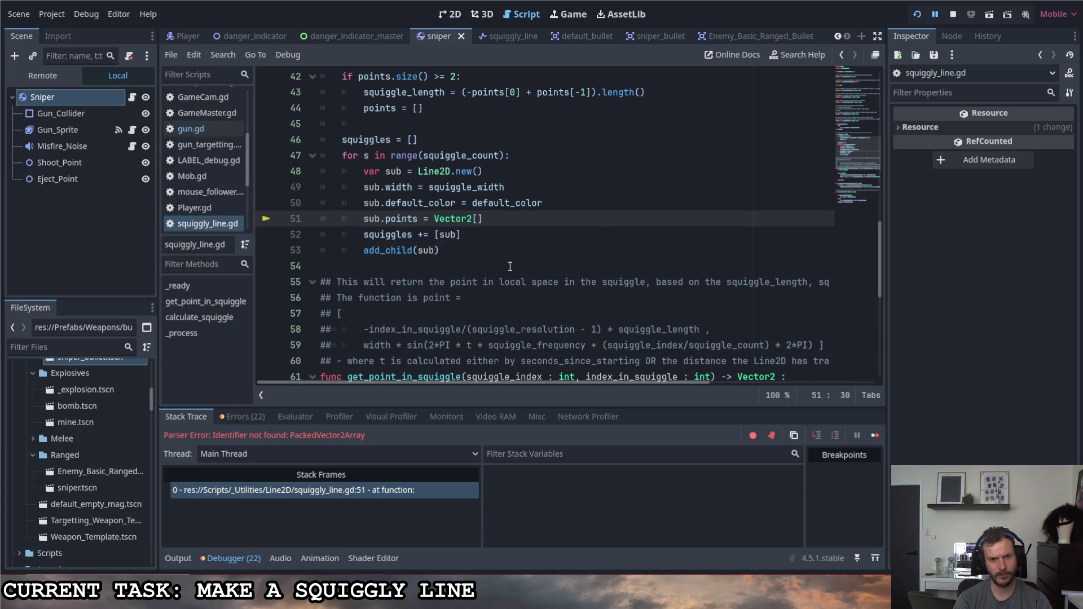
key("ctrl+z")
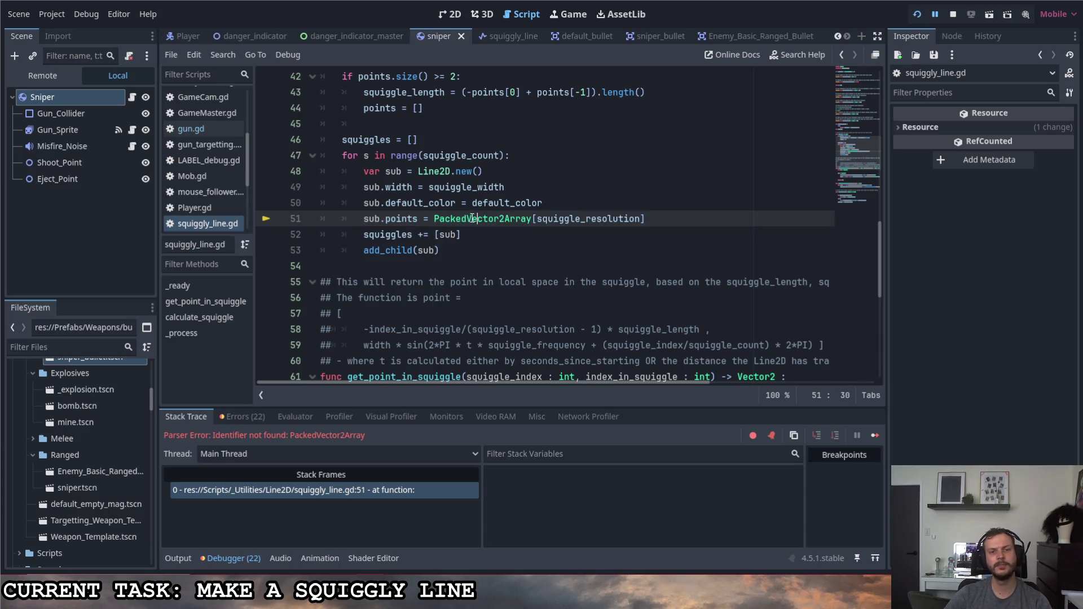
mouse_move(467, 220)
left_mouse_down()
mouse_move(434, 220)
mouse_move(477, 220)
left_mouse_up()
key("BackSpace")
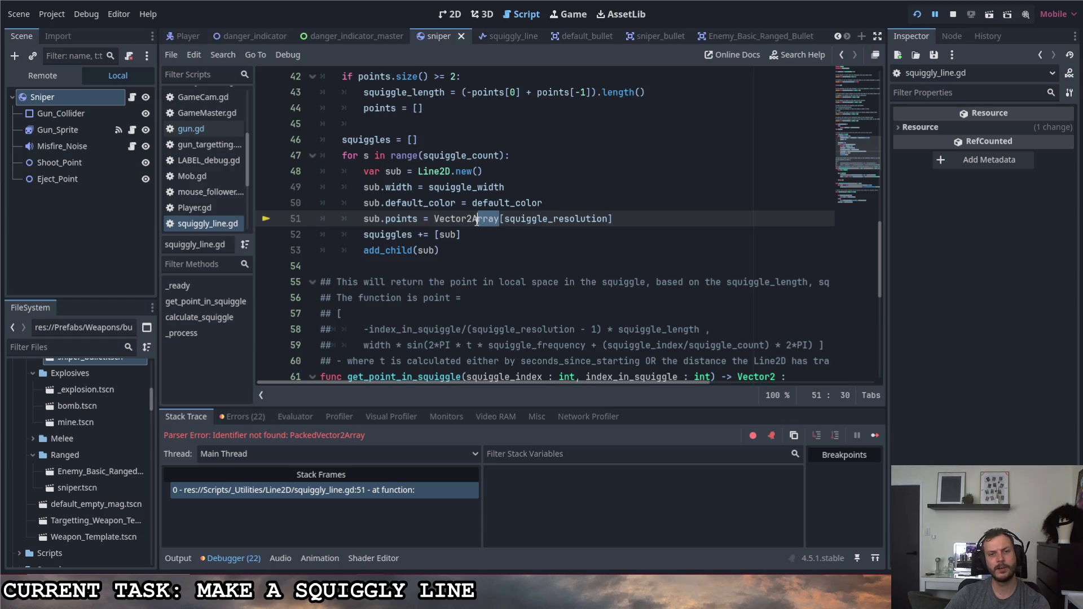
key("BackSpace")
key("BackSpace")
left_click(602, 226)
Save, dismiss the load error, restart the game with F5, and reselect the Vector2 expression.
key("ctrl+s")
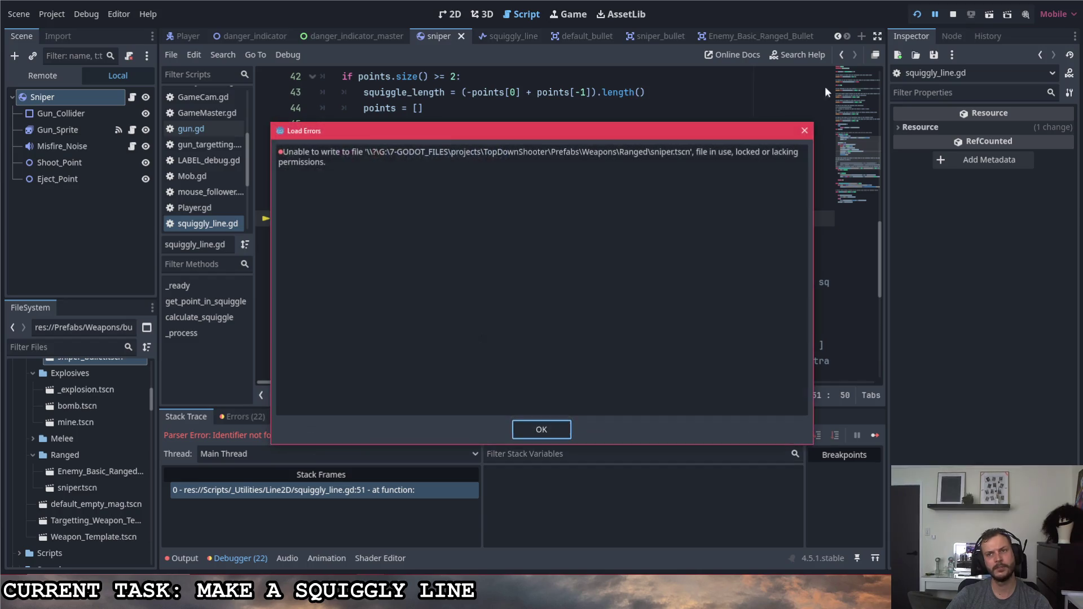
key("Return")
key("F8")
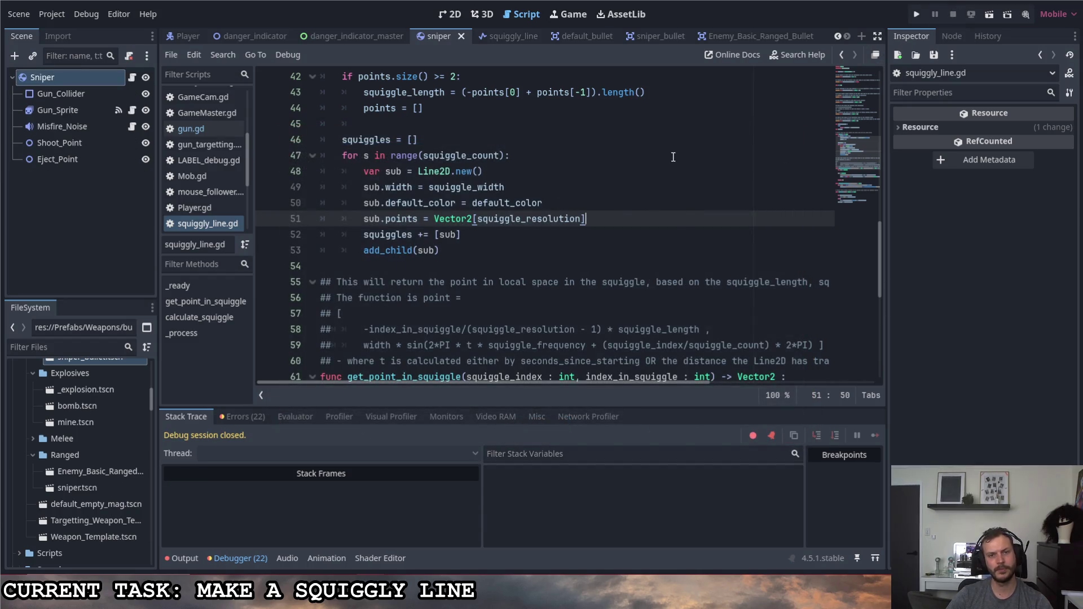
key("F5")
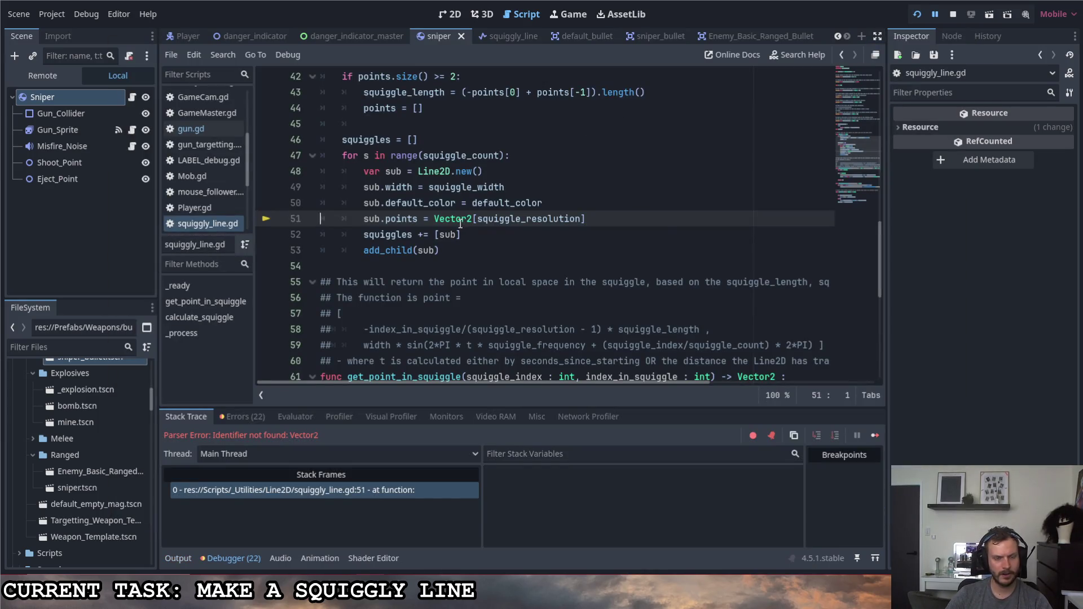
left_click_drag(436, 219, 475, 218)
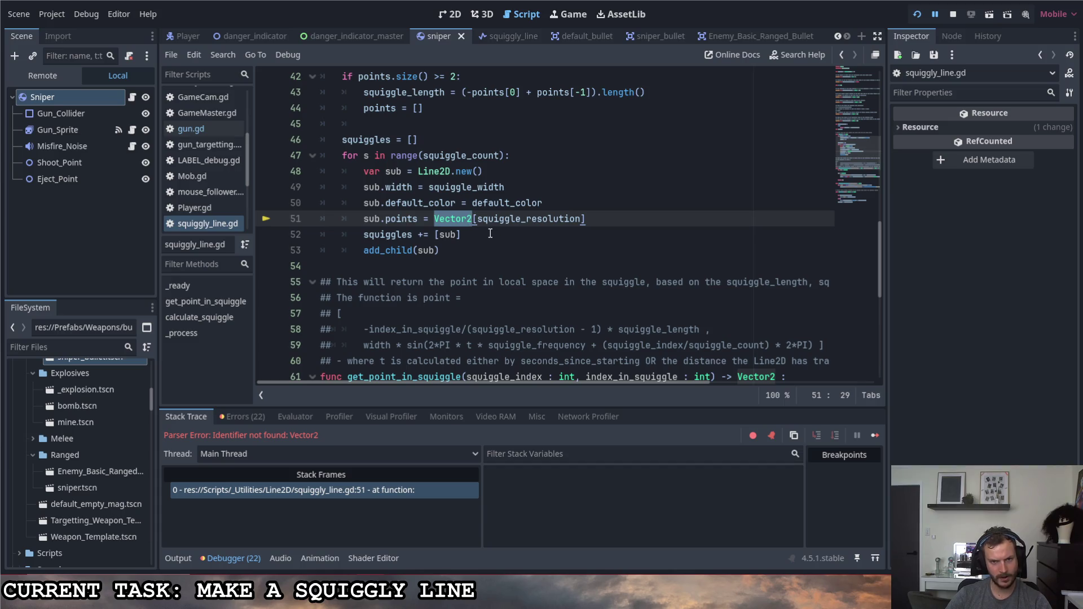
mouse_move(587, 219)
left_mouse_down()
mouse_move(451, 236)
mouse_move(433, 222)
left_mouse_up()
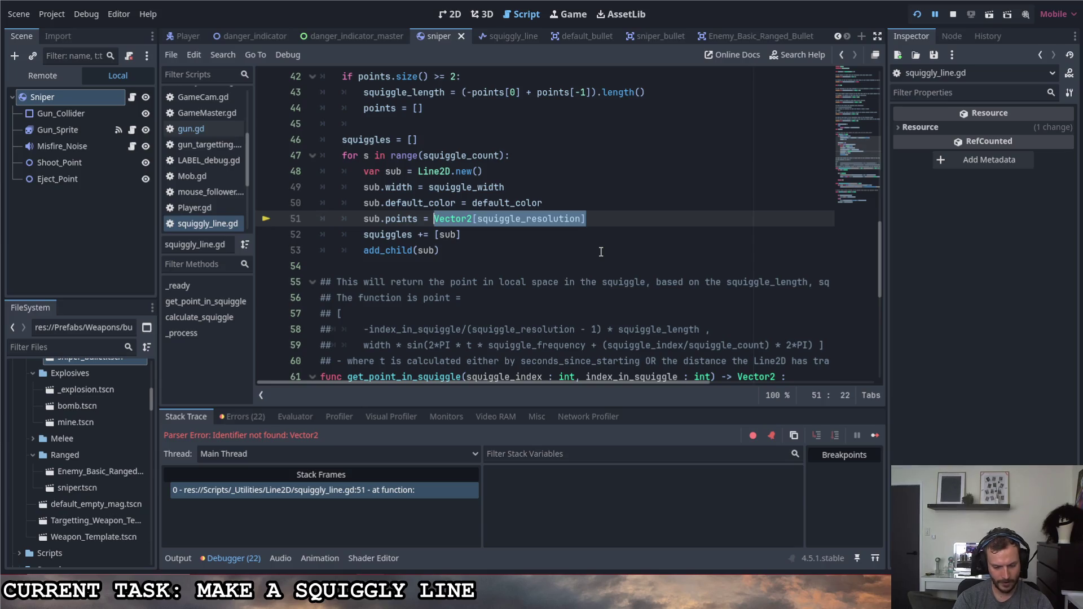
Replace line 51's expression with sub.points.clear().
key("BackSpace")
key("BackSpace")
key("BackSpace")
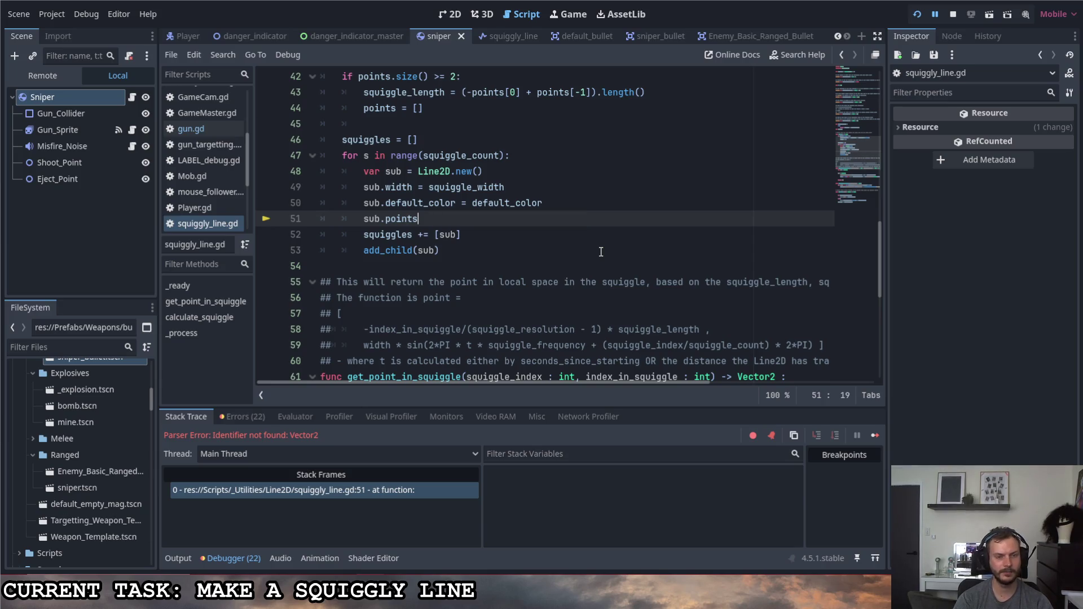
type(" = s")
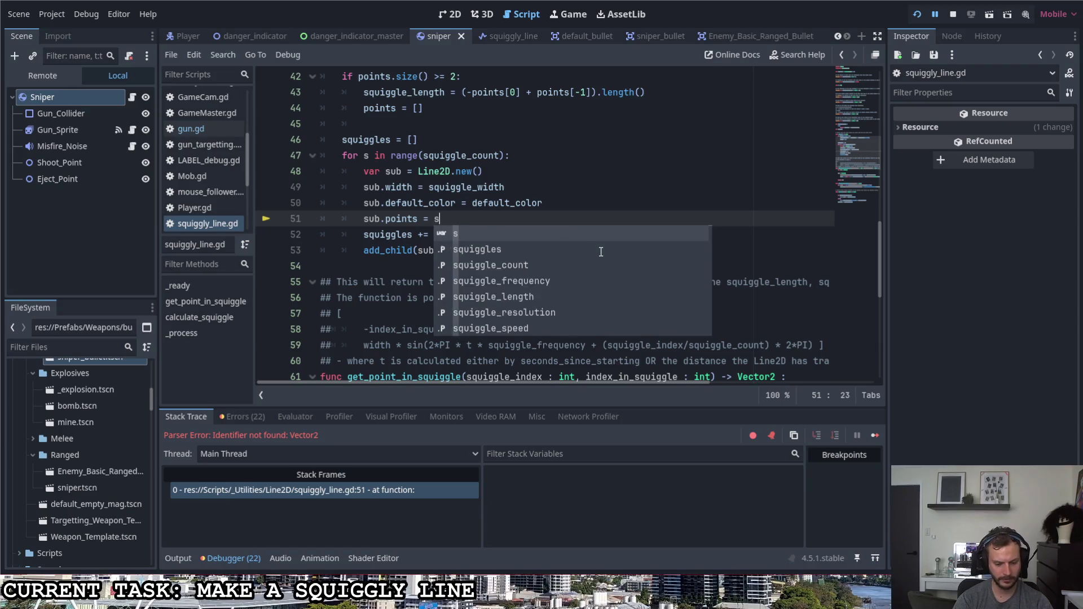
type("ub.points.clea")
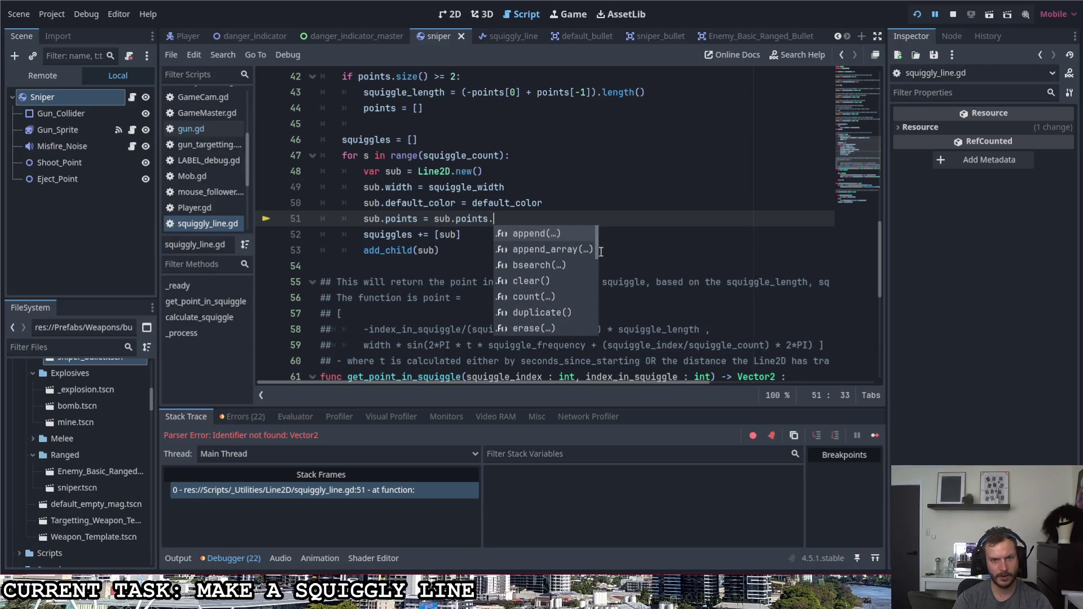
key("Return")
key("Return")
Write line 52 as sub.points = sub.points.resize(squiggle_resolution).
type("sub_poi")
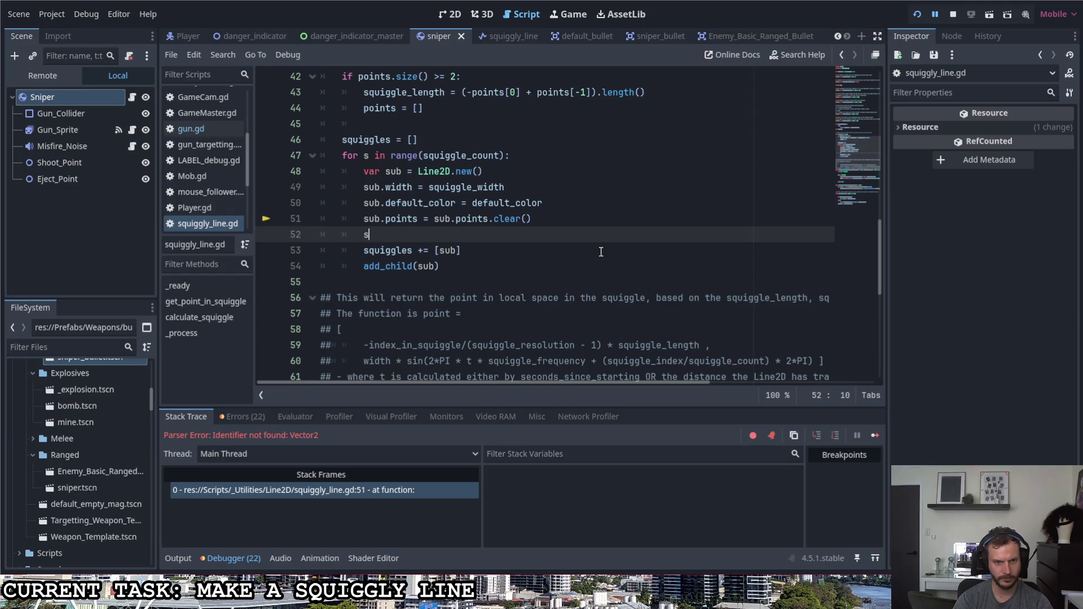
key("BackSpace")
key("BackSpace")
key("BackSpace")
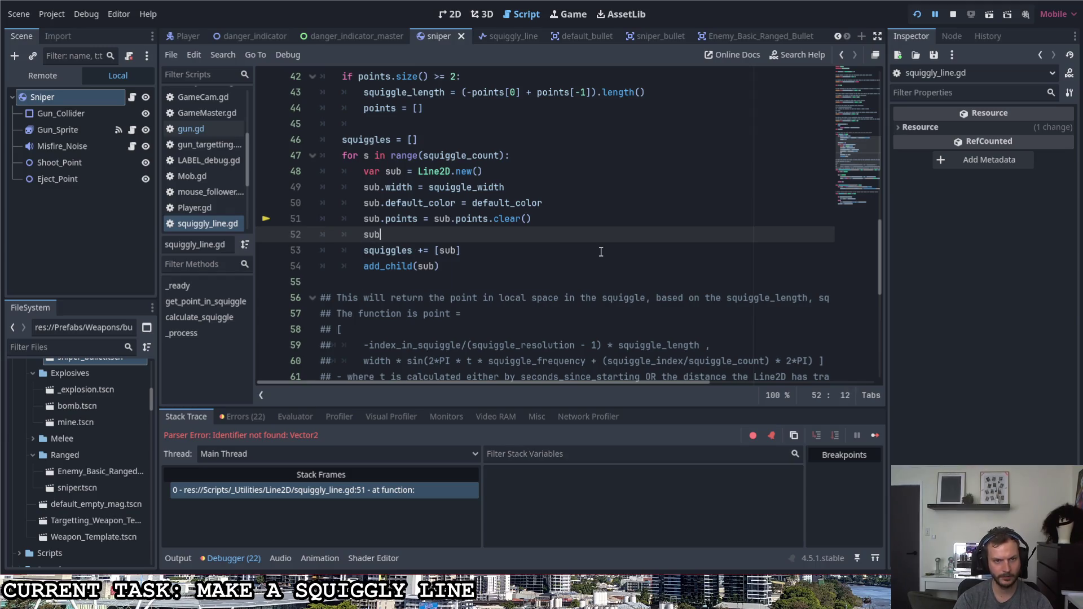
type(".points = ")
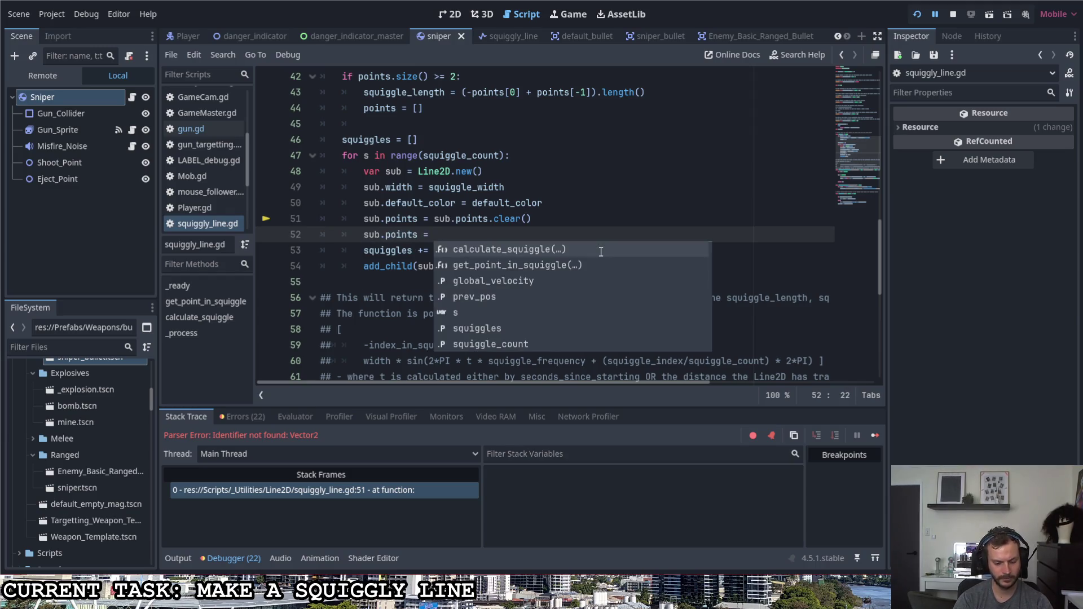
type("sub.po")
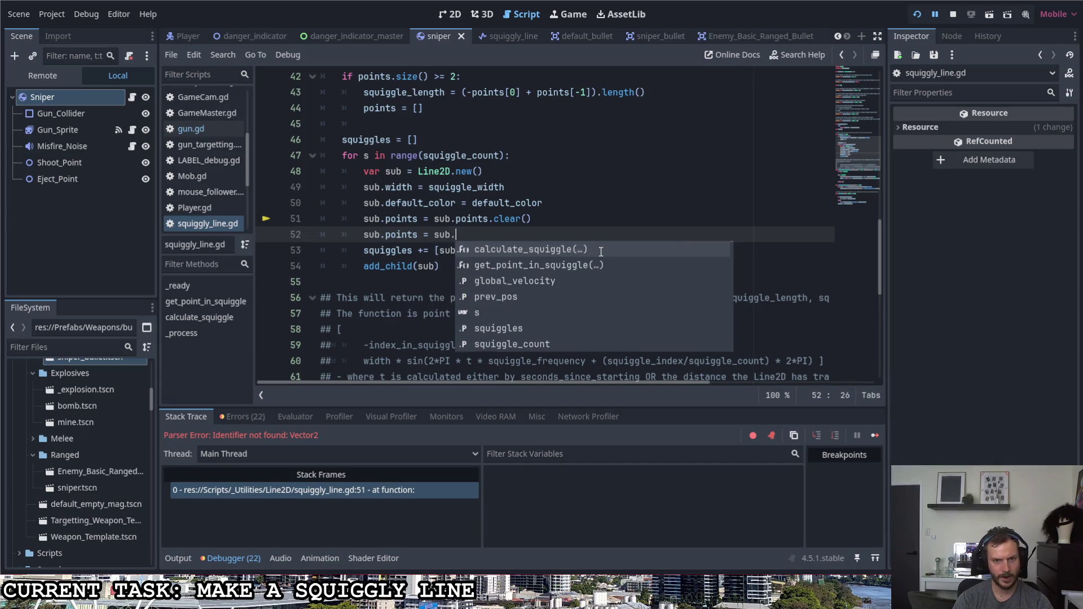
type("ints.re")
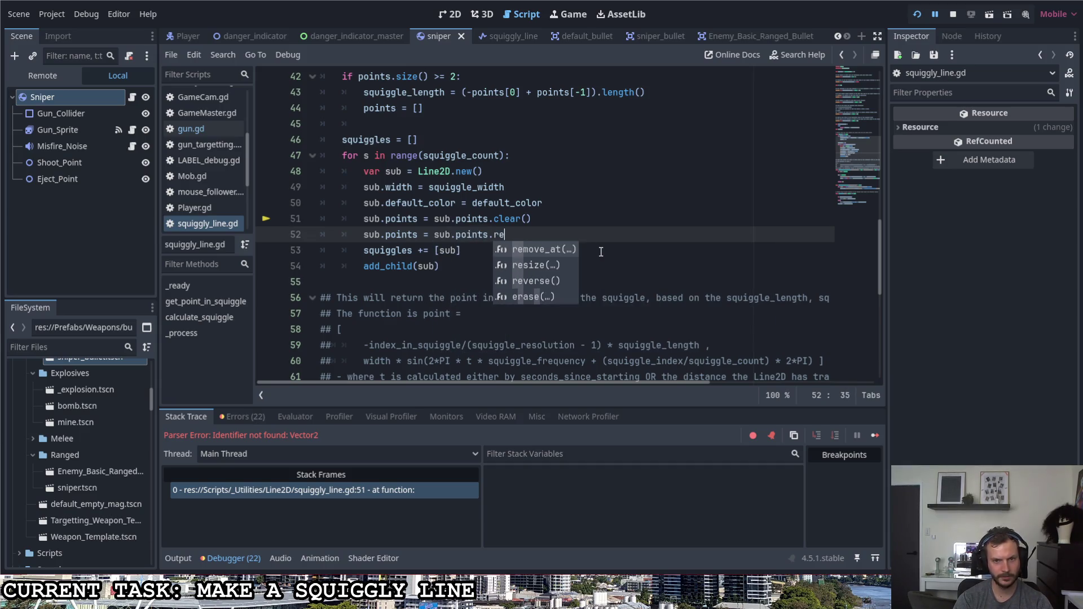
key("Return")
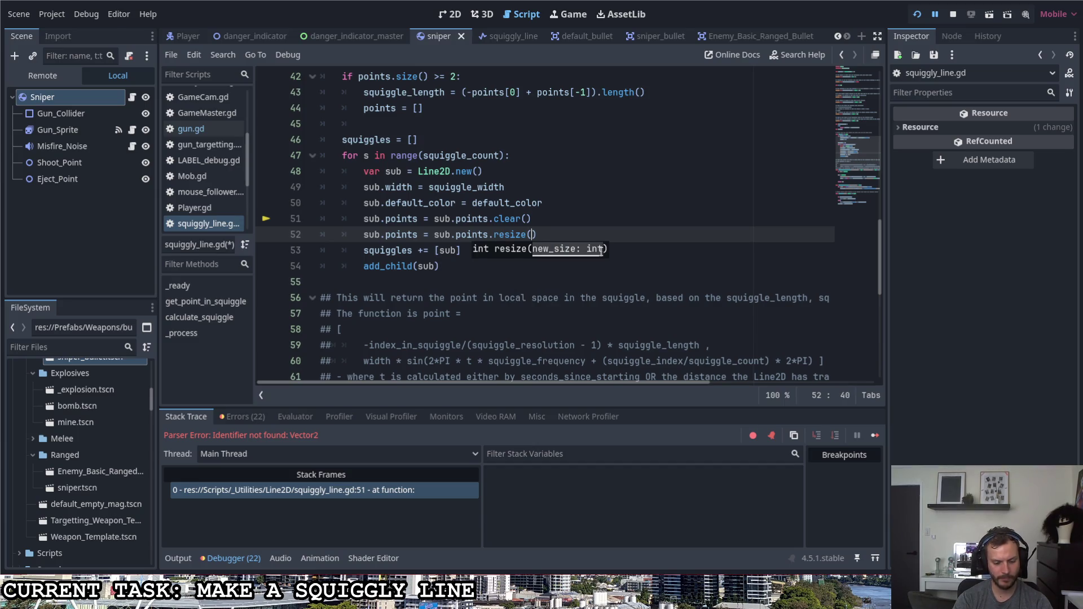
type("squiggle")
key("Down")
key("Down")
key("Down")
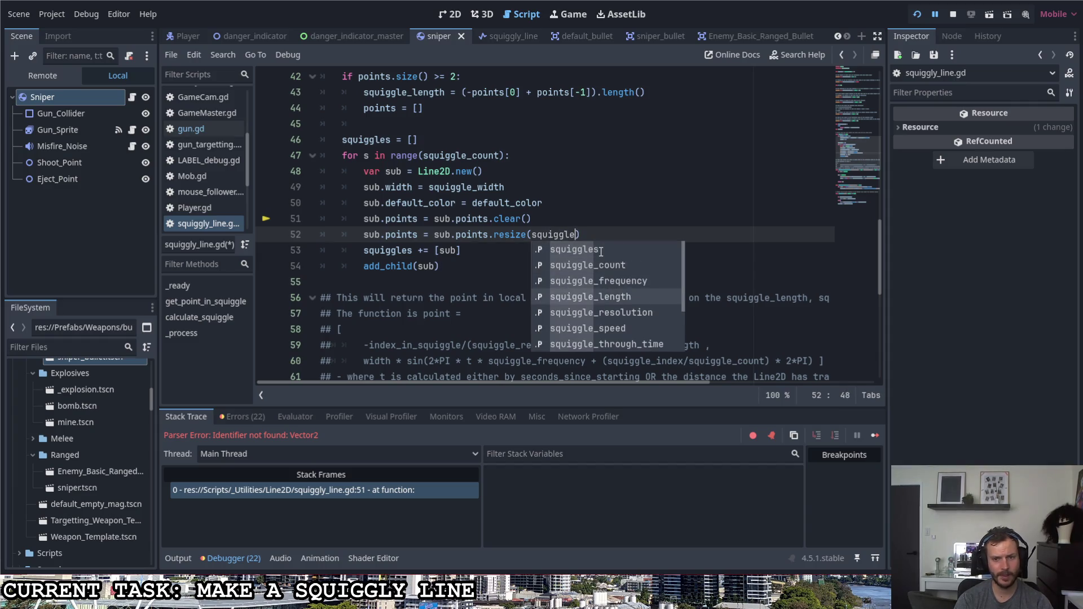
key("Down")
key("Return")
Save the script, dismiss the file-write error, then stop and relaunch the game.
key("ctrl+s")
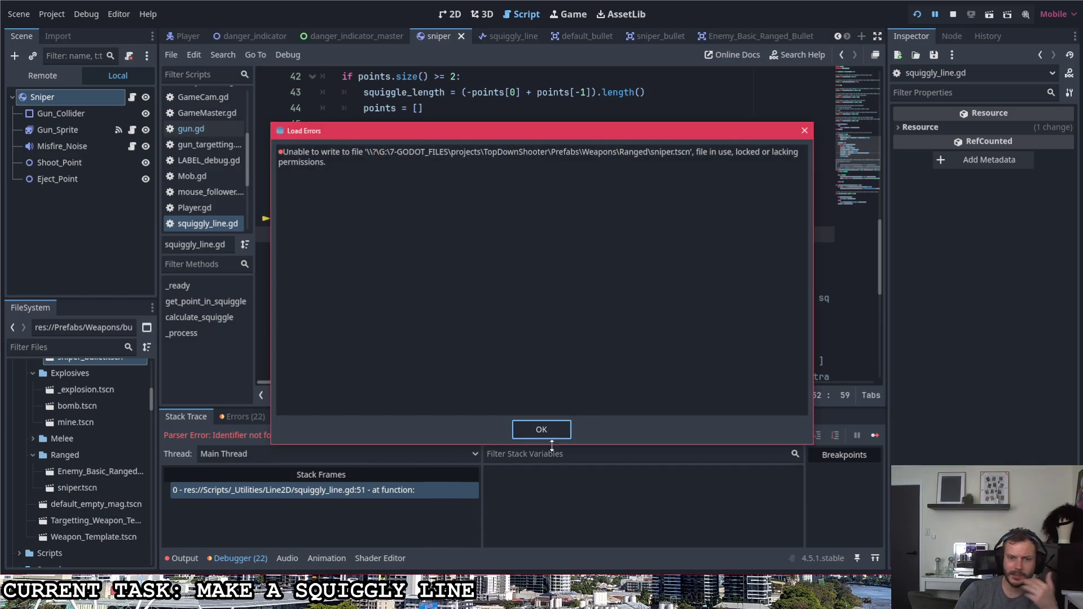
left_click(543, 430)
left_click(953, 15)
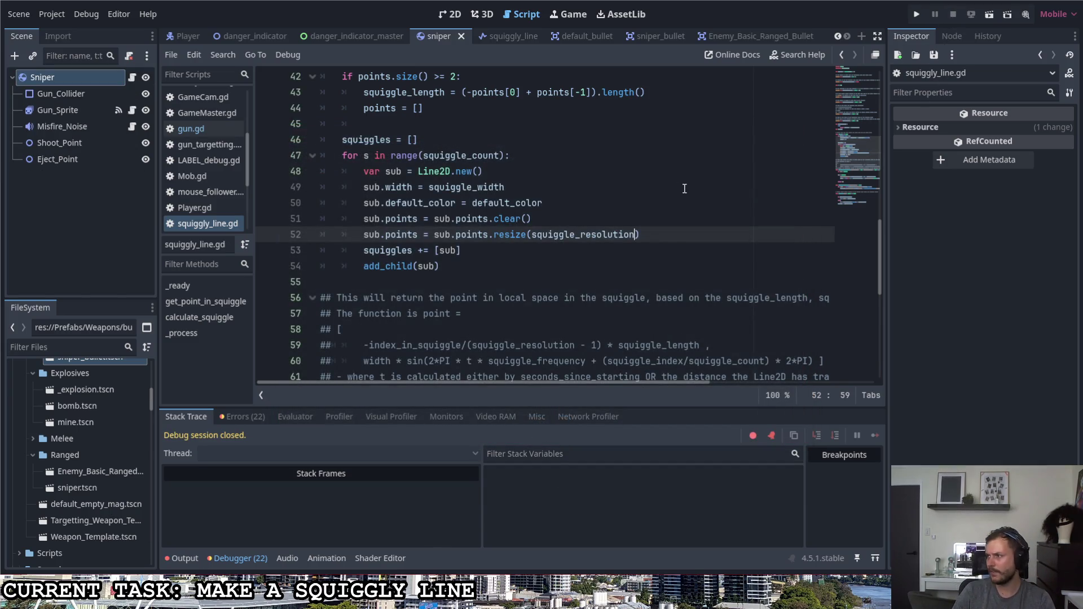
left_click(919, 15)
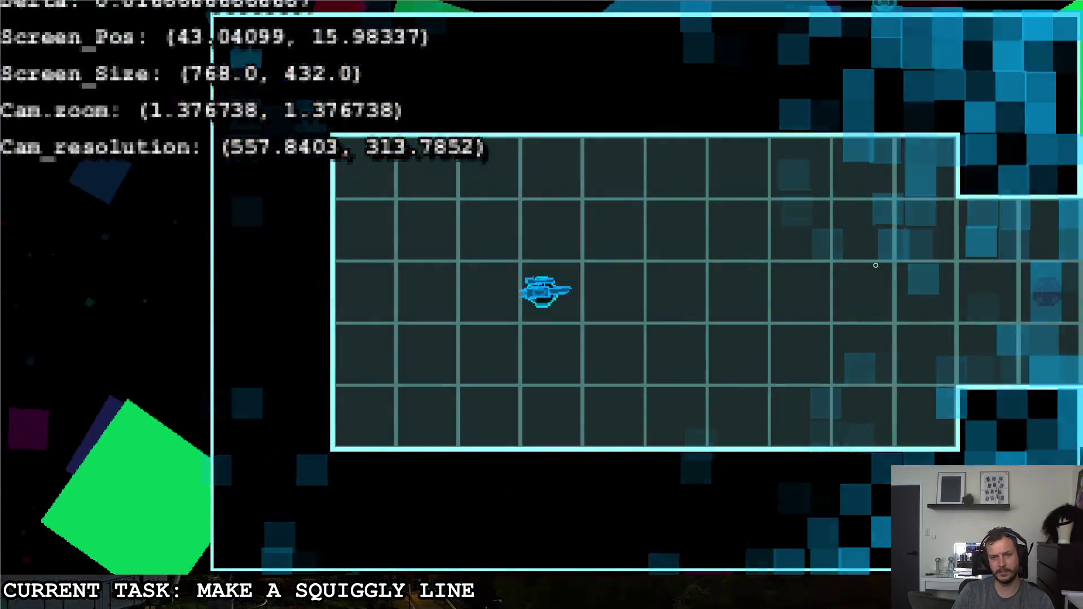
Remove 'sub.points = ' from line 51, restart with F5, and fire the sniper to test.
left_click(875, 270)
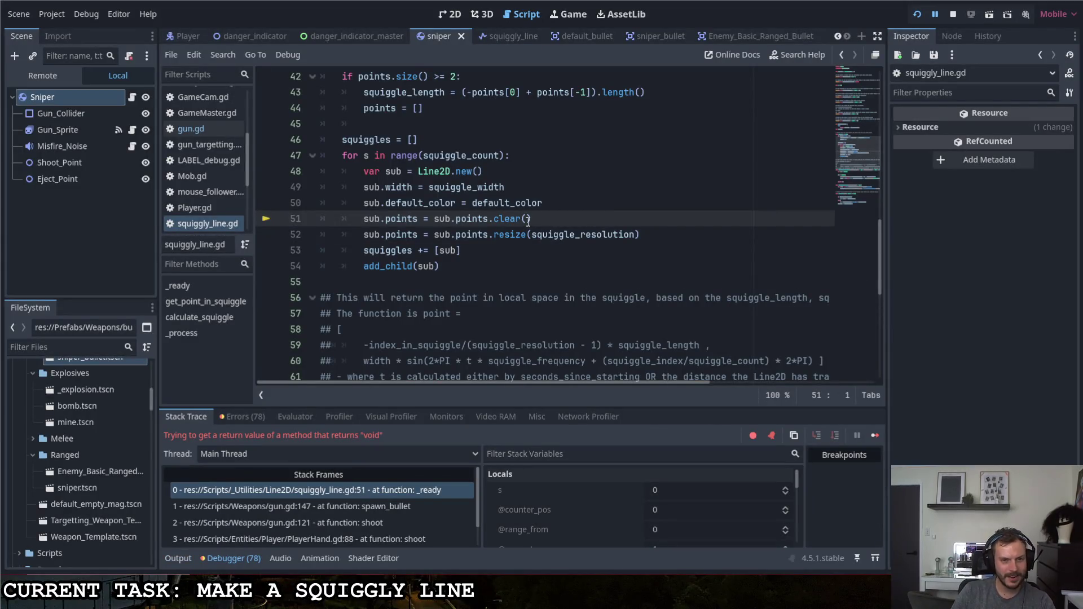
left_click_drag(433, 218, 363, 218)
key("BackSpace")
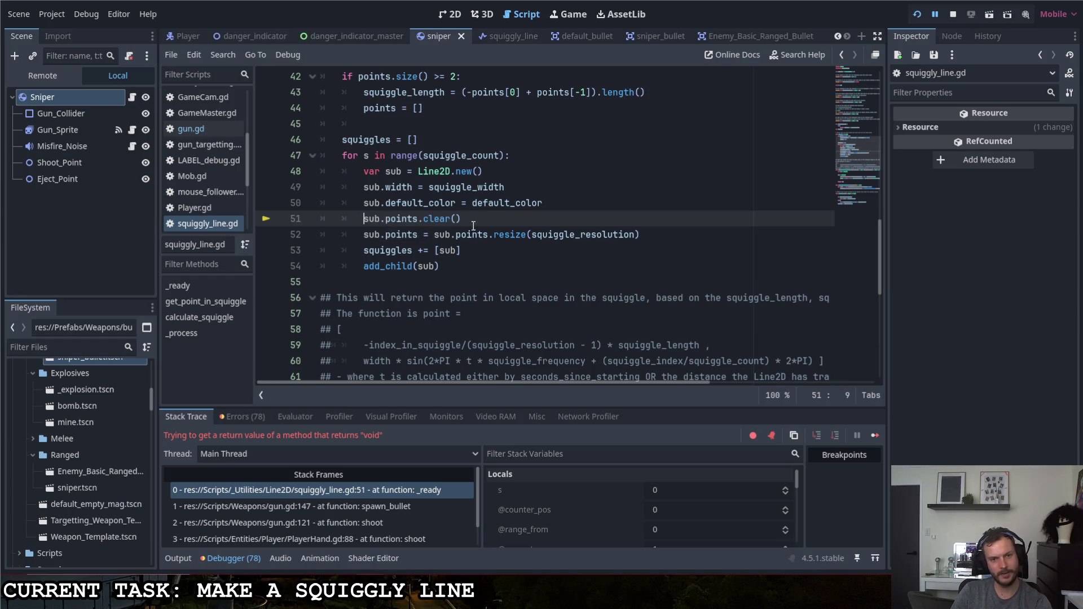
left_click(499, 220)
key("F5")
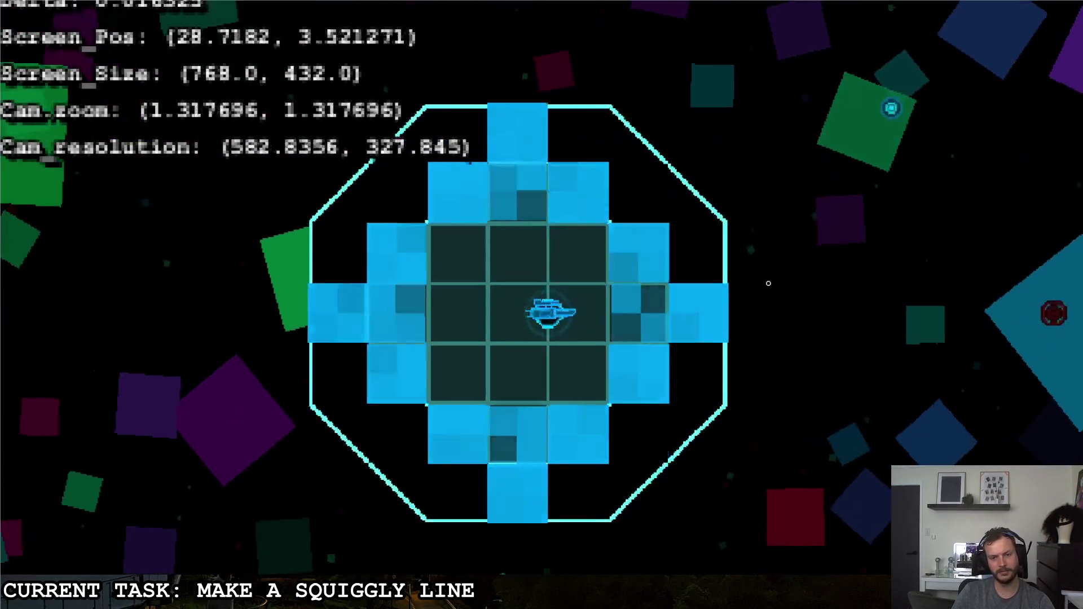
left_click(713, 234)
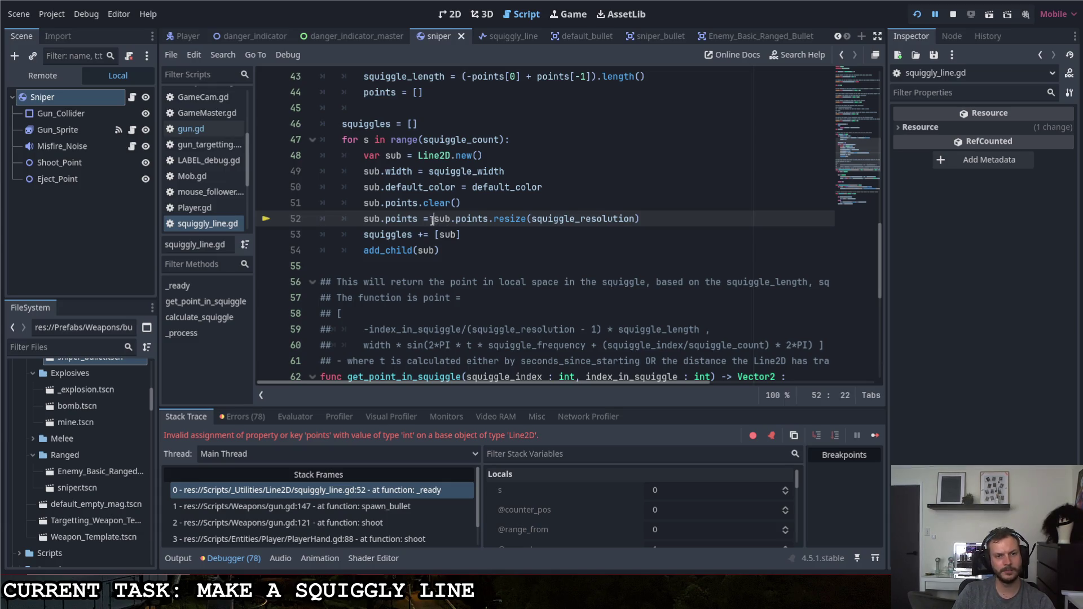
Strip 'sub.points =' from line 52 and delete the sub.points.clear() line, then save and rerun the game.
left_click_drag(434, 219, 363, 219)
key("BackSpace")
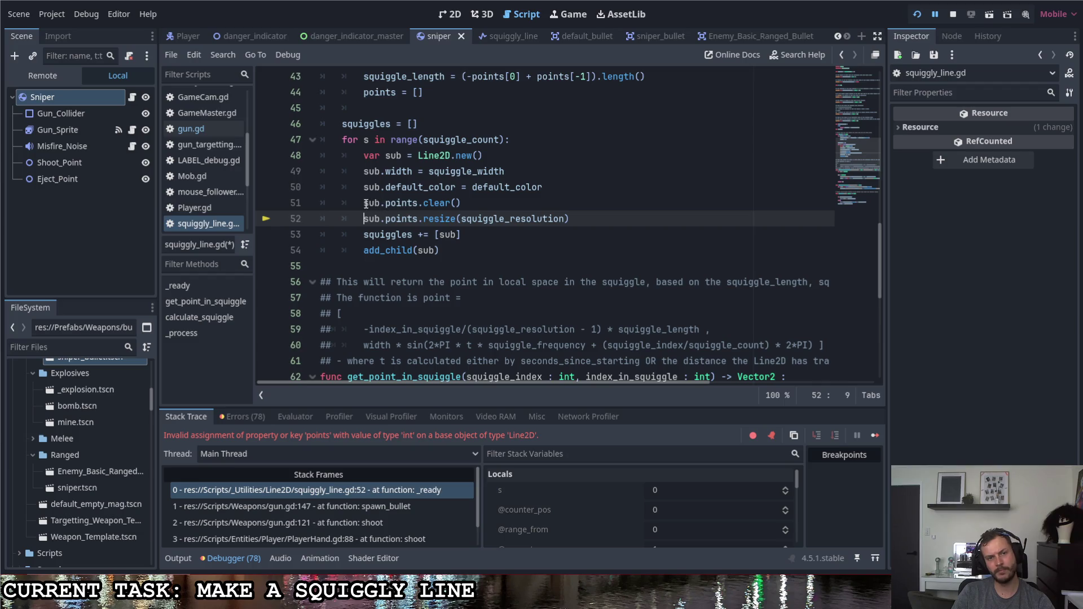
key("Up")
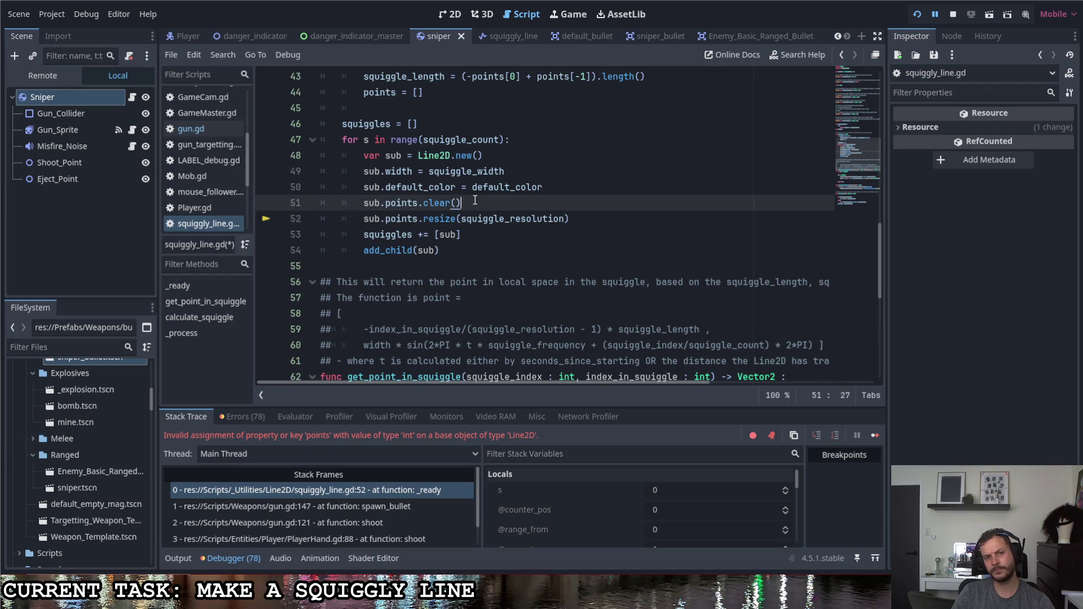
left_click_drag(477, 203, 321, 202)
key("BackSpace")
key("BackSpace")
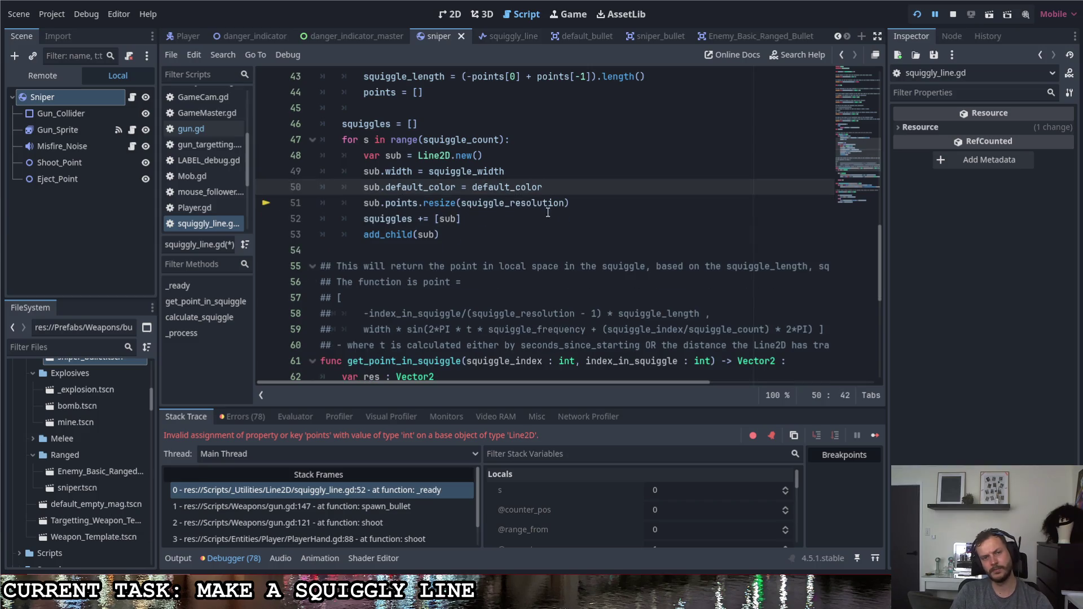
left_click(579, 210)
key("ctrl+s")
key("F5")
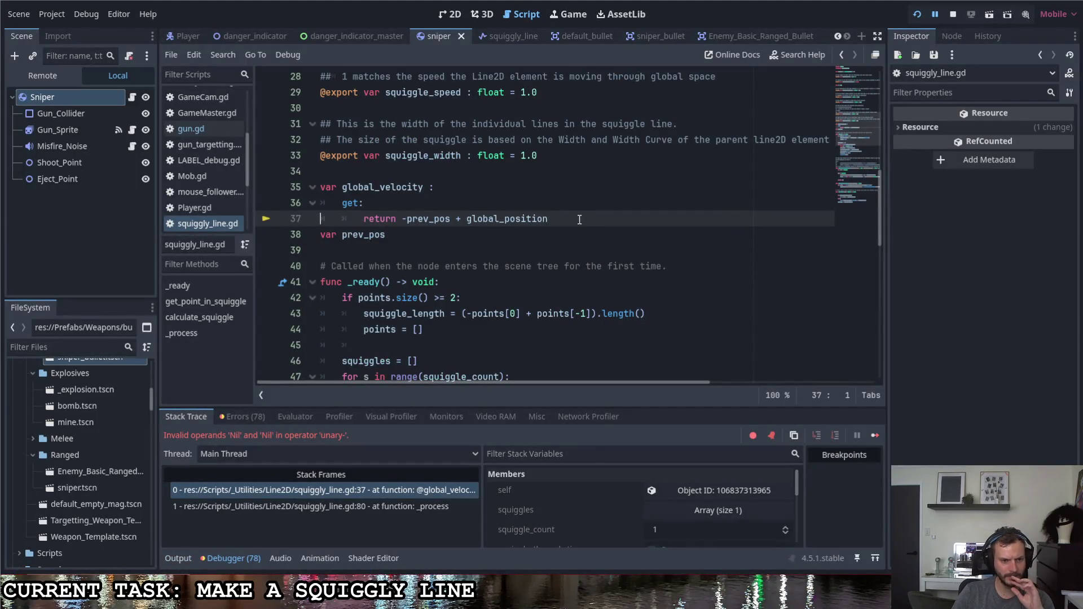
Add 'prev_pos = global_position' as the first line of _ready and relaunch the game.
left_click(425, 229)
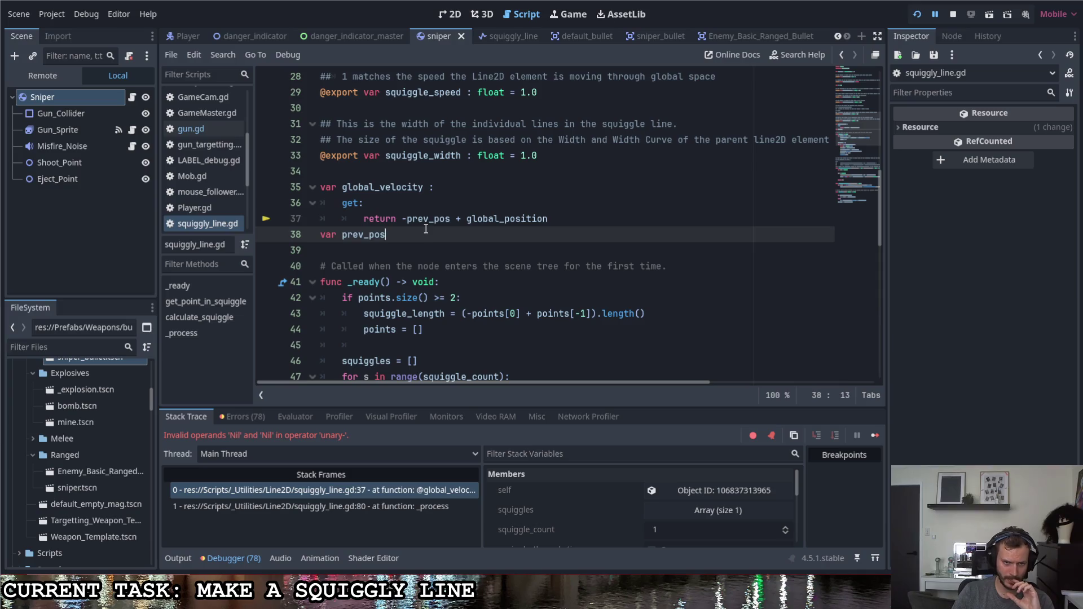
scroll(428, 233, "down", 4)
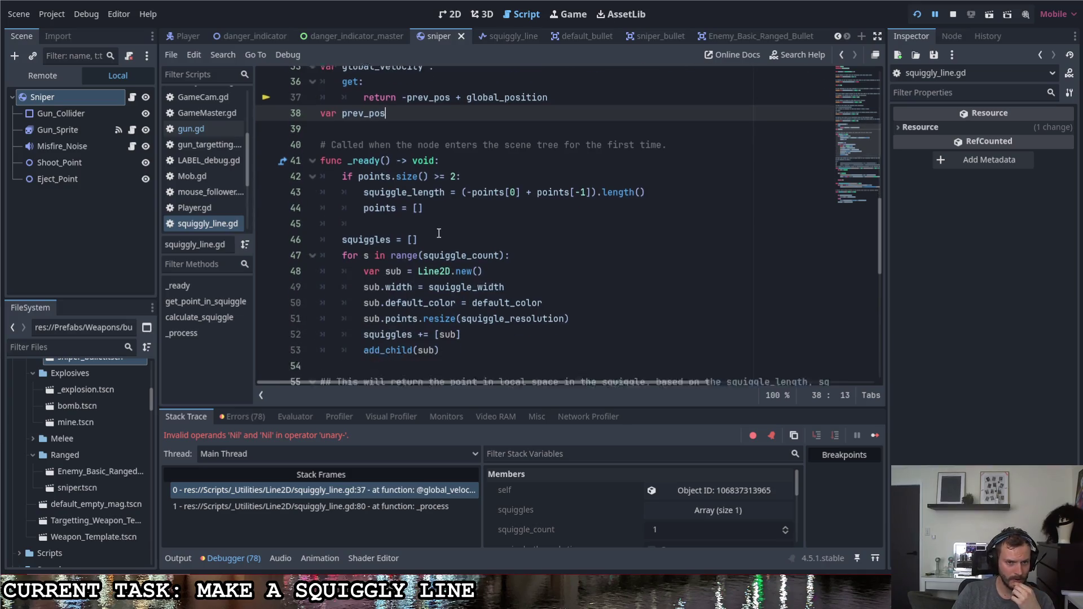
scroll(439, 233, "up", 2)
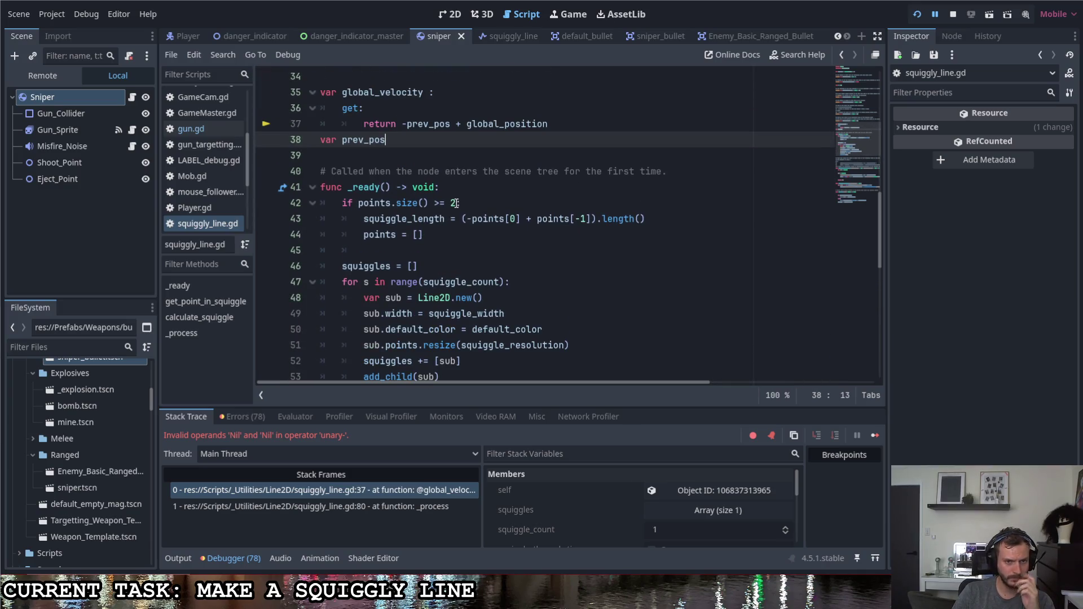
left_click(462, 187)
key("Return")
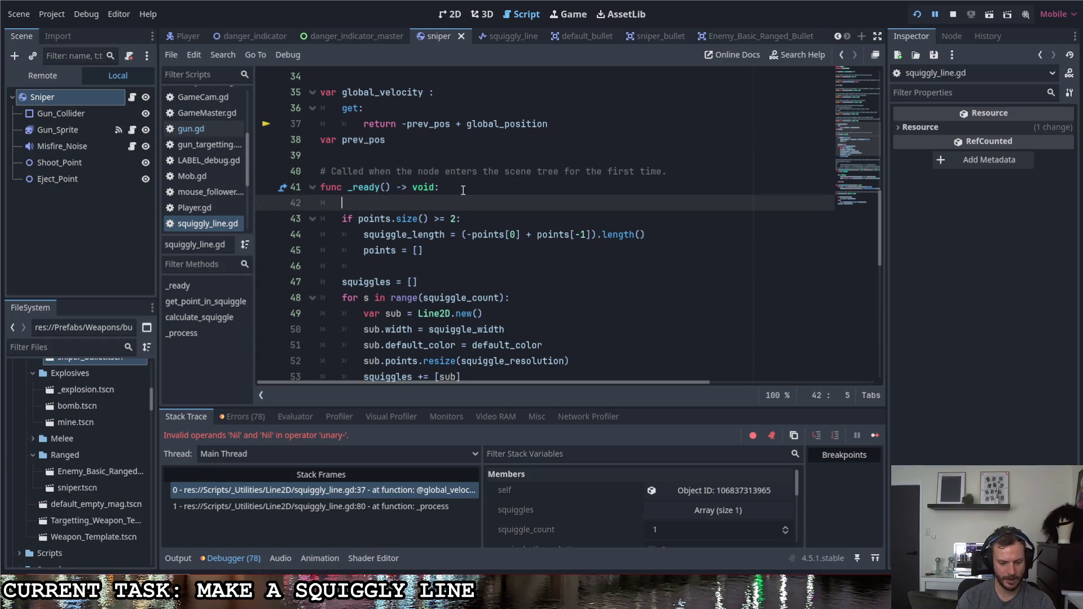
type("prev_pos = ")
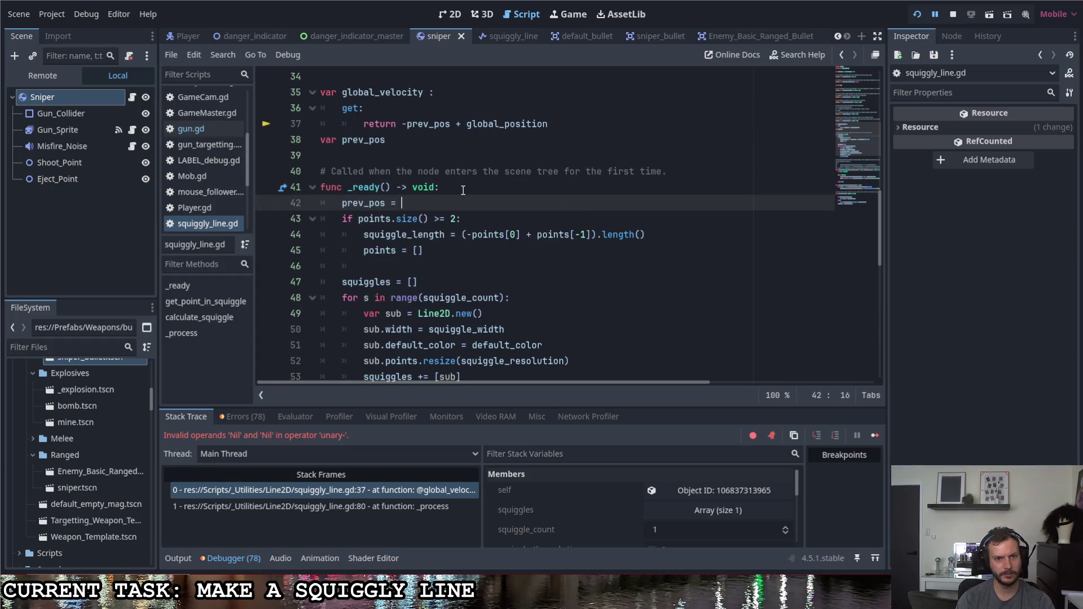
type("global")
key("Down")
key("Down")
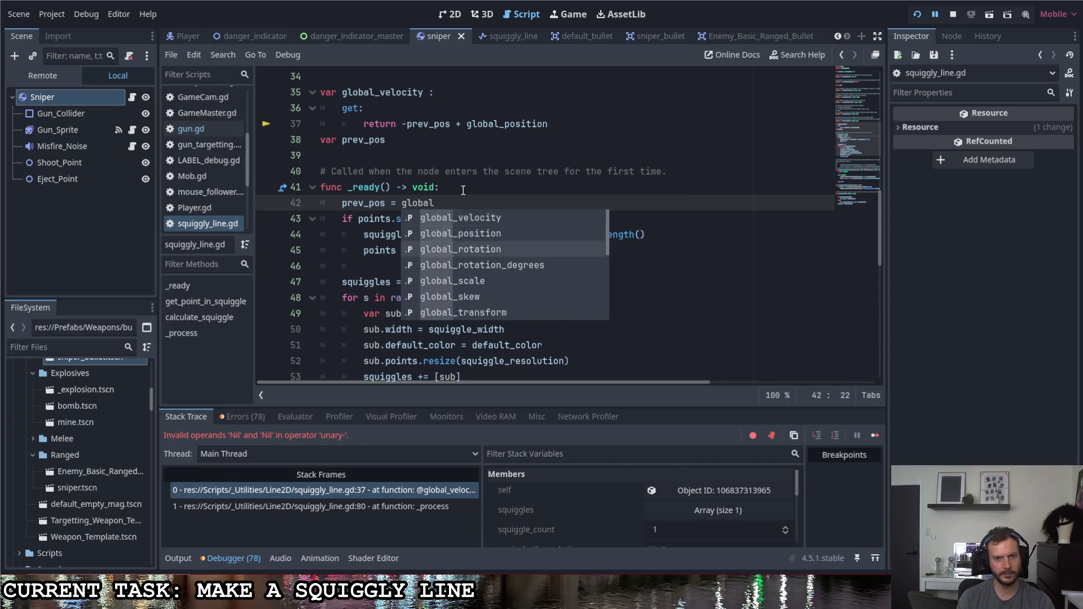
key("Up")
key("Return")
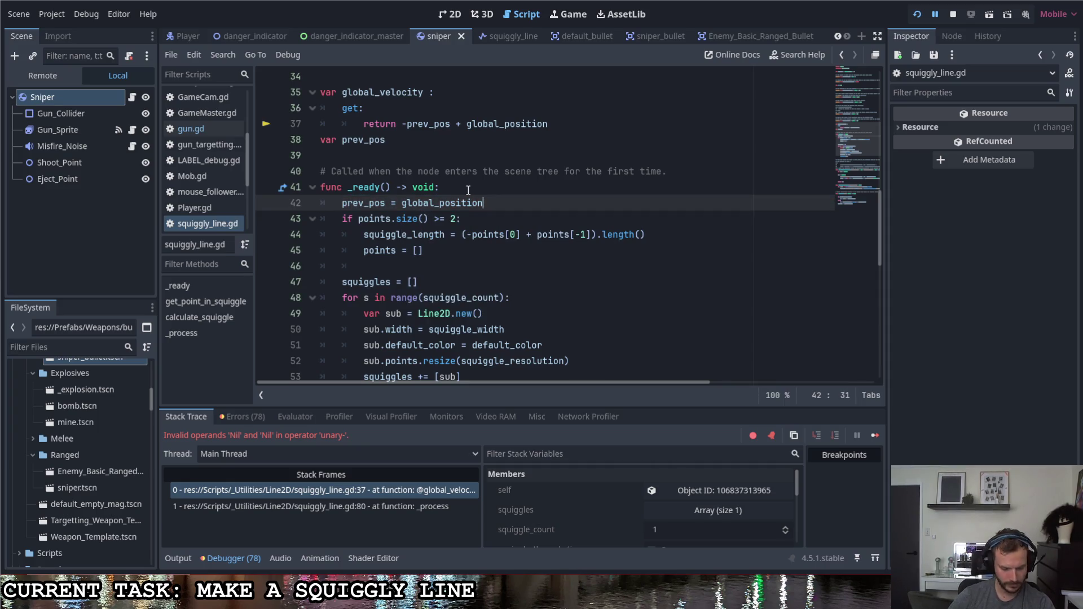
key("F5")
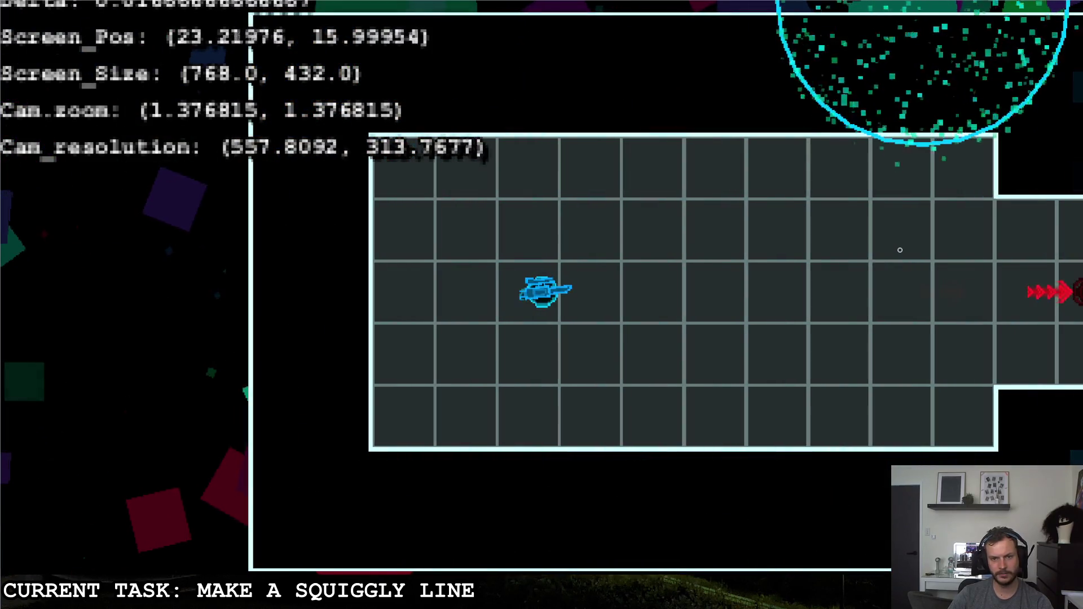
Drive the ship around with D, S, A, D, W and fire a sniper shot to check its trail.
key("d")
key("s")
key("a")
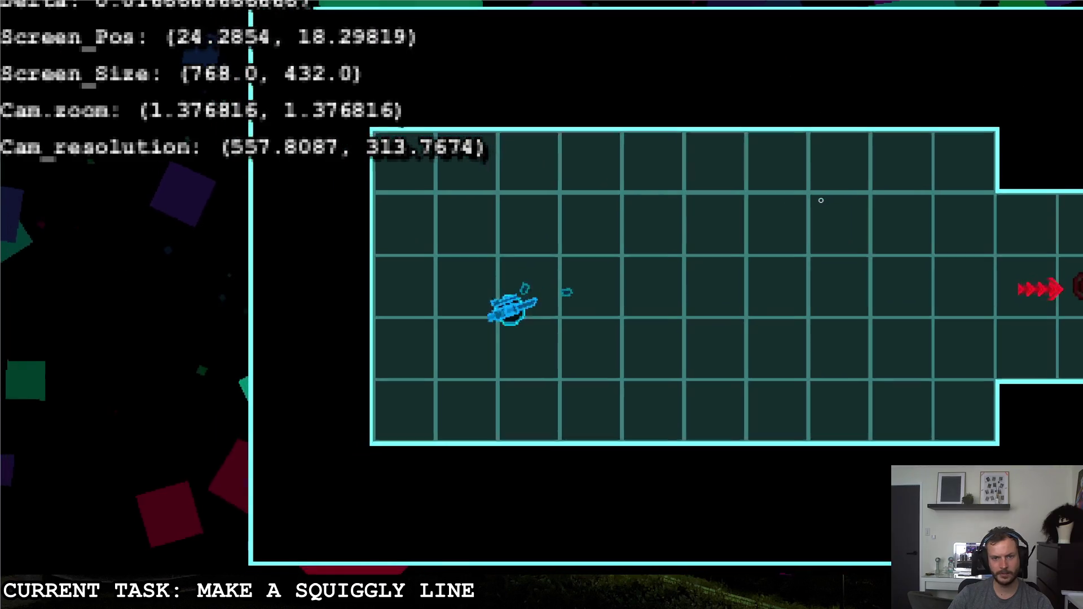
key("d")
key("w")
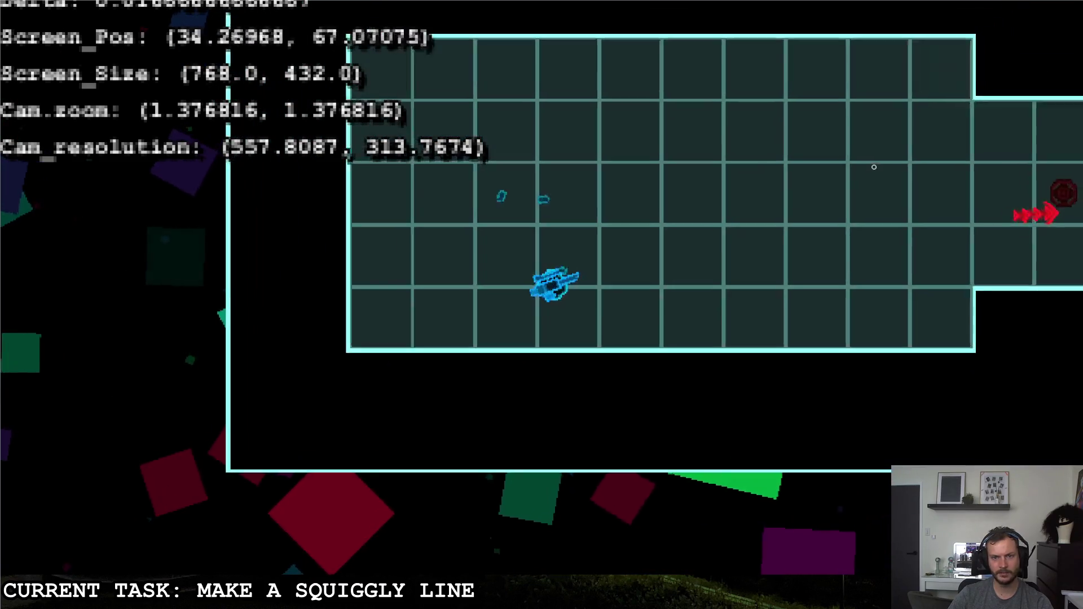
left_click(877, 162)
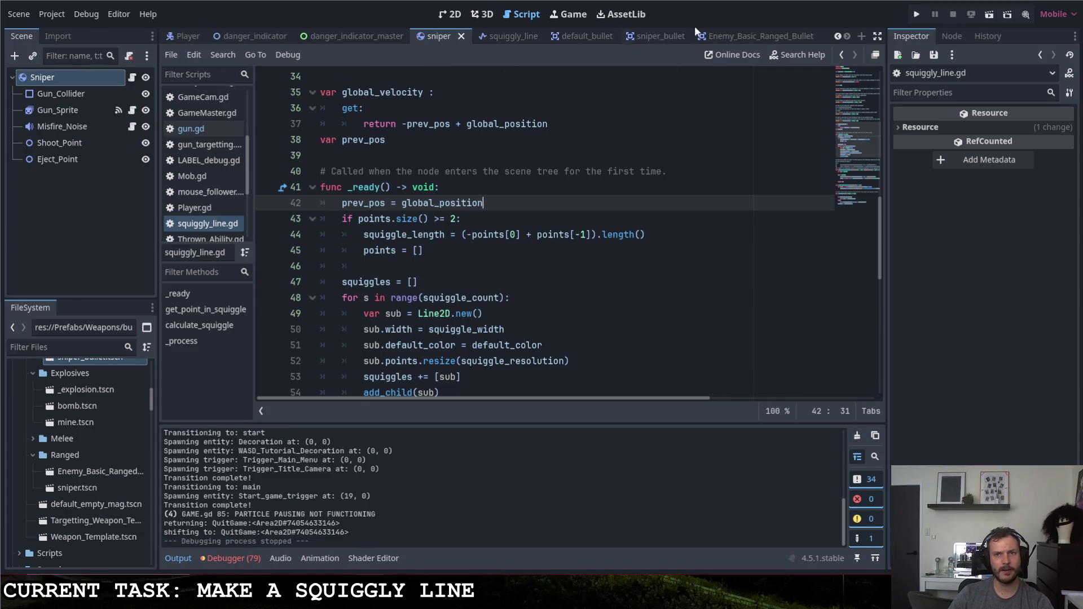
In the sniper_bullet scene, set the bullet's Speed to 10 in the Inspector and run the game.
left_click(500, 35)
left_click(83, 79)
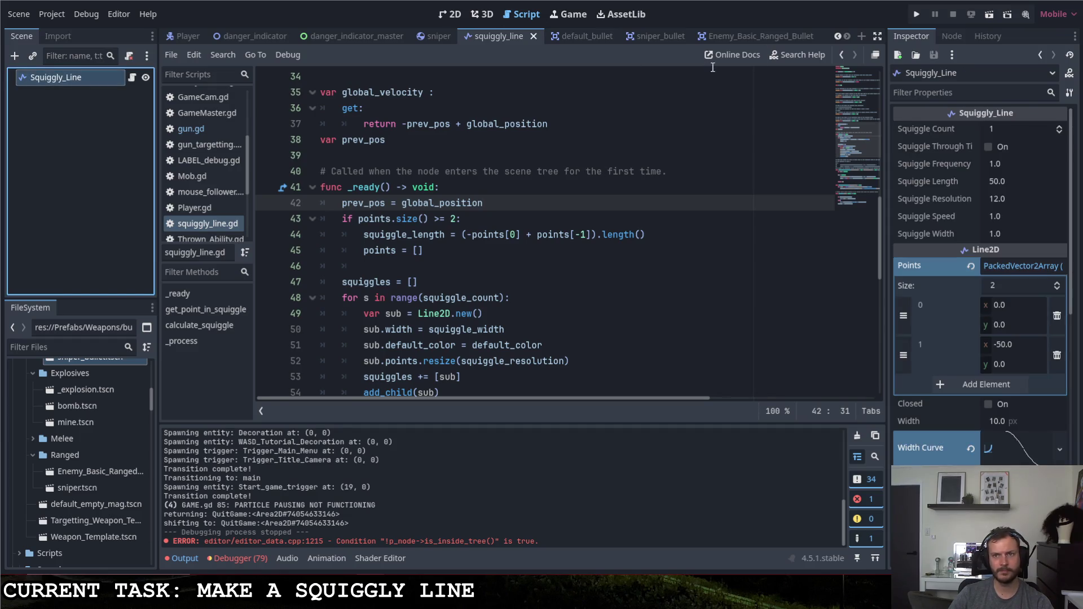
left_click(635, 36)
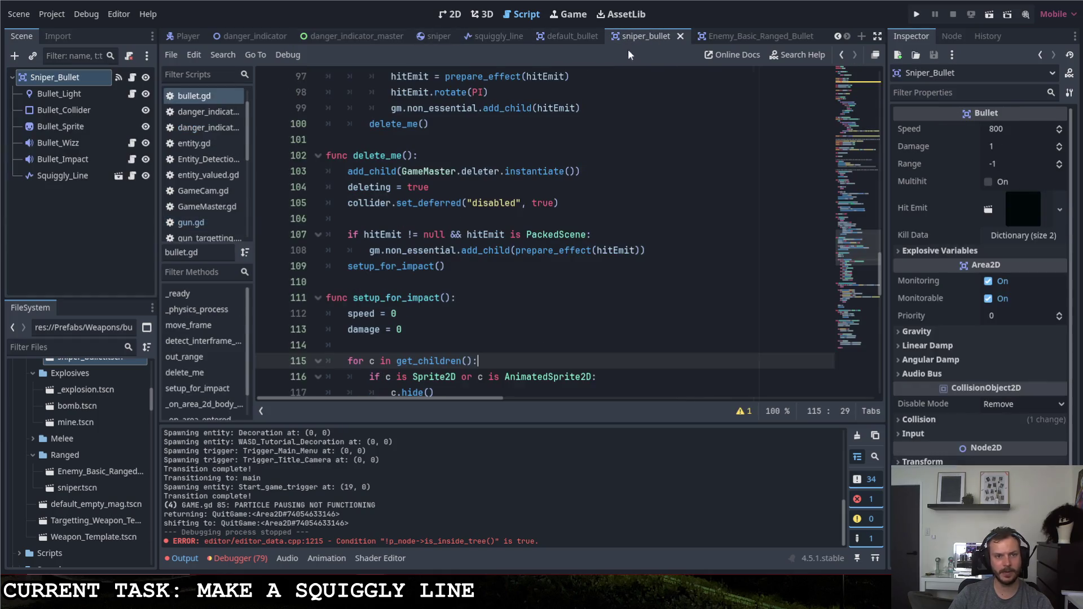
left_click(1011, 131)
type("21")
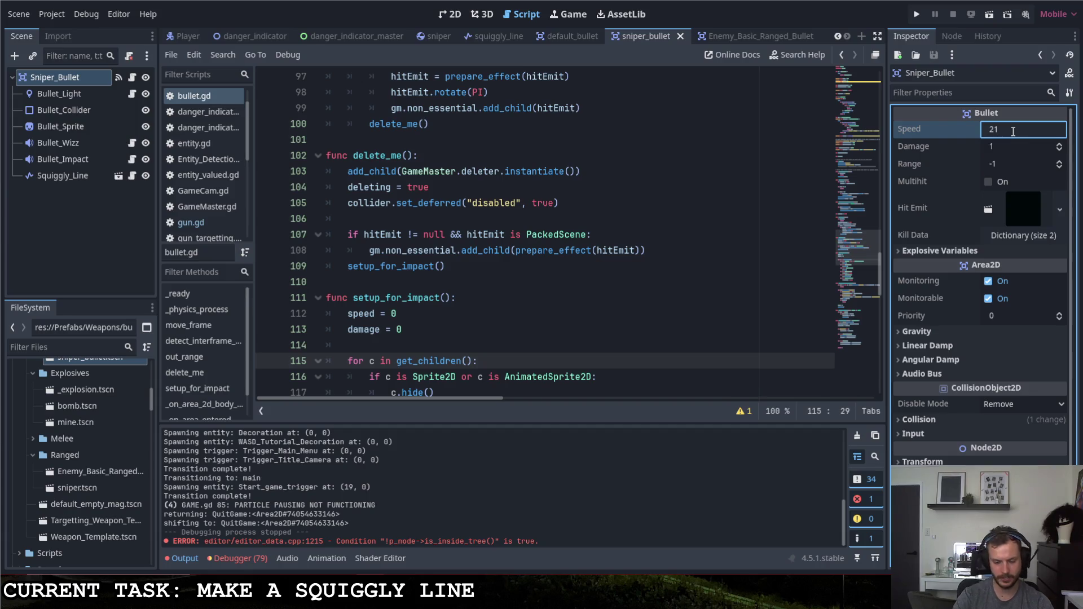
type("10")
left_click(918, 15)
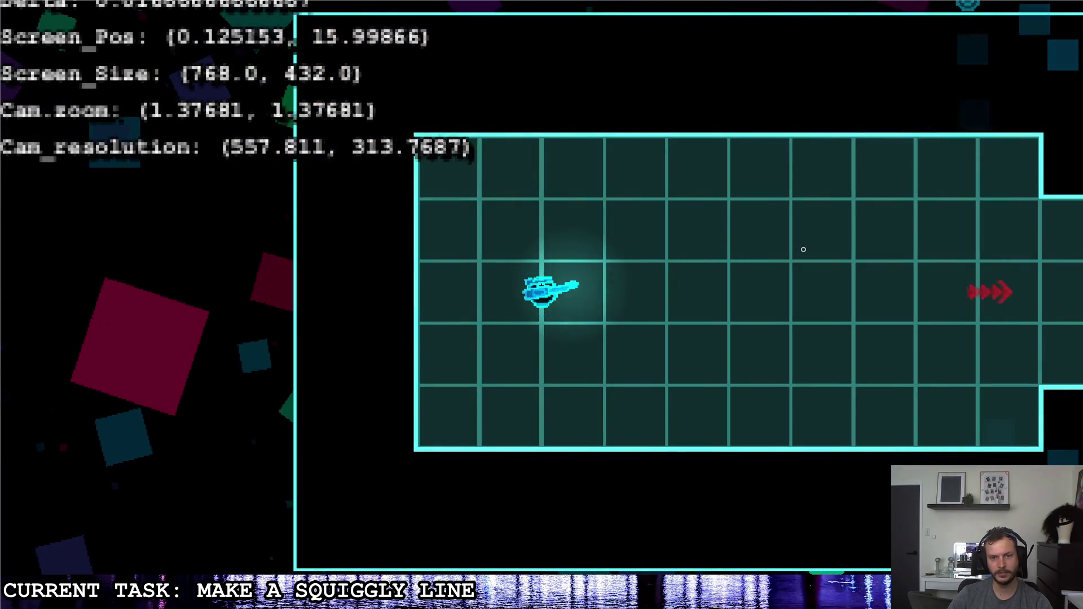
Fire slow sniper bullets while driving the tank left and right through the room.
left_click(800, 247)
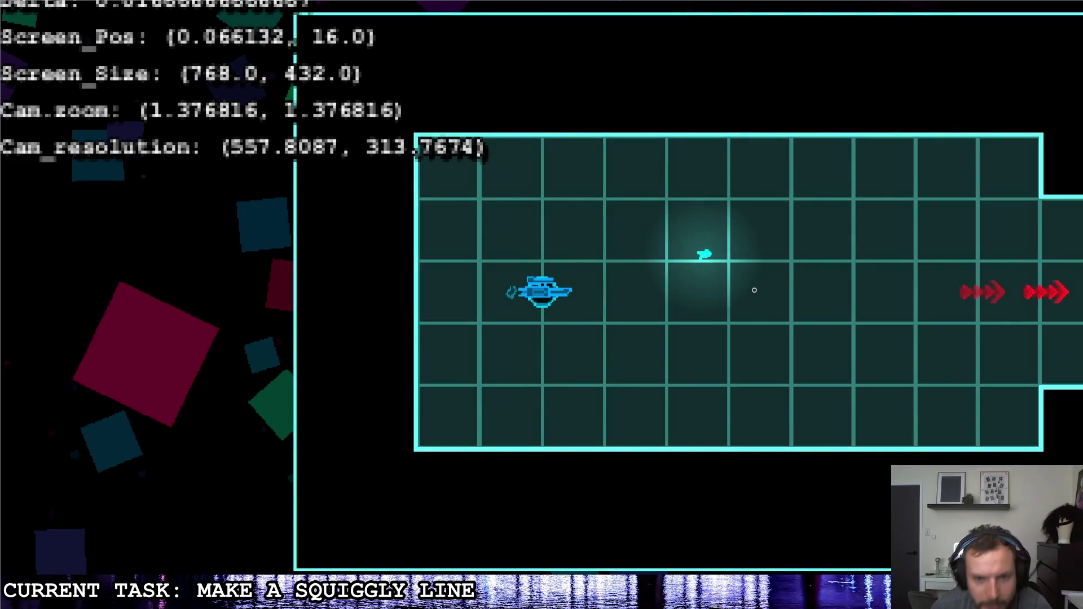
left_click(756, 290)
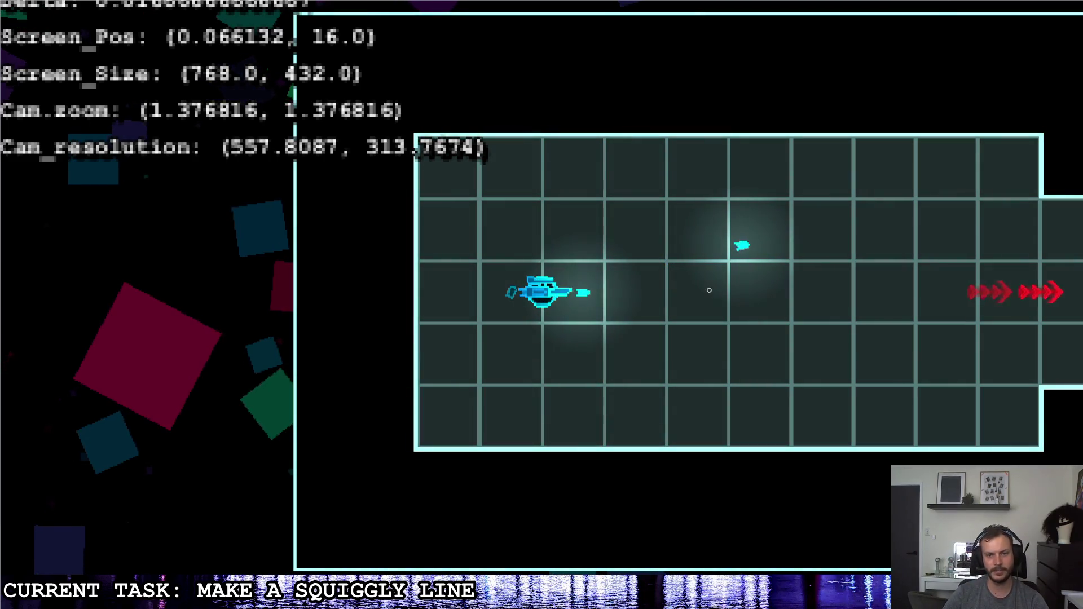
key("d")
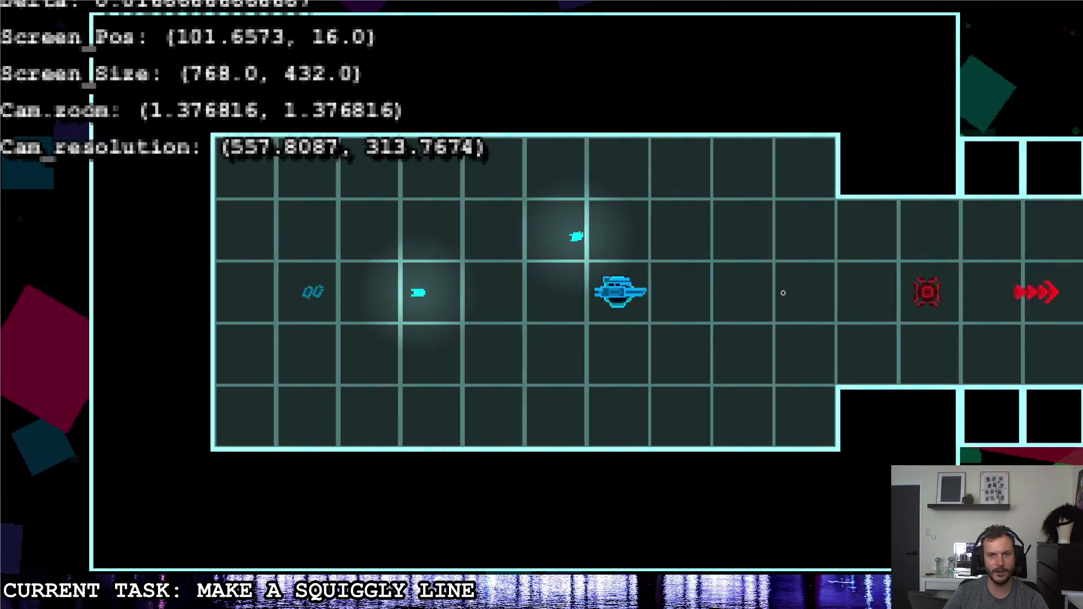
key("a")
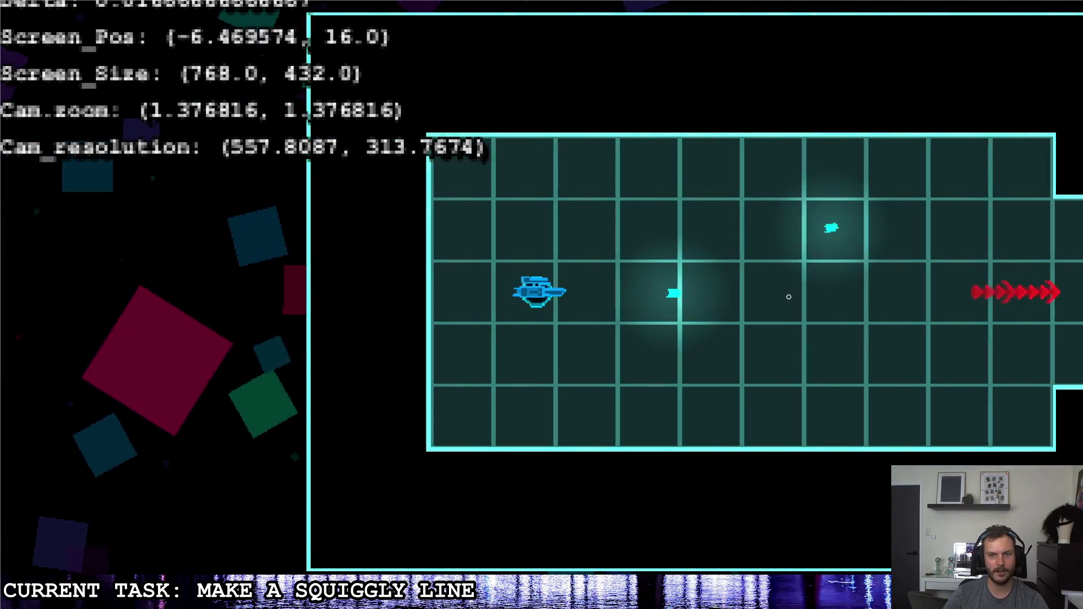
key("d")
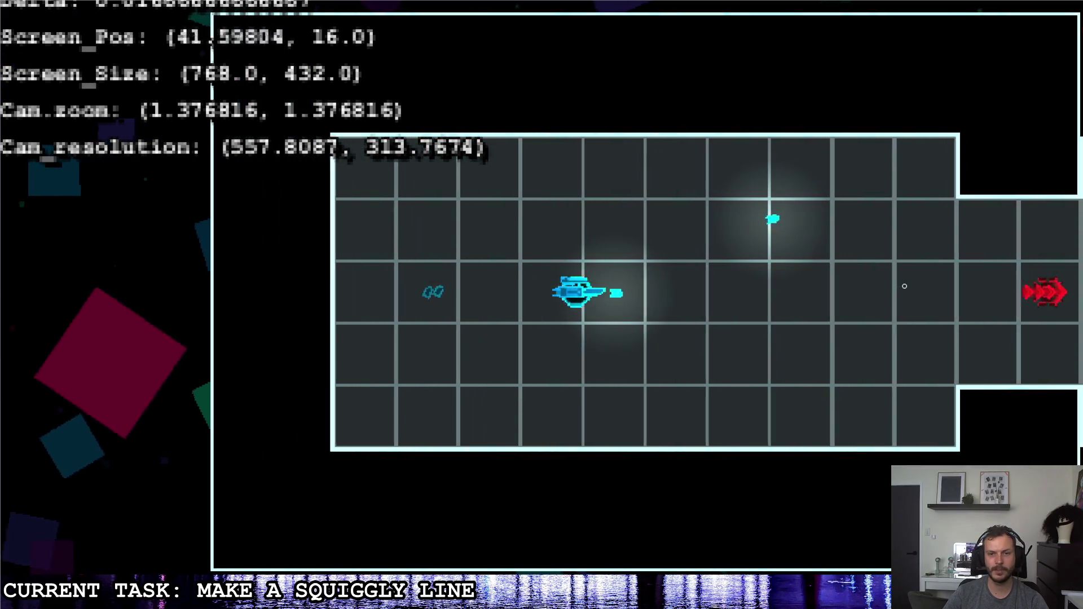
left_click(904, 286)
key("a")
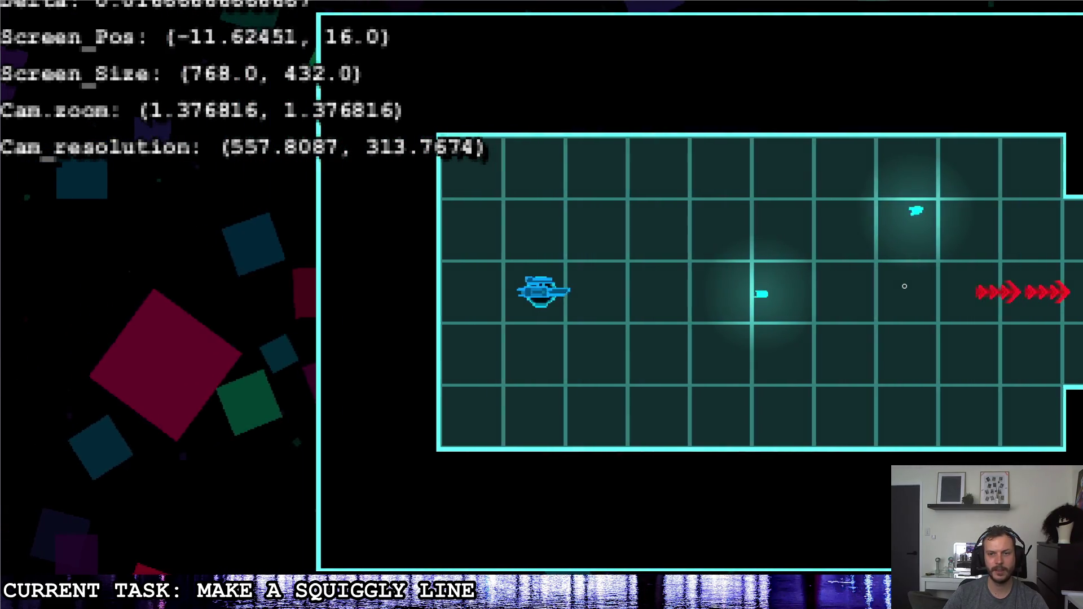
key("d")
key("d")
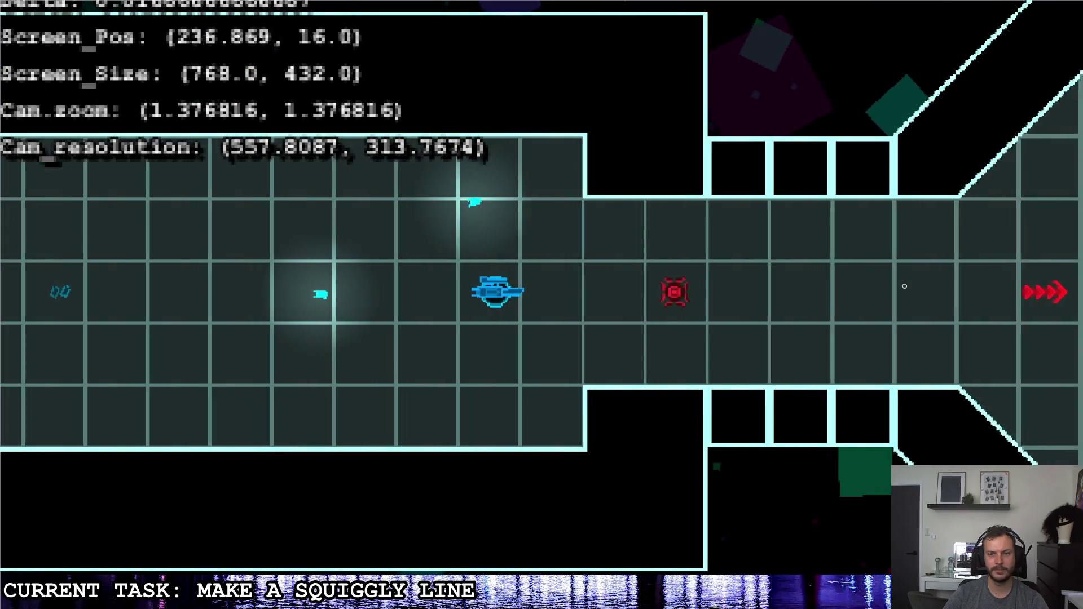
Fire several more bullets, move the ship right into the corridor, and pause the game.
left_click(869, 285)
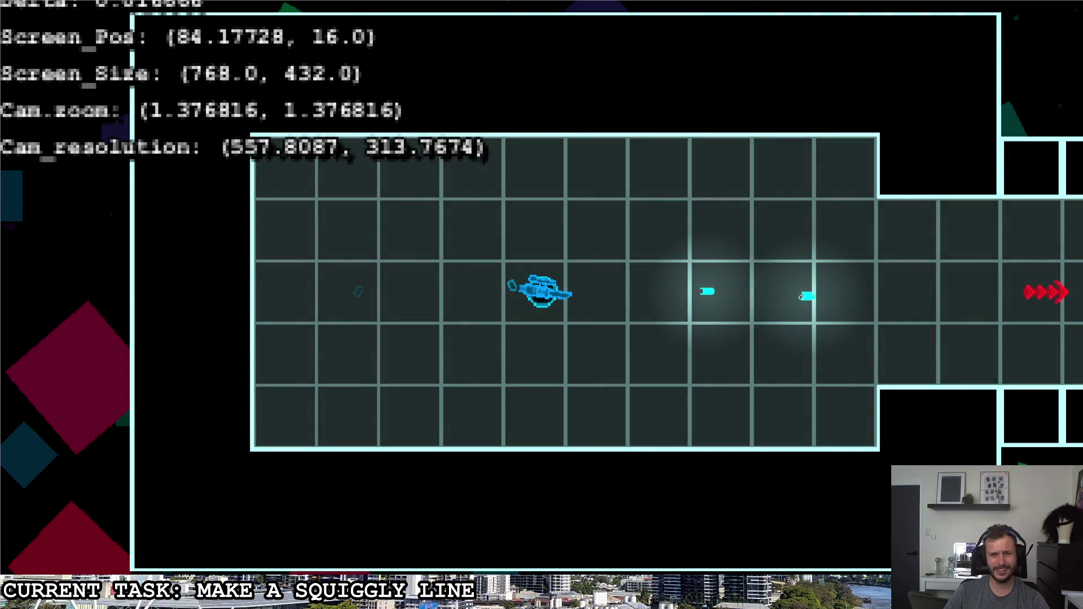
left_click(701, 242)
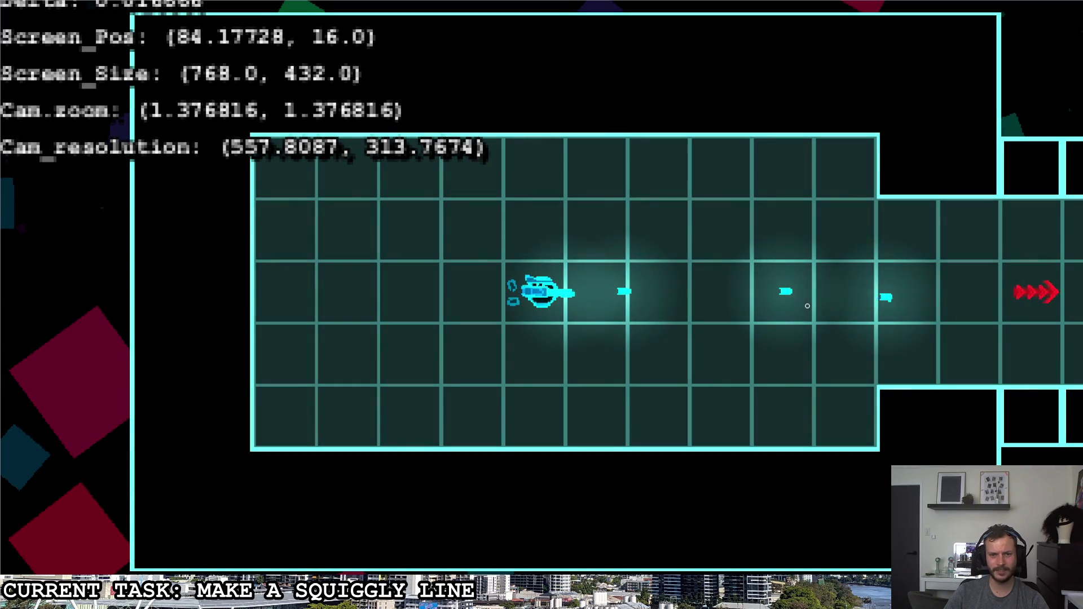
left_click(804, 288)
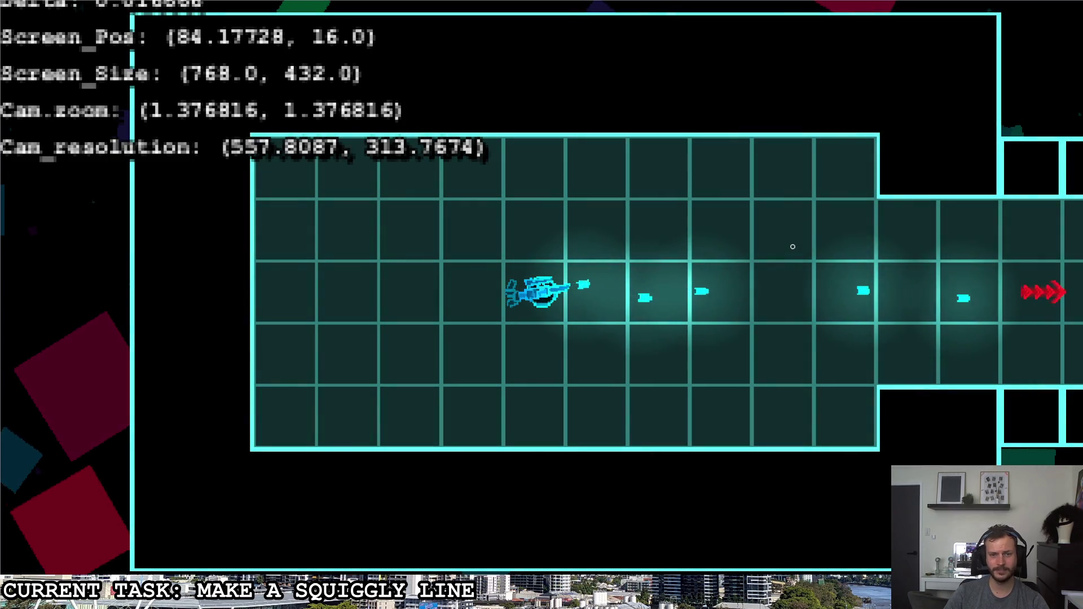
key("d")
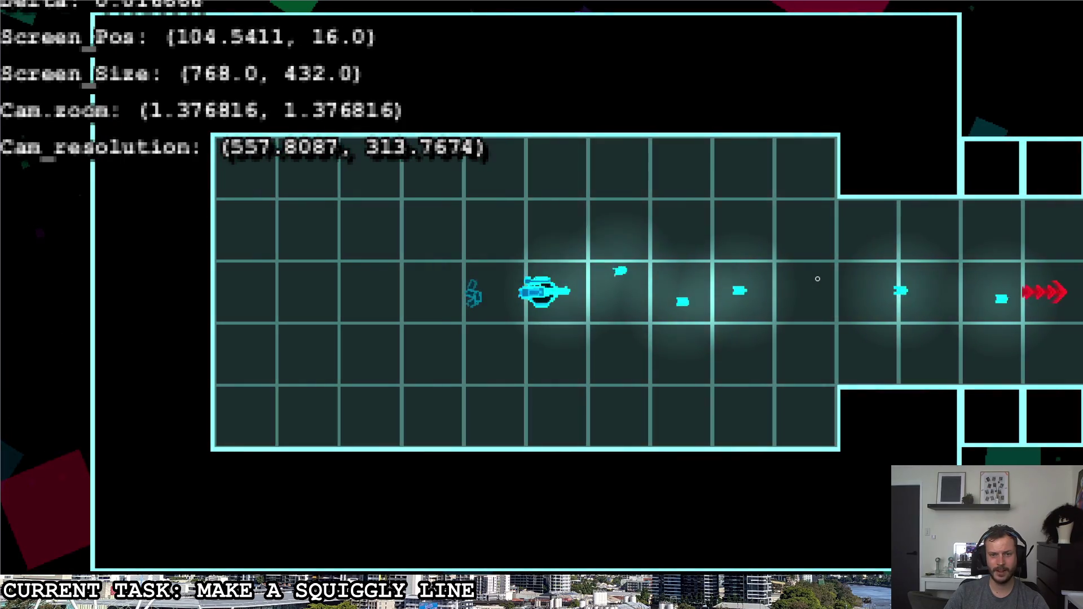
left_click(817, 279)
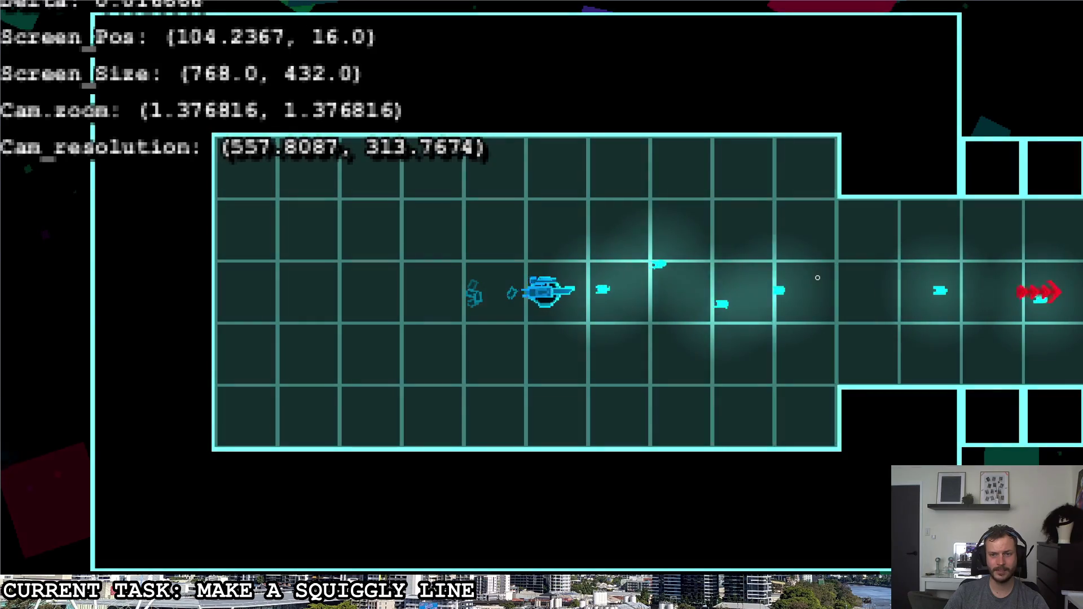
key("d")
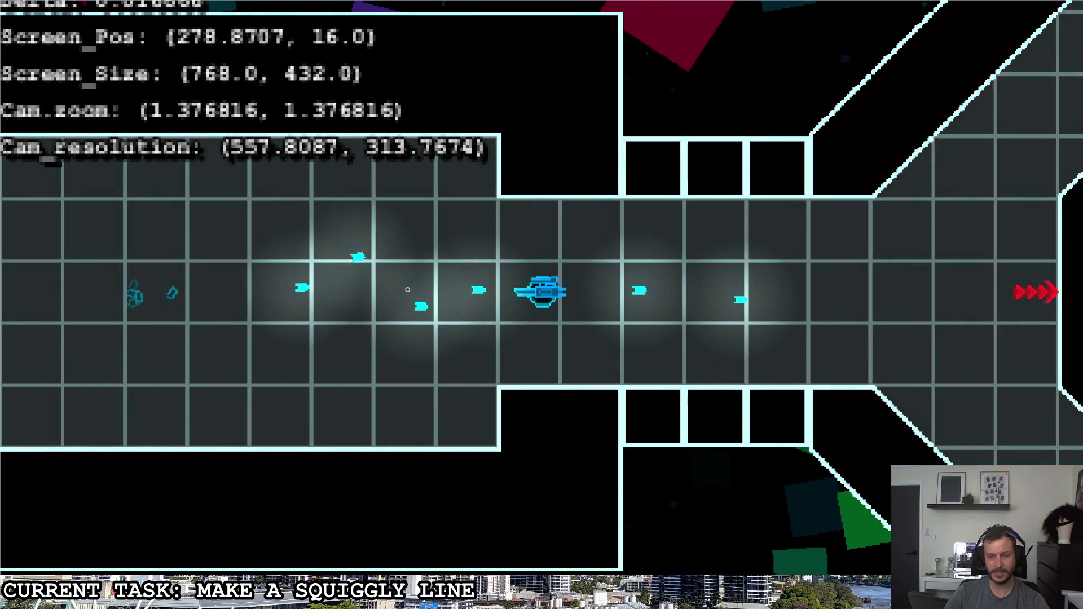
key("Escape")
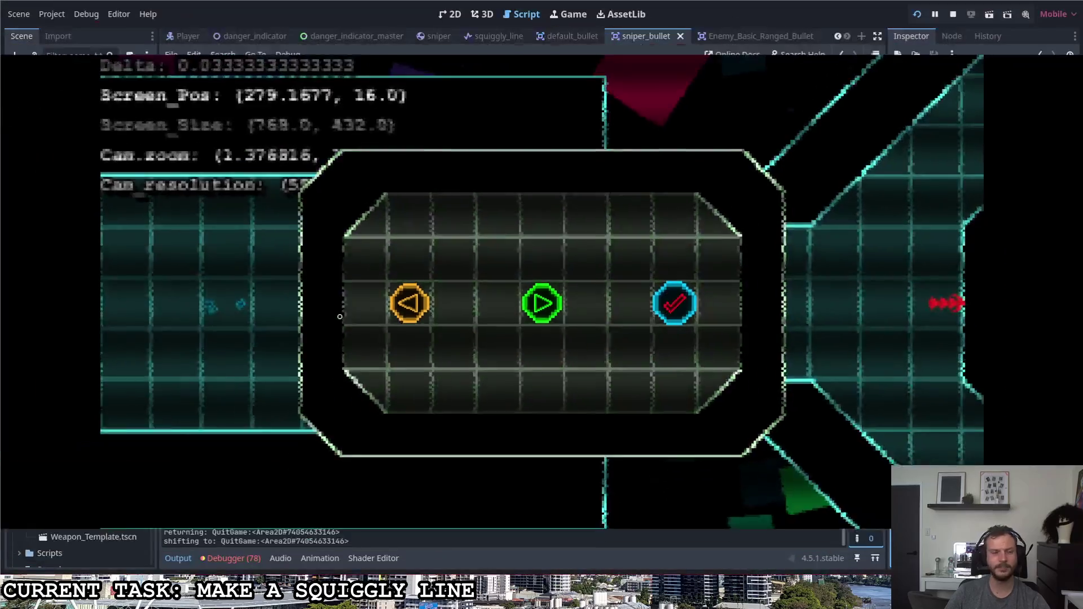
Close the paused game, select the Squiggly_Line node, and open squiggly_line.gd at its _ready code.
left_click(674, 302)
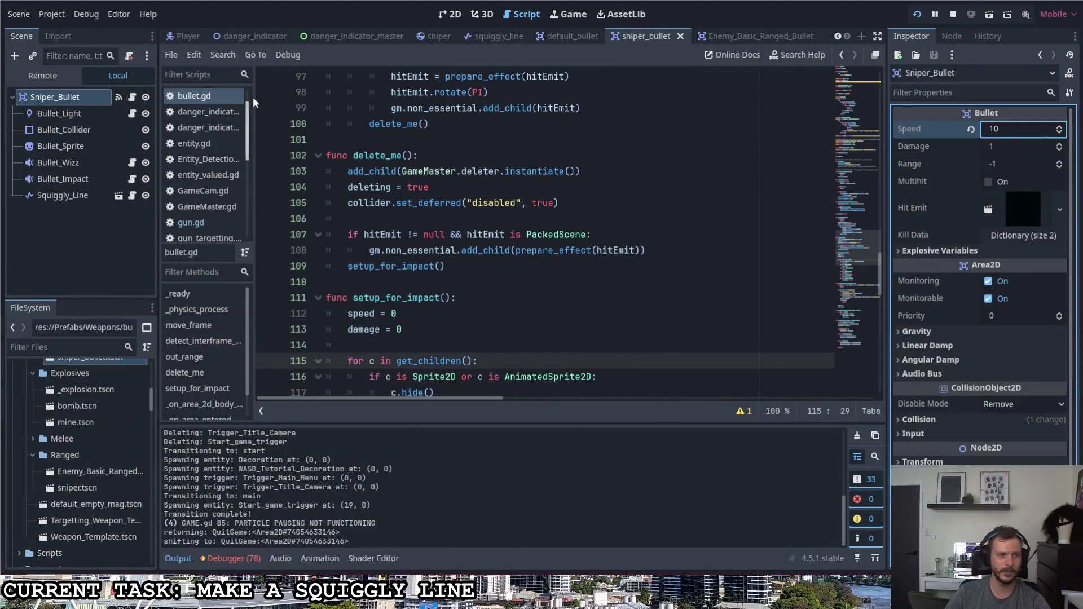
left_click(100, 178)
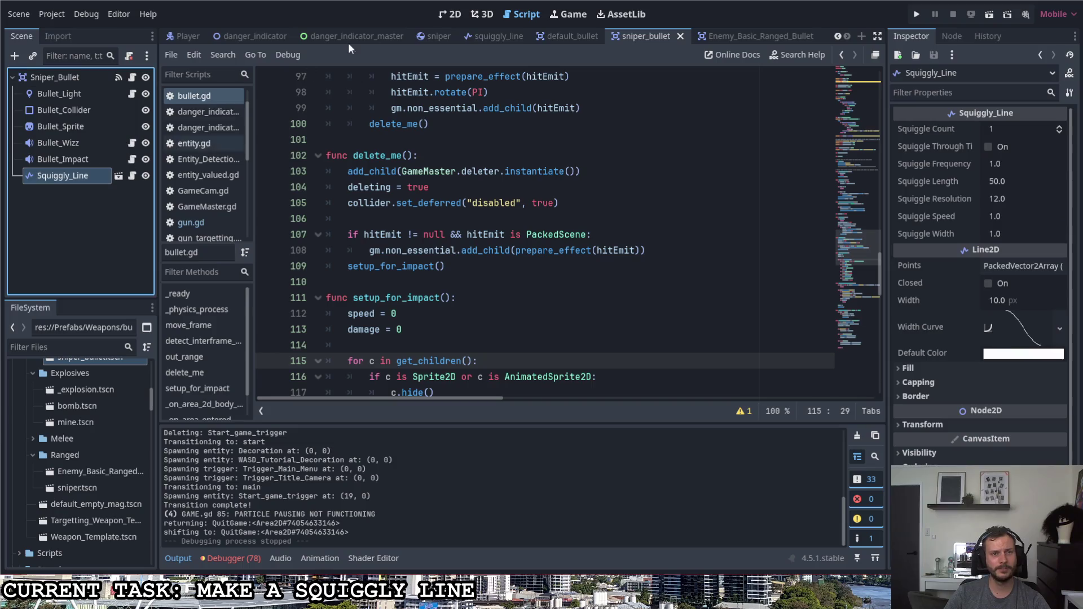
left_click(451, 19)
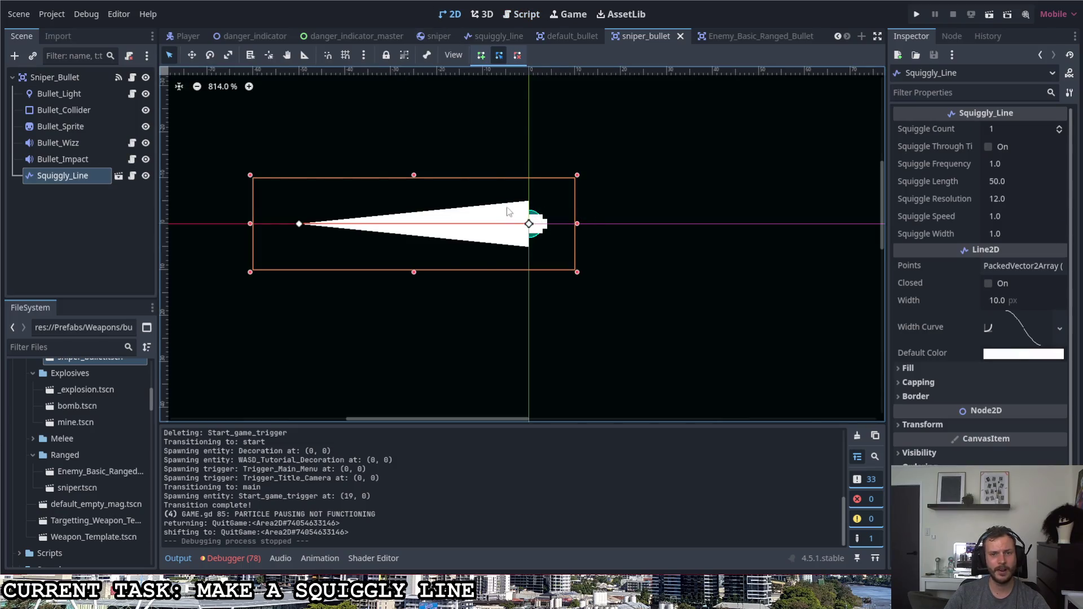
left_click(132, 176)
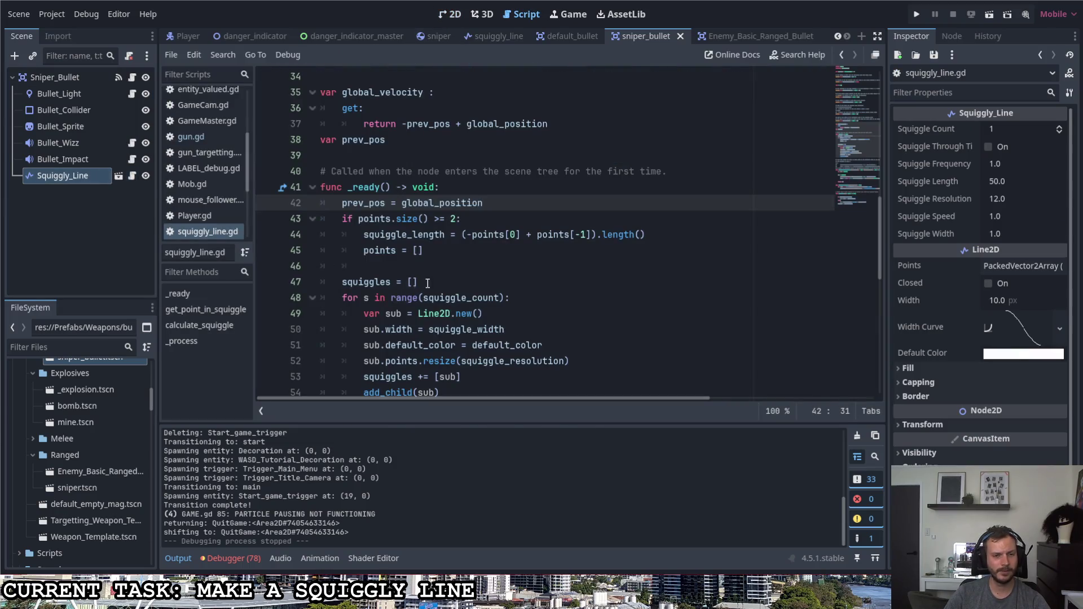
scroll(442, 273, "down", 2)
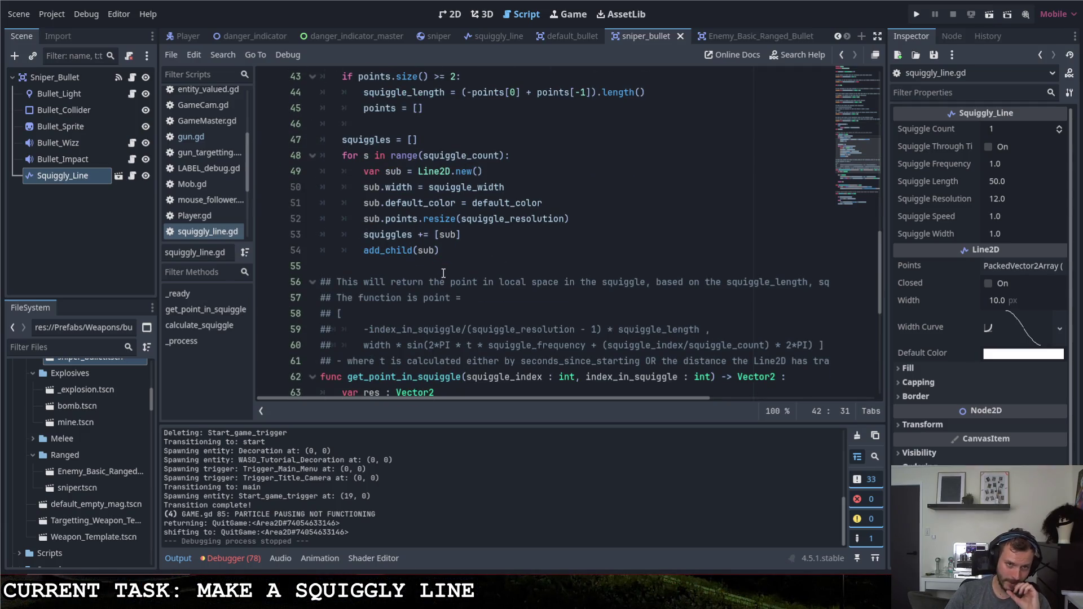
scroll(443, 273, "up", 2)
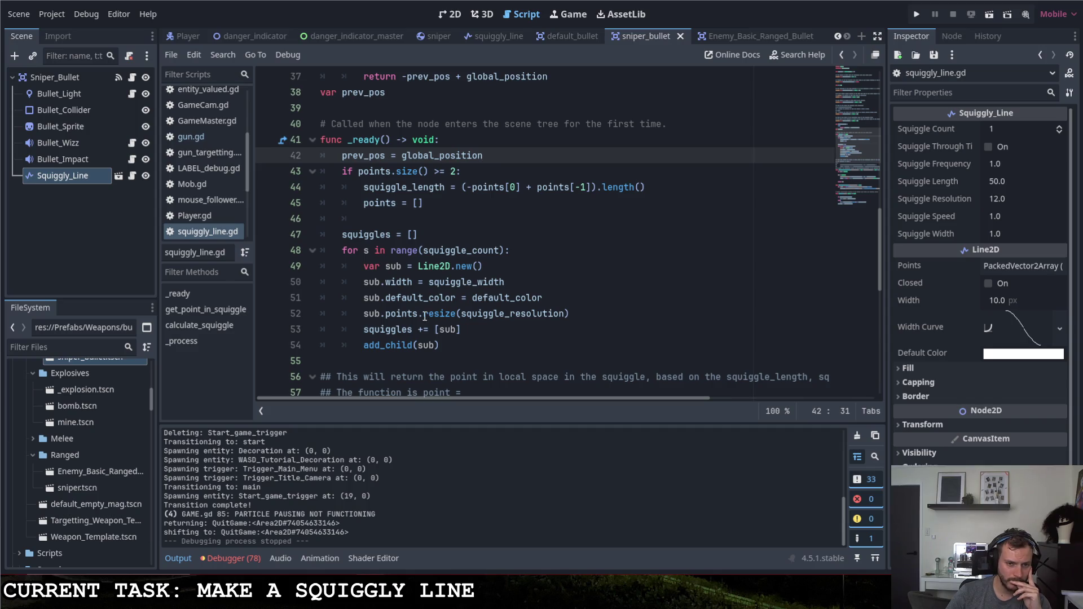
left_click(559, 302)
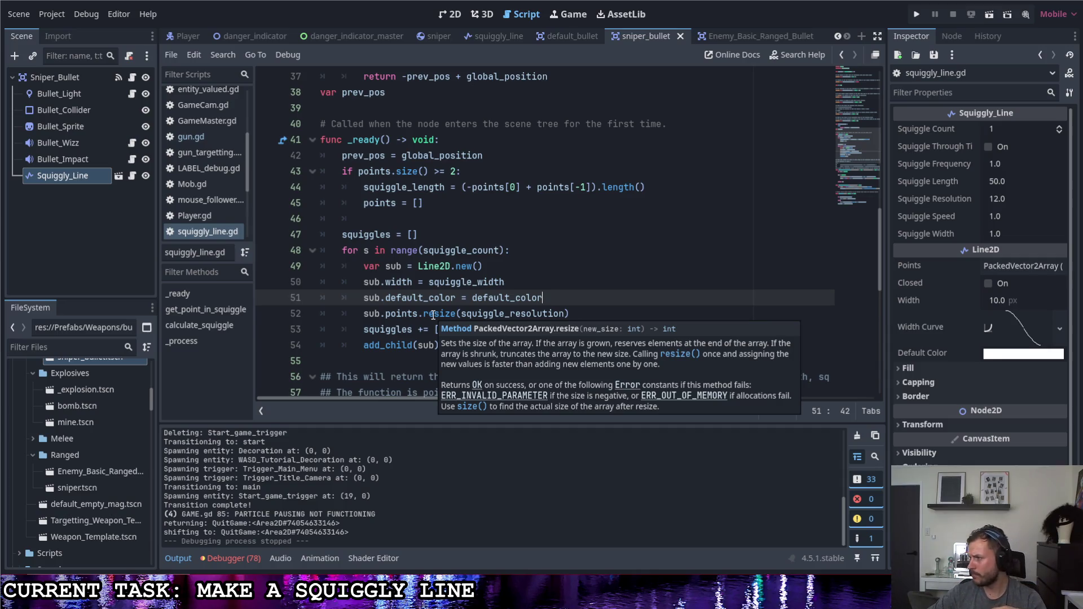
Add print(sub.points.size()) on line 53 after the resize call and save the script.
left_click(585, 315)
key("Return")
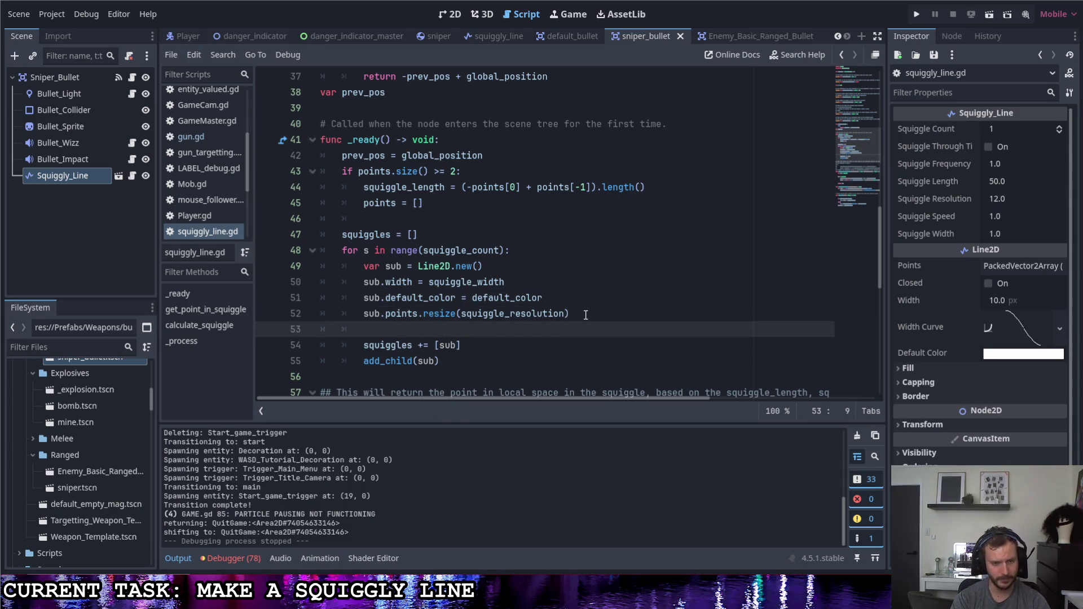
type("sub.")
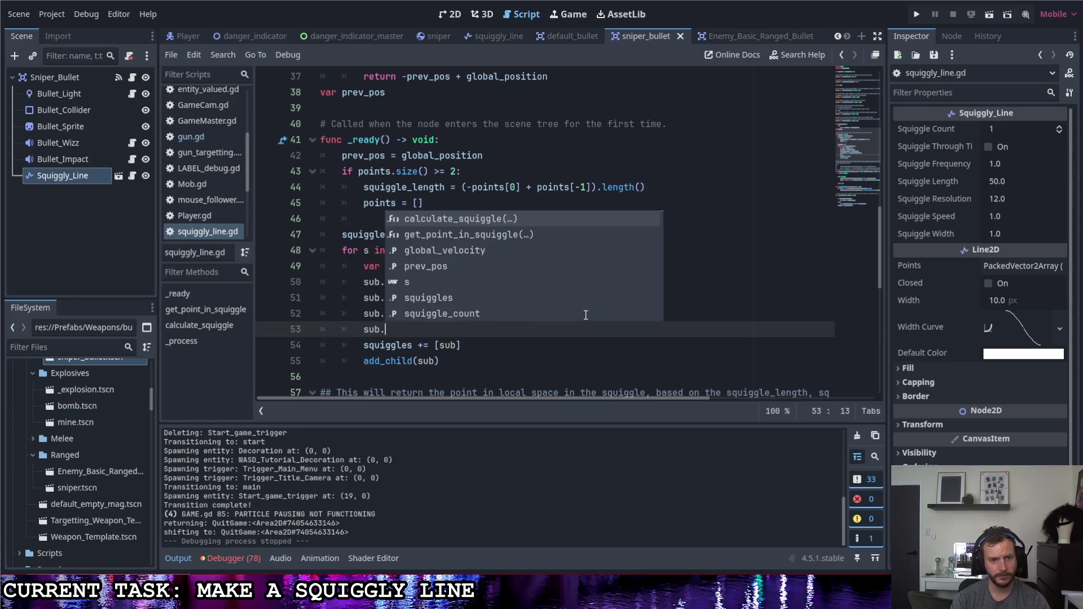
type("point")
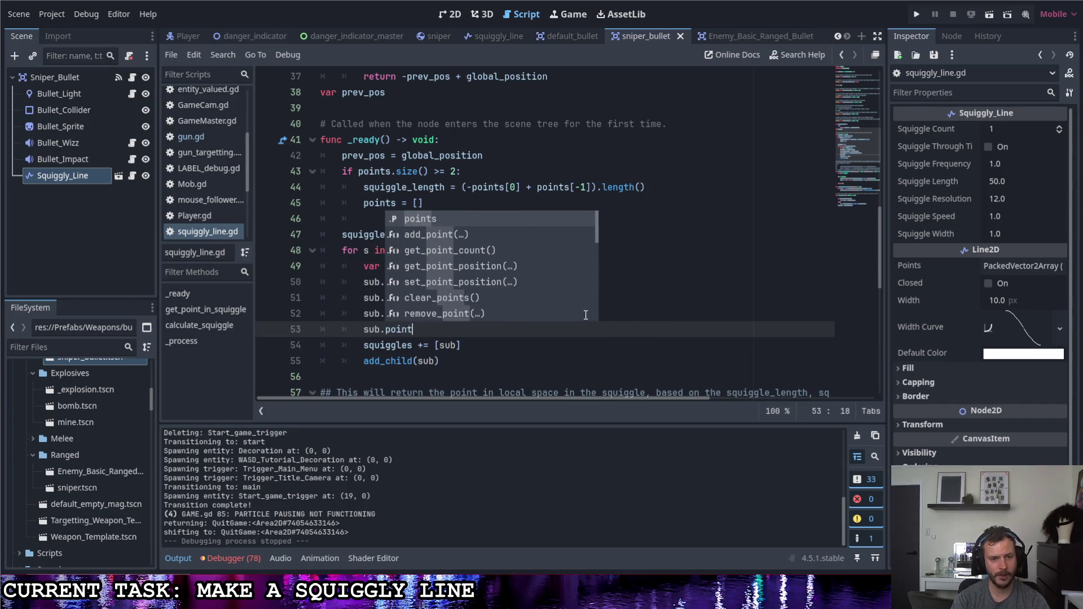
type("s.")
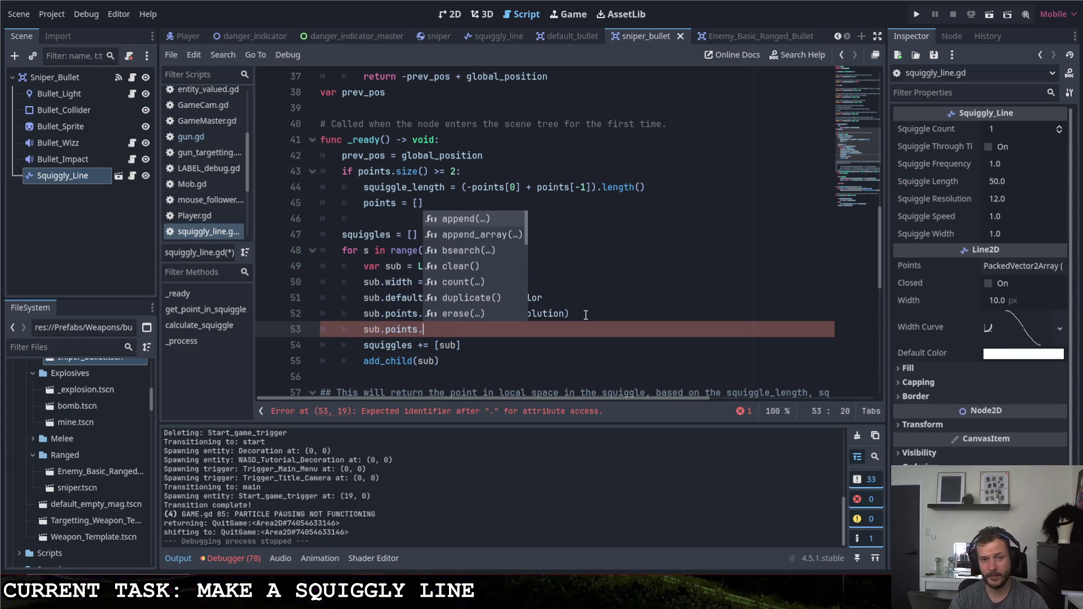
key("Escape")
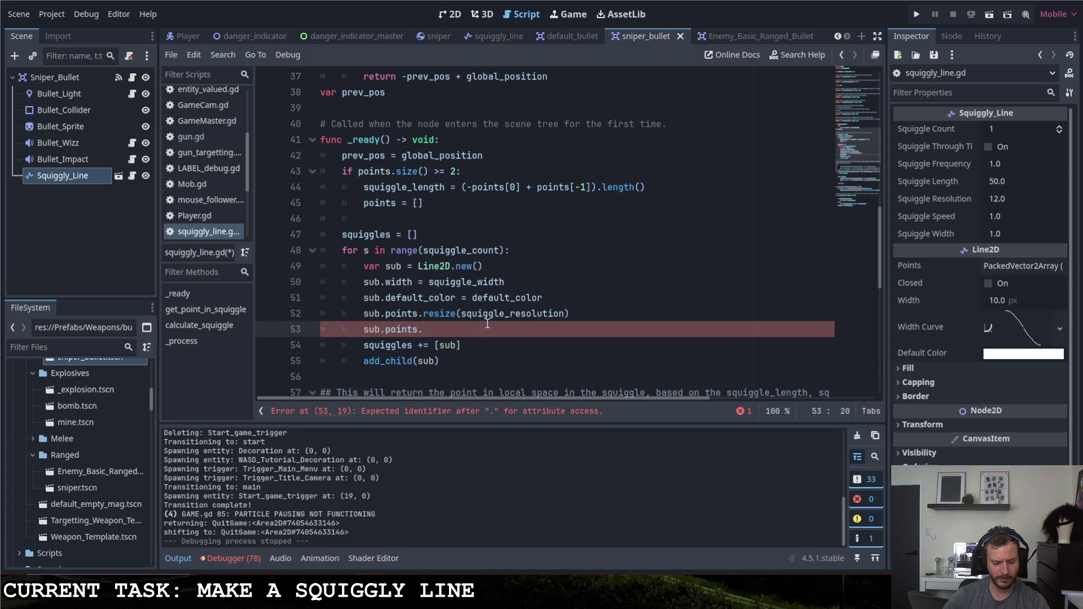
type("si")
key("Return")
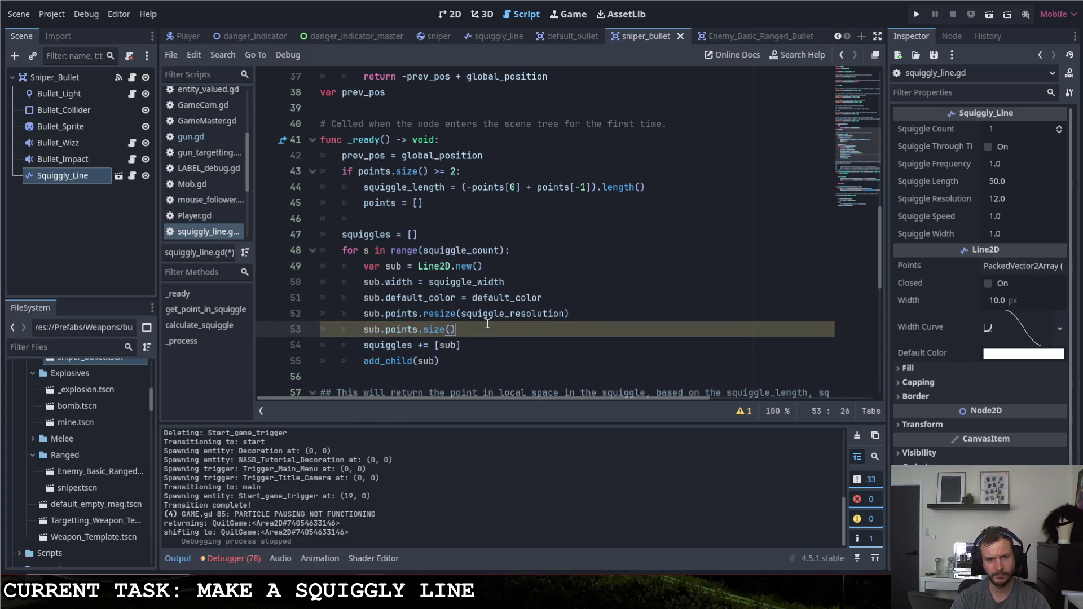
left_click(363, 330)
type("print(")
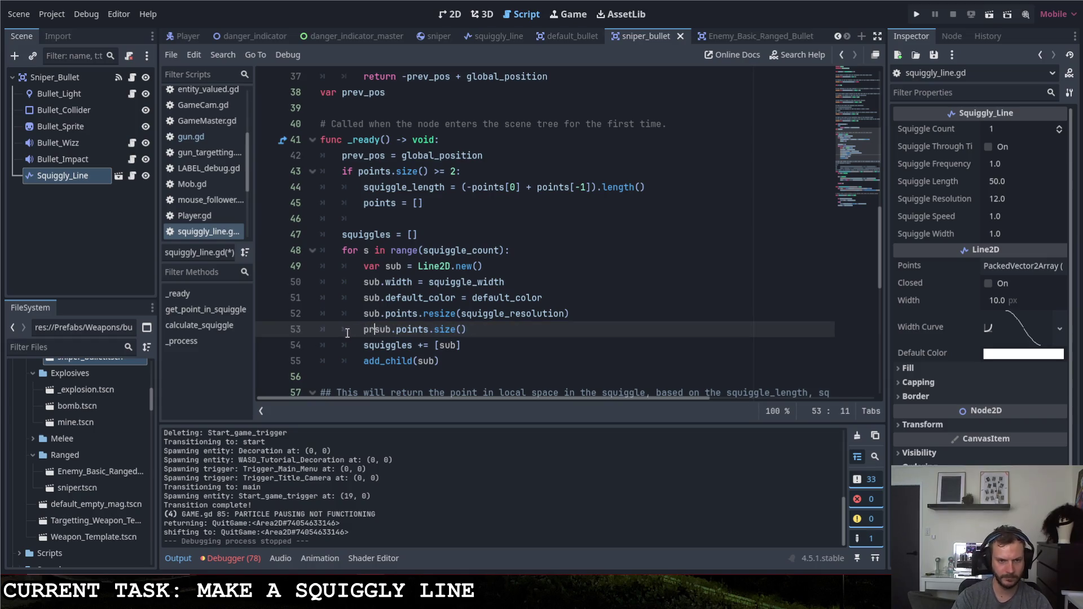
left_click(527, 330)
type(")")
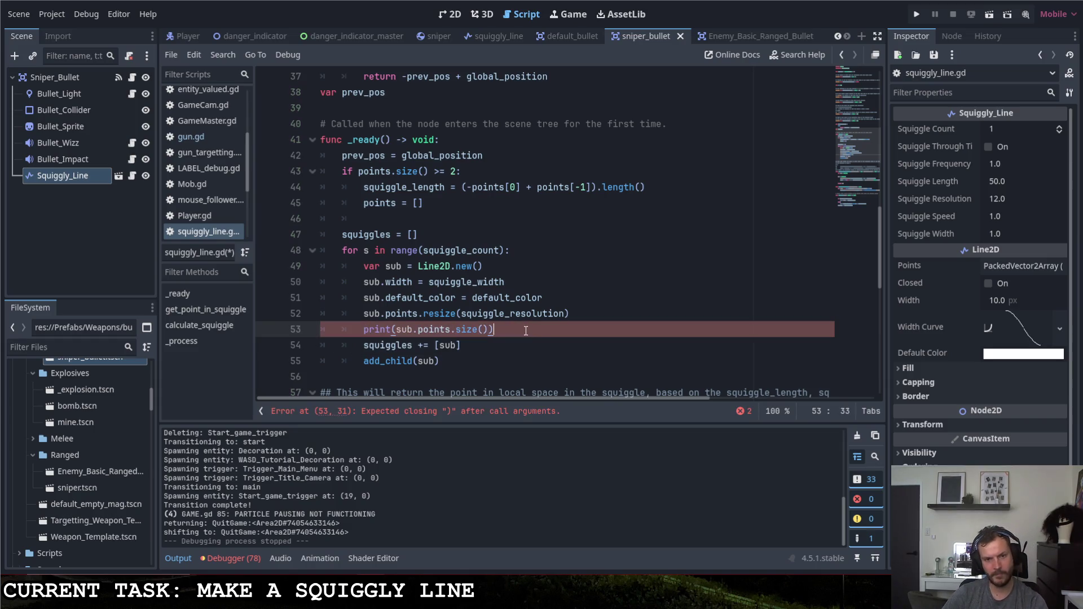
key("ctrl+s")
Set the Squiggly_Line node's Squiggle Count to 2 in the Inspector.
left_click(79, 178)
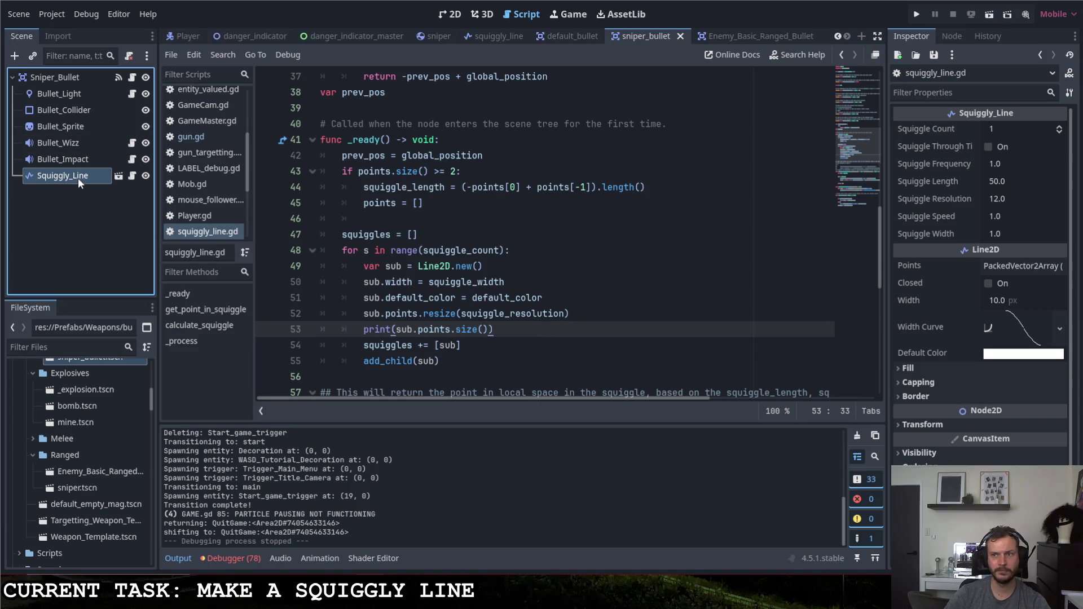
left_click(1010, 138)
type("2")
key("Return")
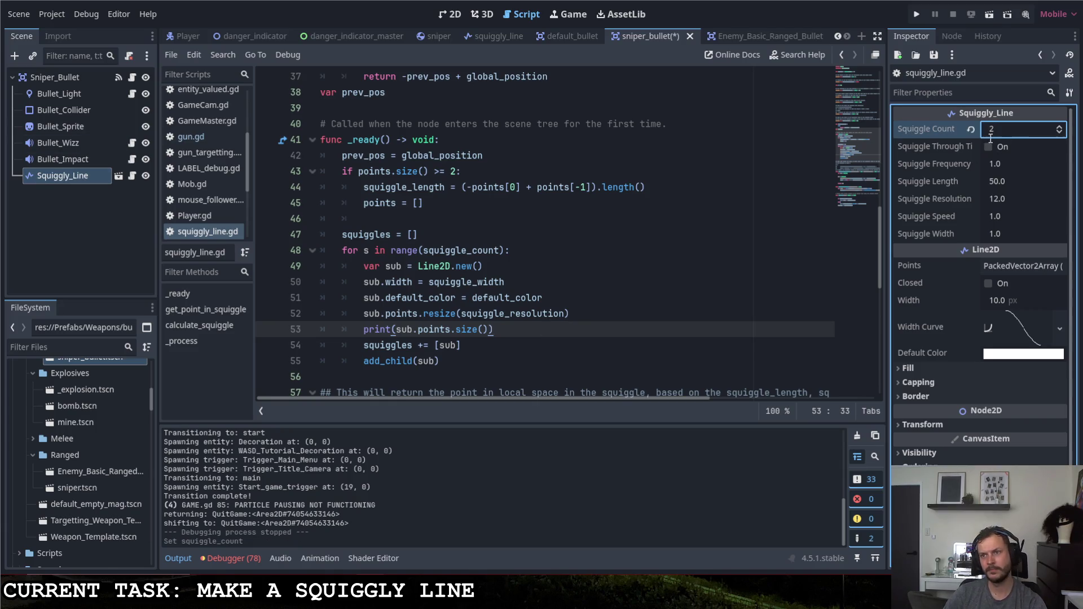
Run the project, fire one shot and quit, with the output printing a point count of 0 twice.
left_click(917, 15)
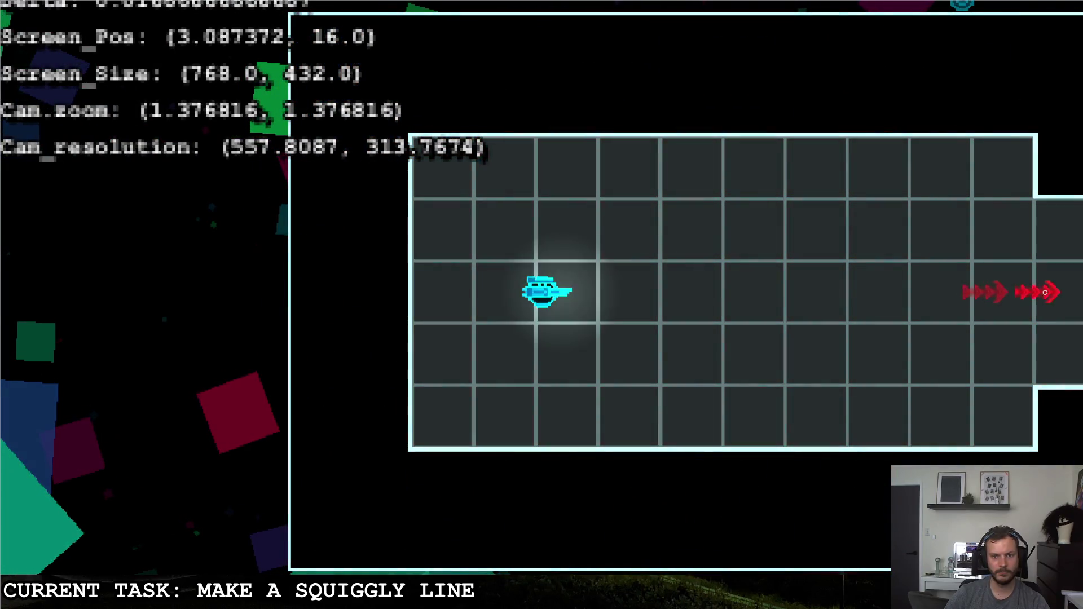
left_click(1042, 293)
key("Escape")
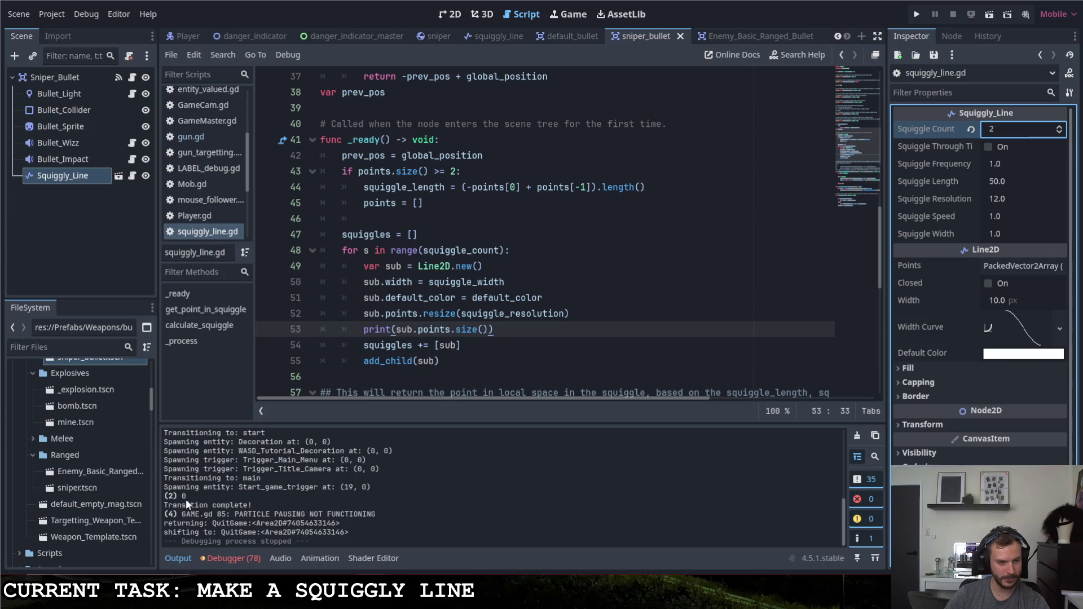
left_click(519, 313)
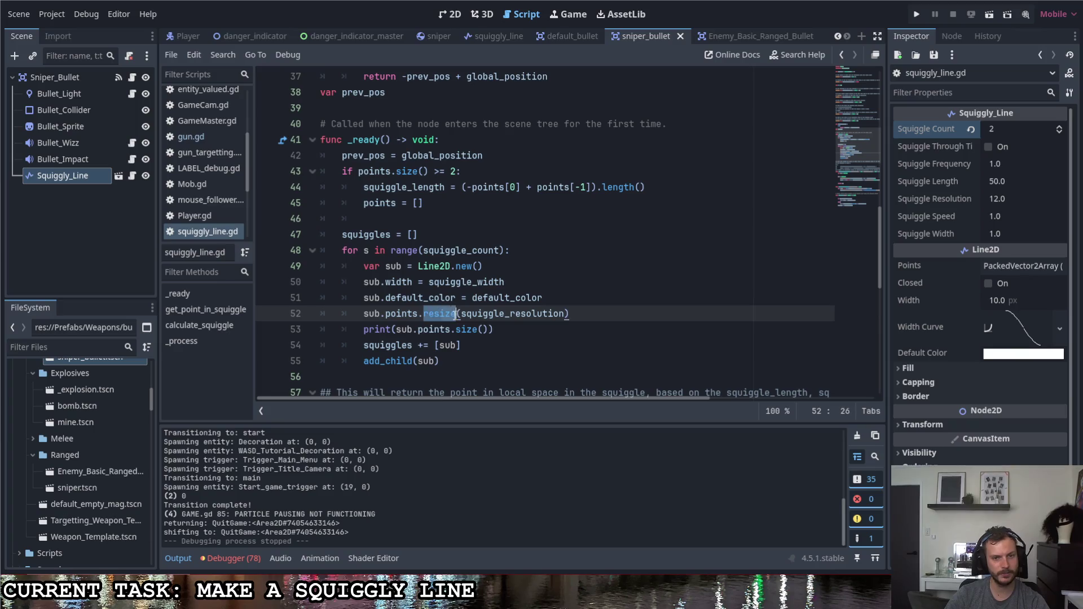
Insert 'var pv2 = sub.points' on a new line above the resize call in _ready.
key("End")
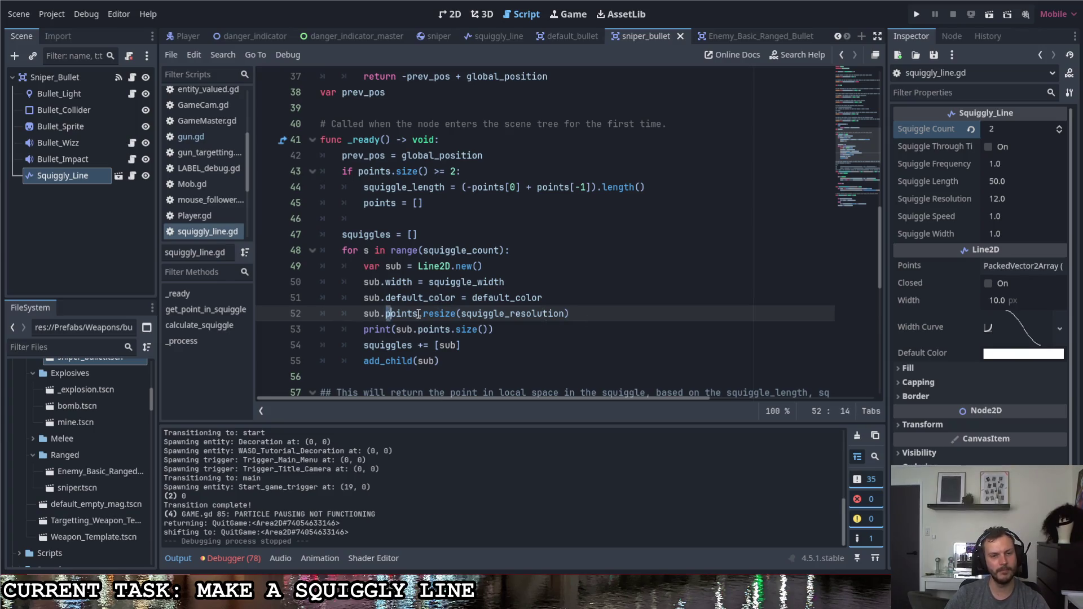
double_click(385, 314)
left_click(551, 303)
key("Return")
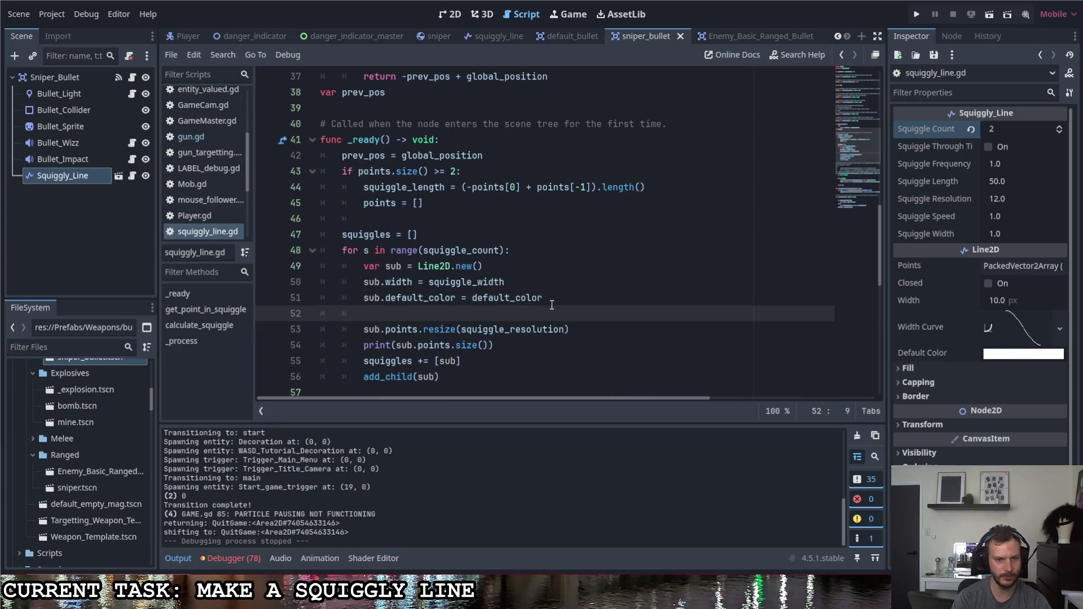
type("var ")
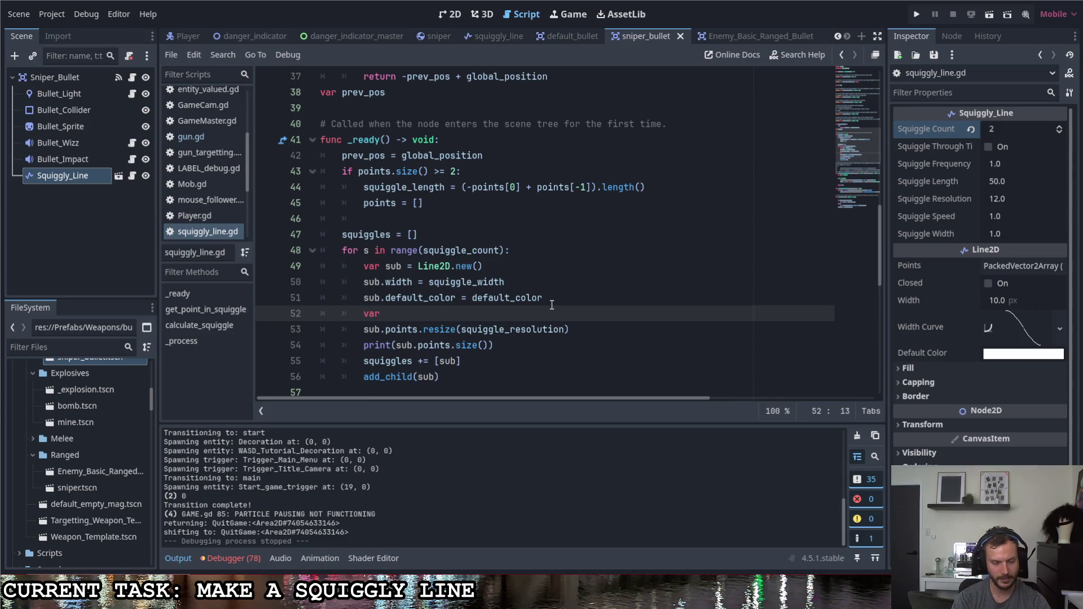
type("p")
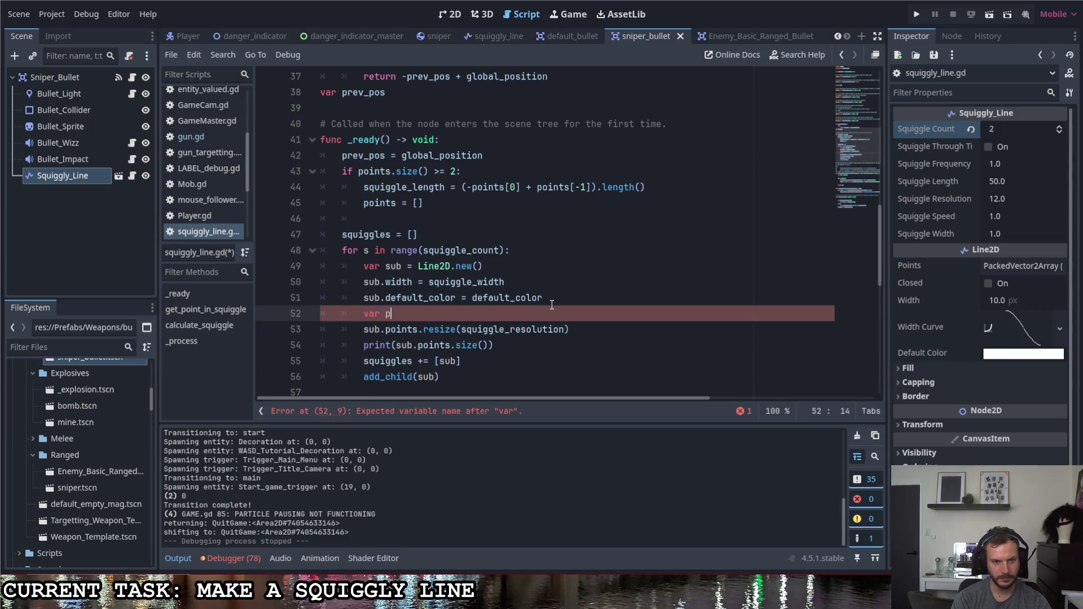
type("v2 = sub.points")
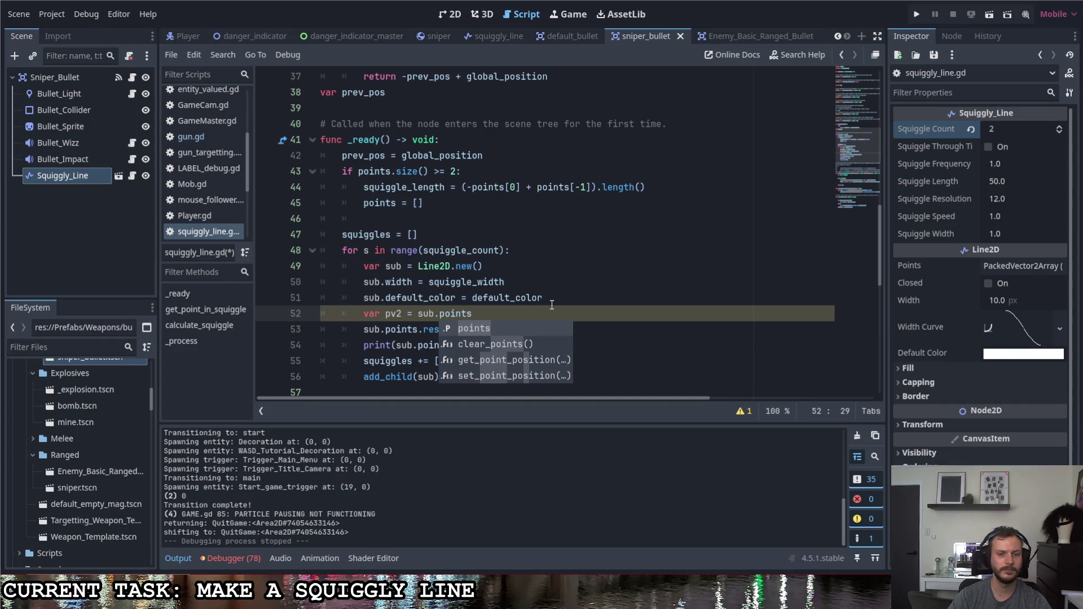
key("Escape")
key("Return")
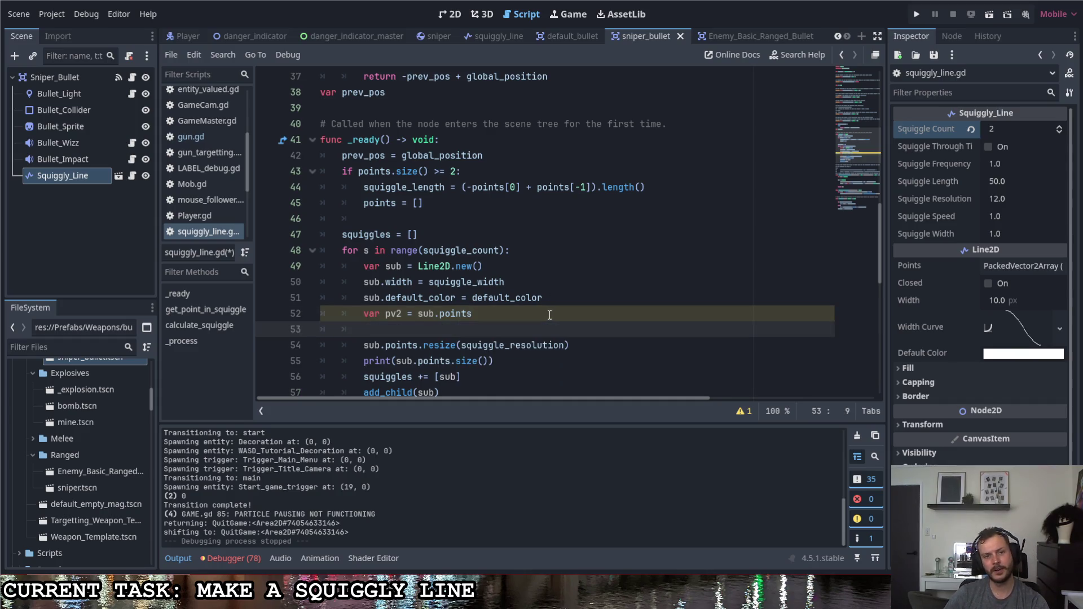
Add pv2.resize(squiggle_resolution), change the old resize line to 'sub.points = pv2', save and run.
type("pv2")
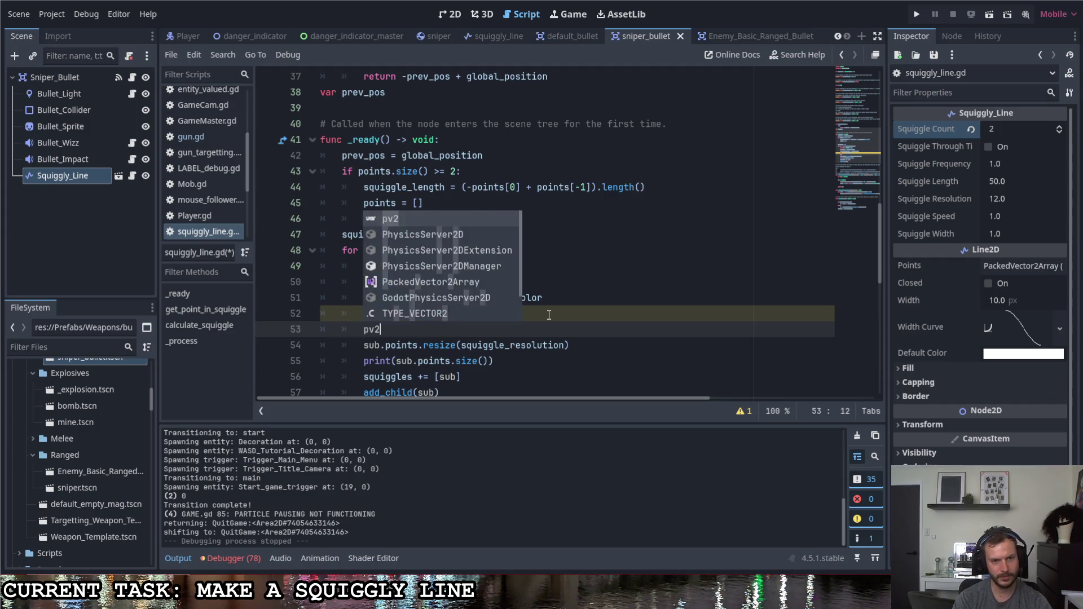
type(".resize(")
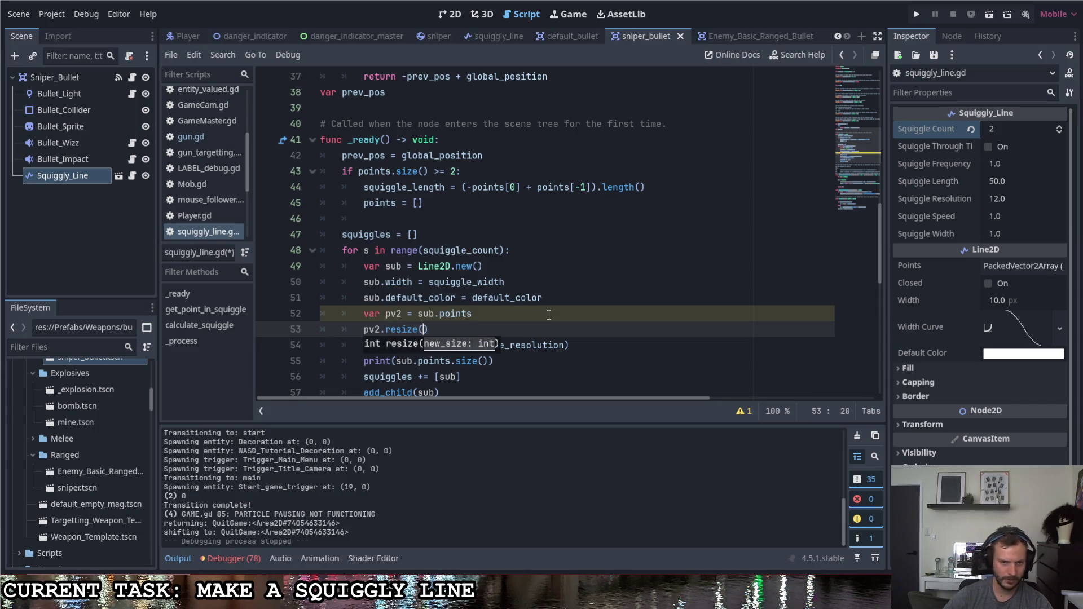
left_click_drag(564, 345, 461, 346)
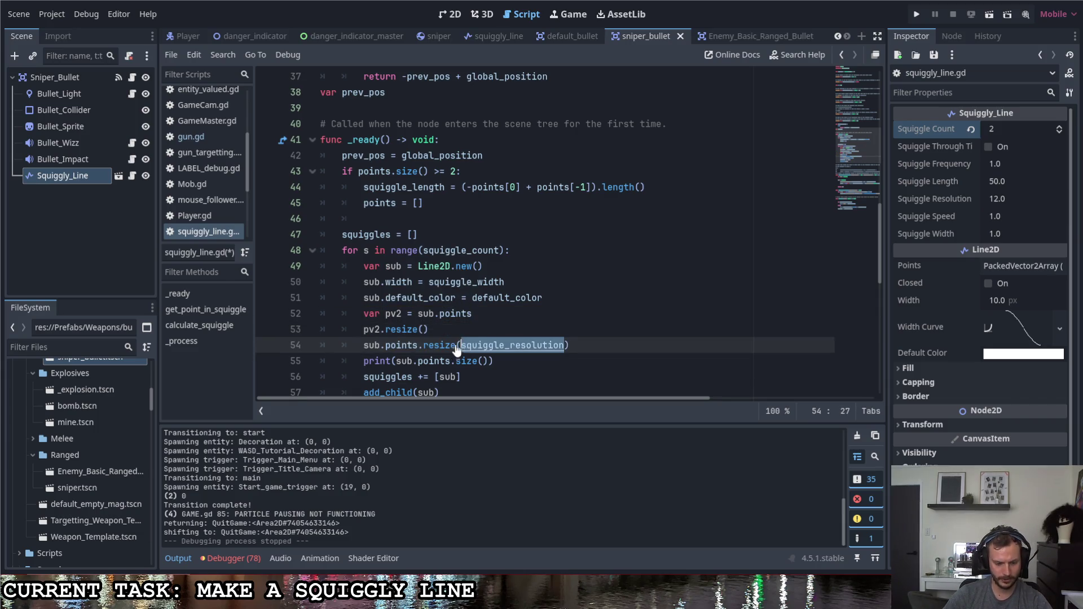
key("ctrl+c")
left_click(424, 330)
key("ctrl+v")
mouse_move(570, 345)
left_mouse_down()
mouse_move(368, 345)
mouse_move(418, 345)
left_mouse_up()
key("BackSpace")
type("= ")
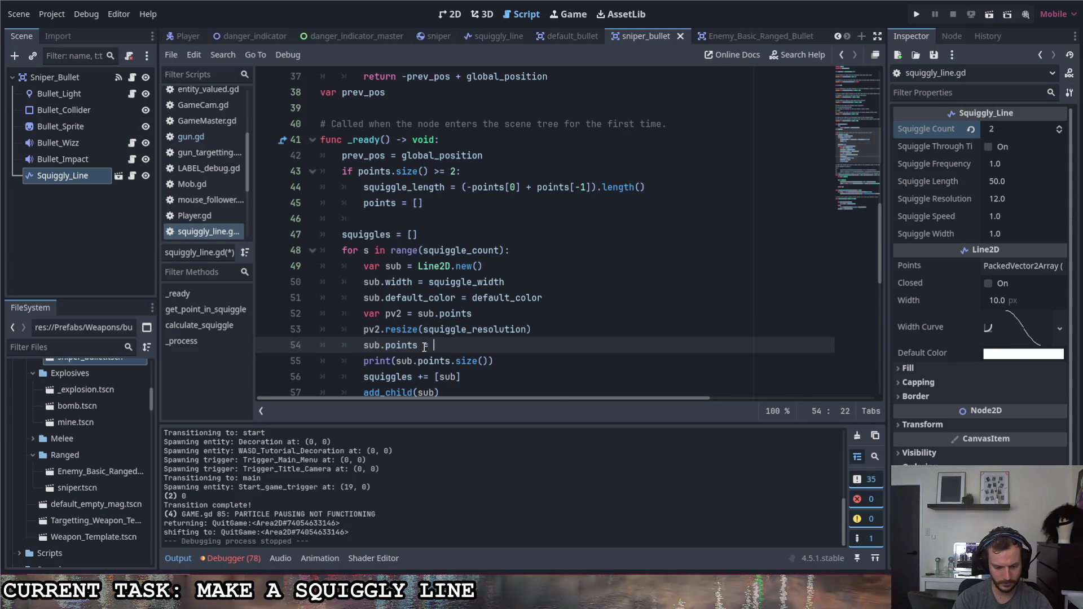
type("pv2")
key("ctrl+s")
left_click(493, 361)
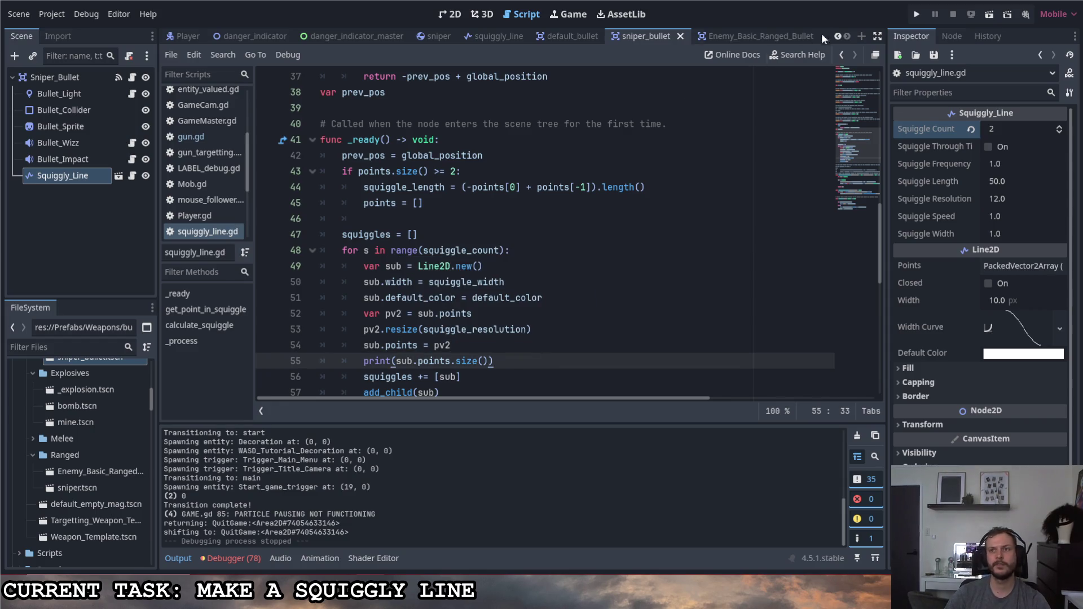
left_click(917, 15)
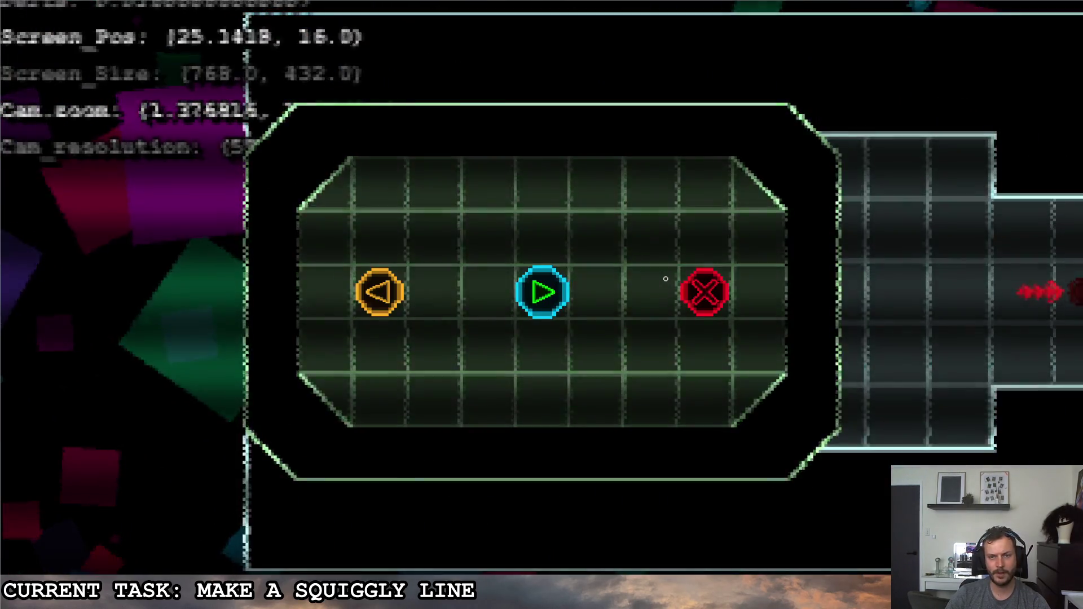
Quit the game and find the printed point count of 12 in the Output log.
left_click(665, 278)
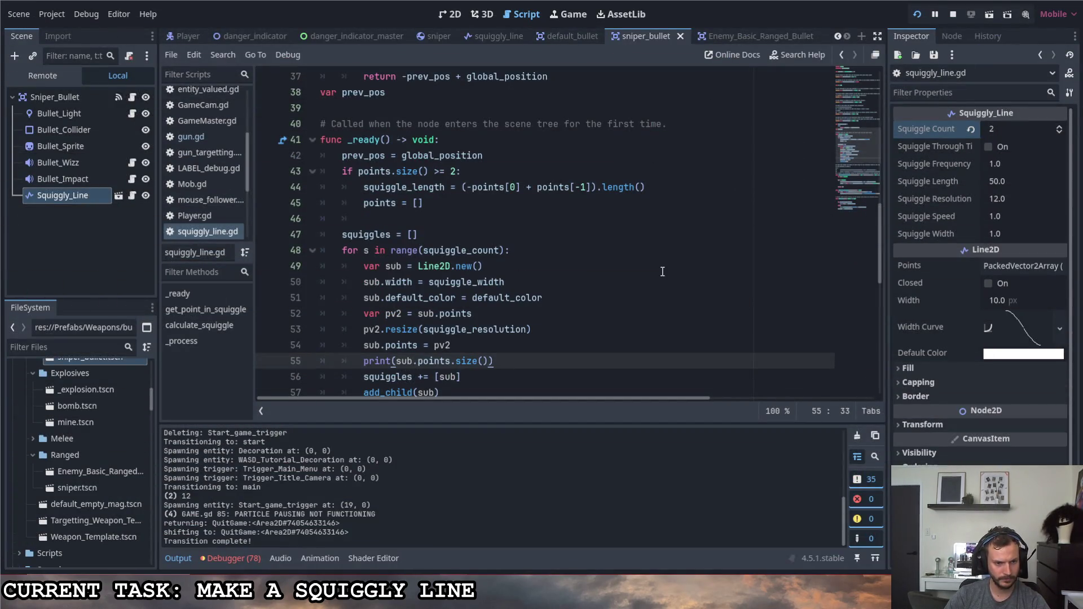
mouse_move(196, 505)
left_mouse_down()
mouse_move(165, 490)
mouse_move(237, 531)
left_mouse_up()
left_click(237, 531)
key("ctrl+a")
left_click(220, 478)
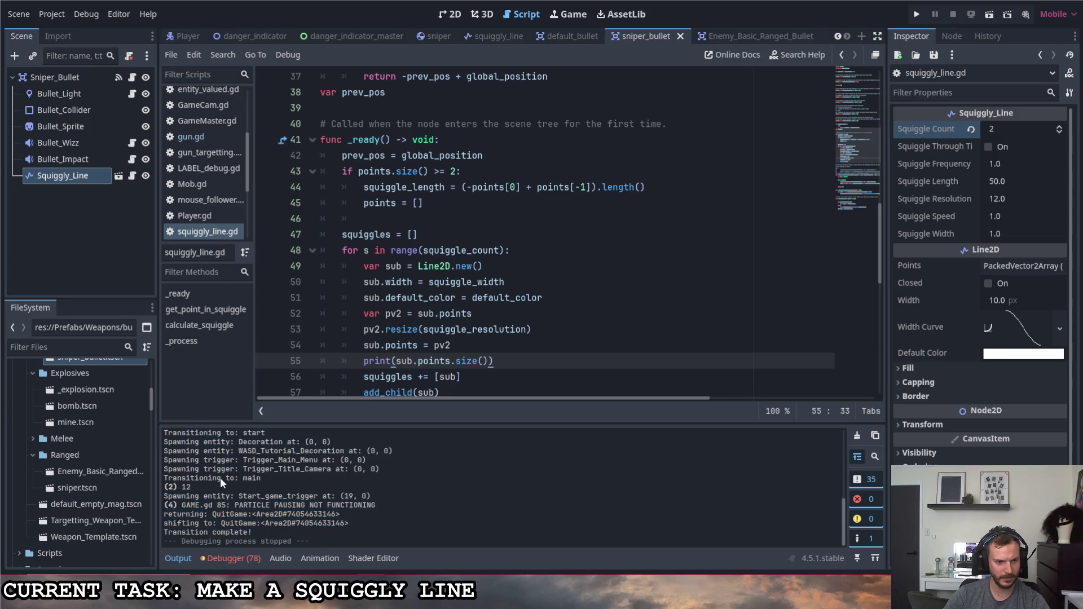
mouse_move(171, 486)
left_mouse_down()
mouse_move(190, 487)
mouse_move(186, 460)
mouse_move(203, 459)
mouse_move(178, 470)
mouse_move(199, 504)
left_mouse_up()
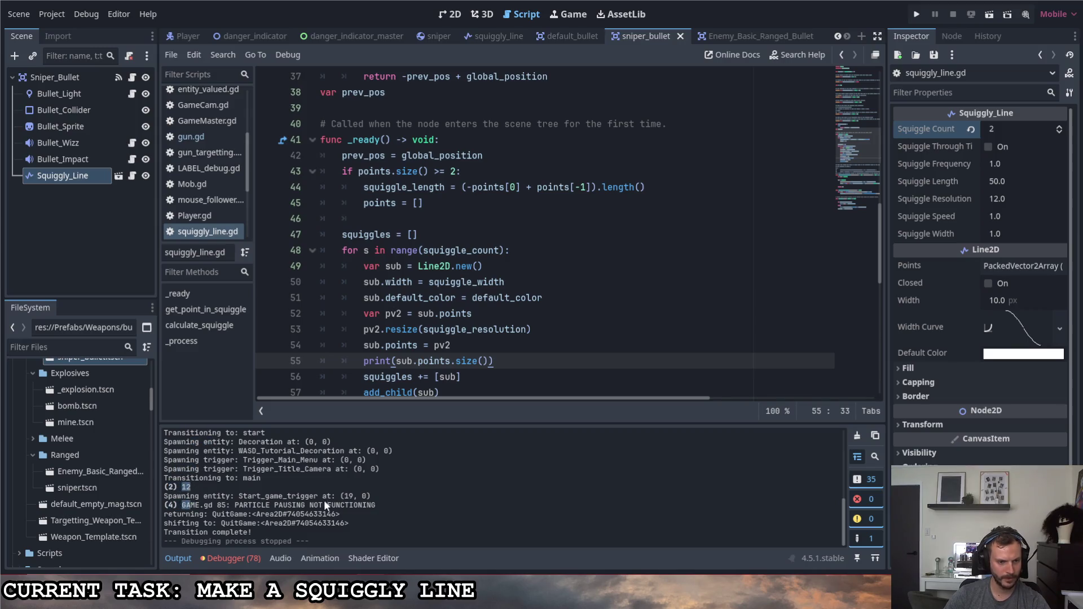
left_click(352, 504)
Toggle collapse-duplicates off and on to confirm two '12' lines, then delete the print(sub.points.size()) line.
left_click(853, 458)
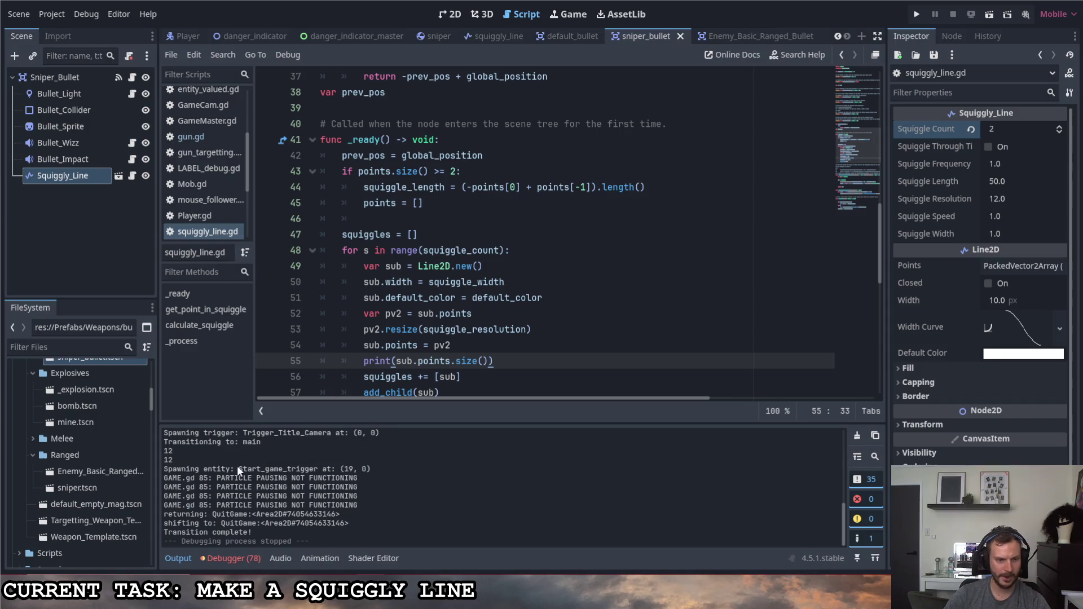
mouse_move(187, 449)
left_mouse_down()
mouse_move(156, 444)
mouse_move(158, 453)
left_mouse_up()
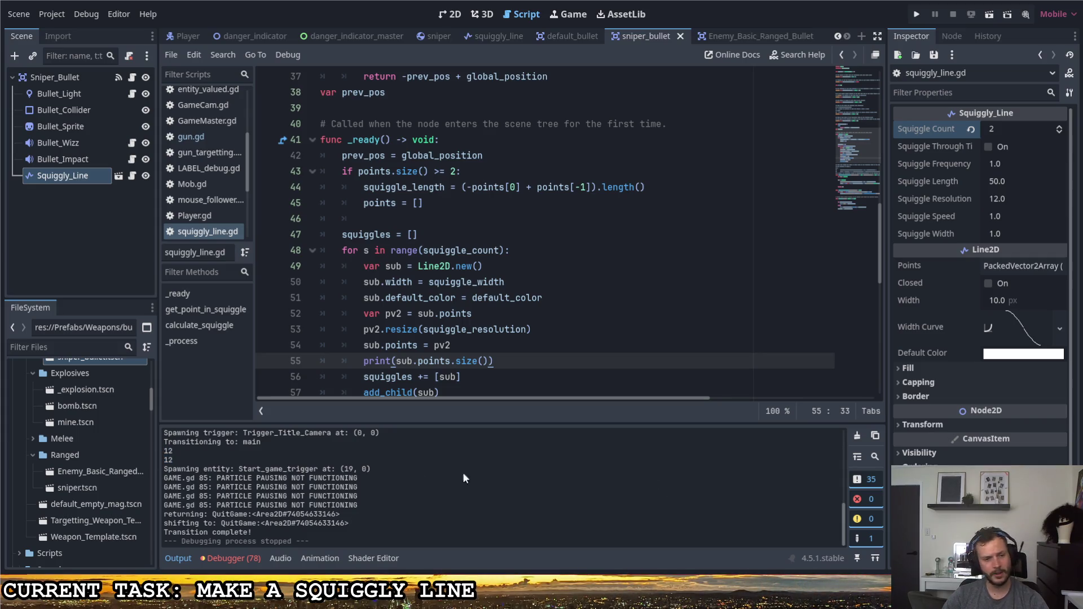
scroll(373, 489, "up", 1)
scroll(375, 487, "down", 2)
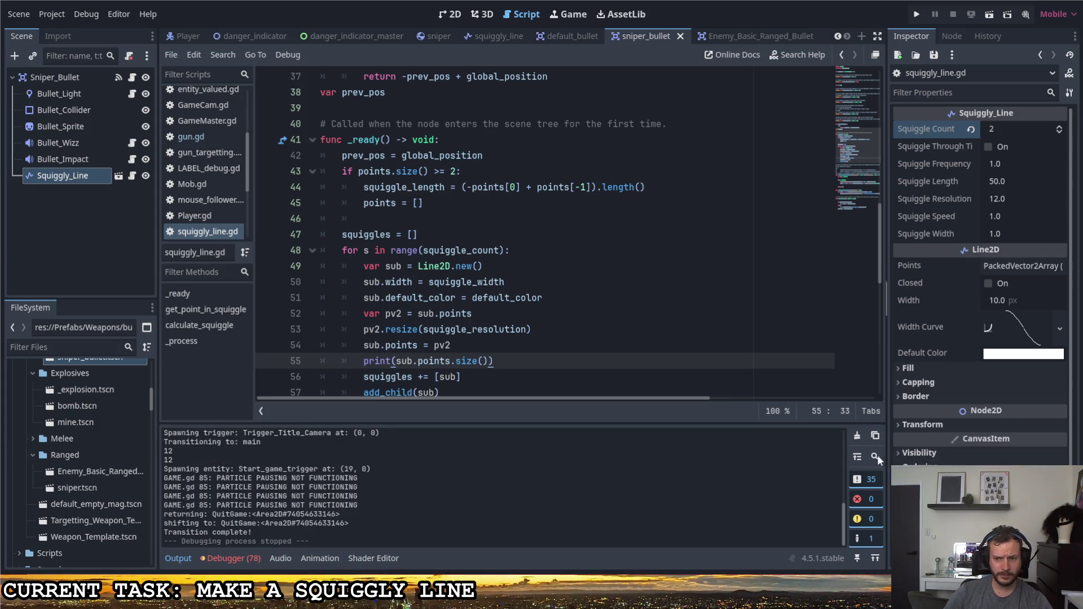
left_click(857, 456)
left_click_drag(234, 505, 205, 488)
double_click(196, 486)
left_click(167, 486)
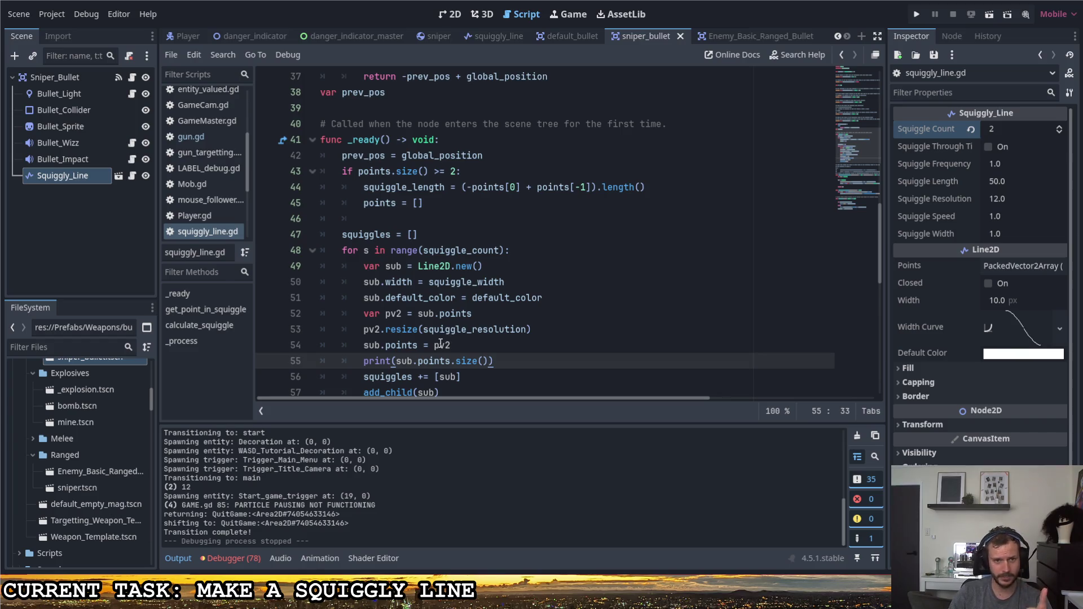
scroll(446, 347, "up", 2)
scroll(510, 378, "down", 2)
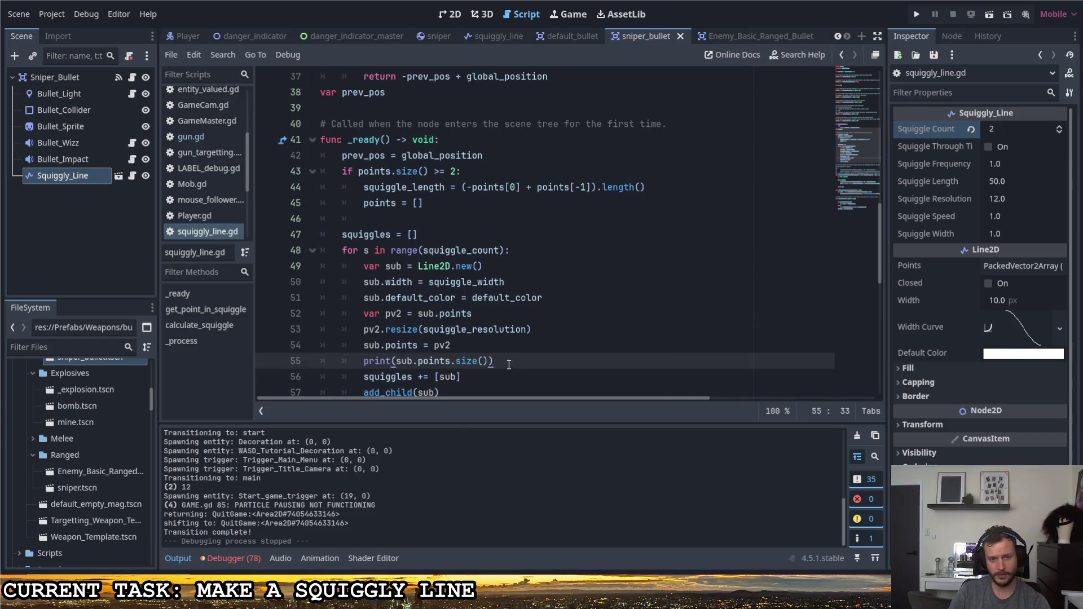
left_click_drag(509, 365, 312, 364)
key("BackSpace")
key("BackSpace")
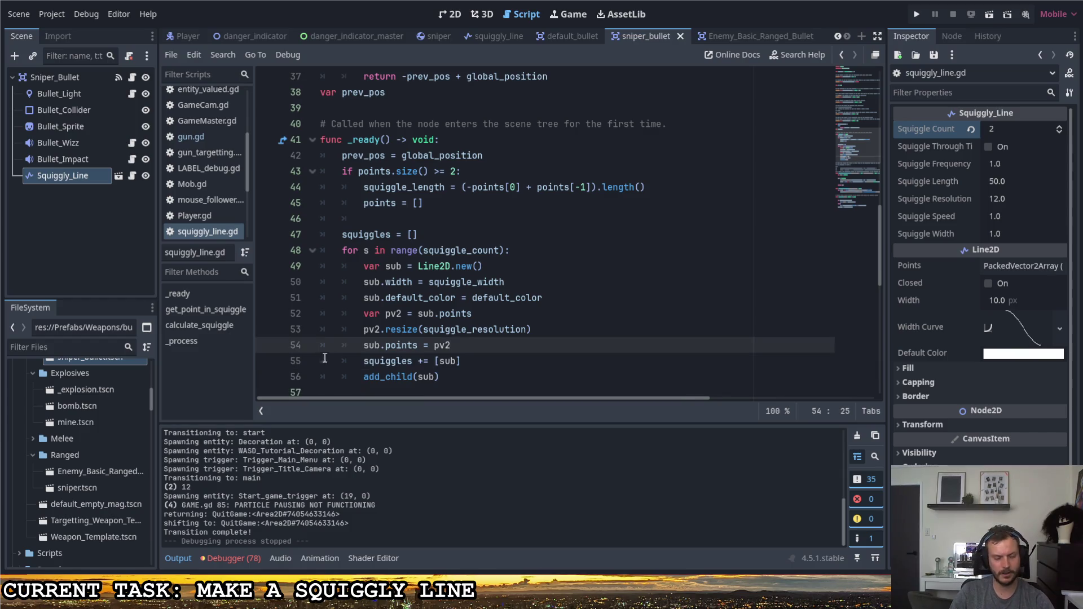
Start a new print( call on the line after line 75 in calculate_squiggle.
scroll(507, 384, "up", 5)
scroll(496, 356, "down", 4)
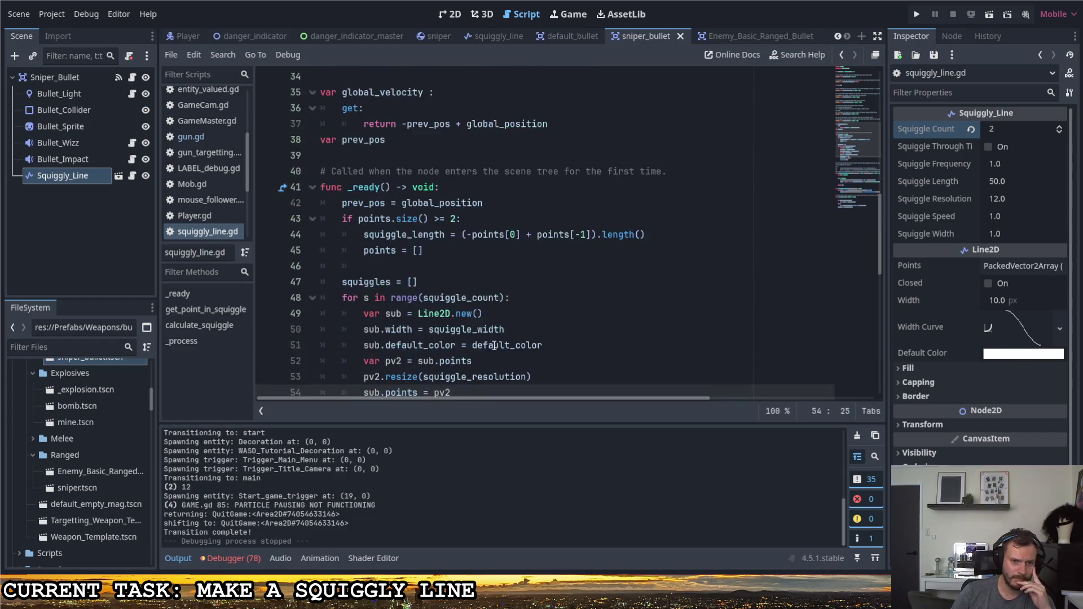
scroll(494, 346, "down", 5)
scroll(474, 330, "down", 2)
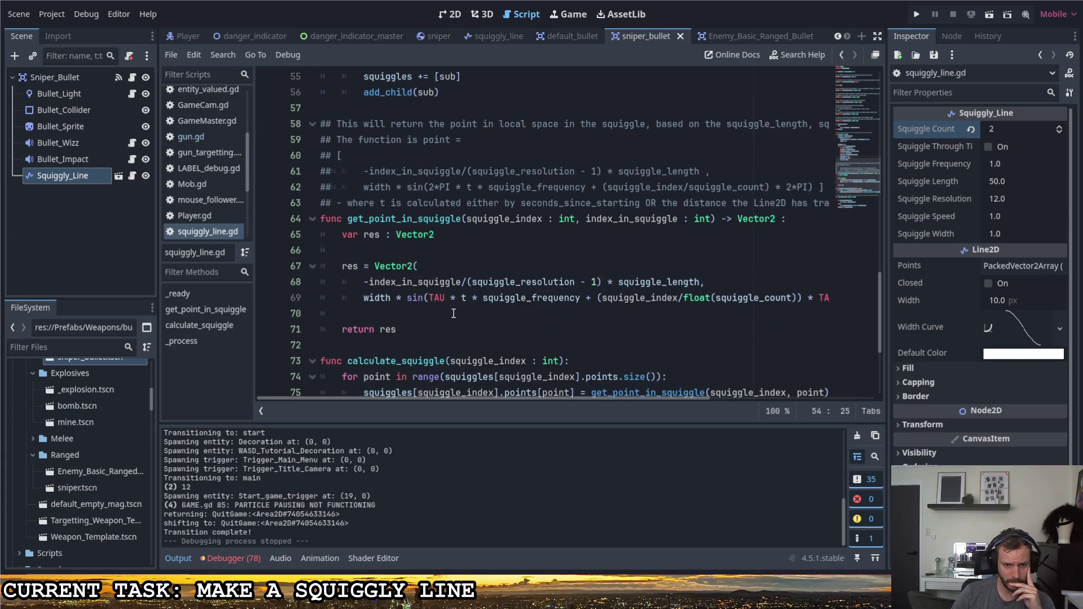
scroll(453, 313, "down", 2)
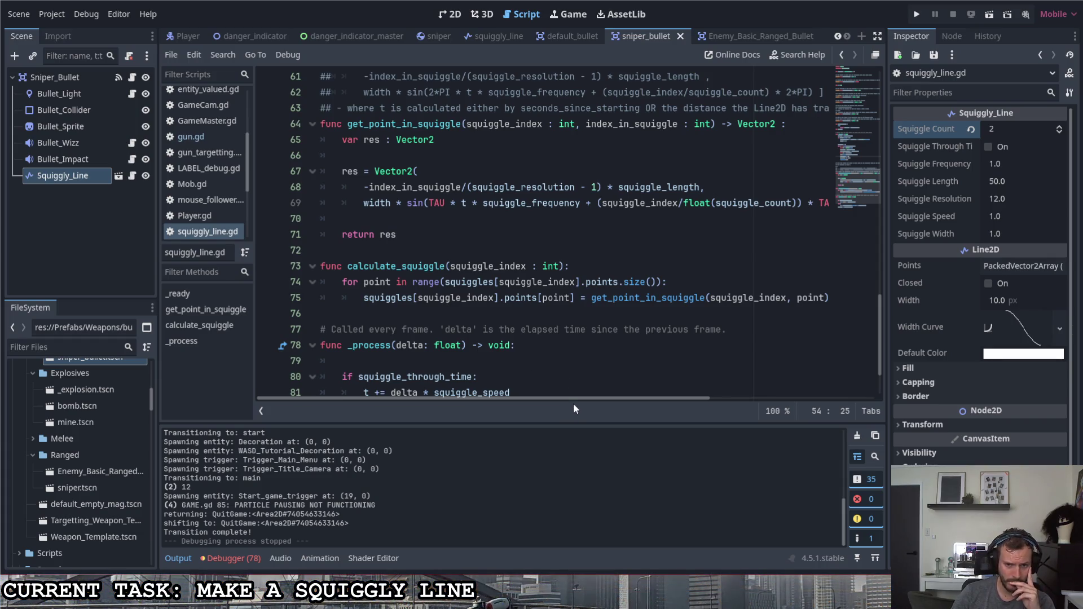
scroll(571, 398, "right", 2)
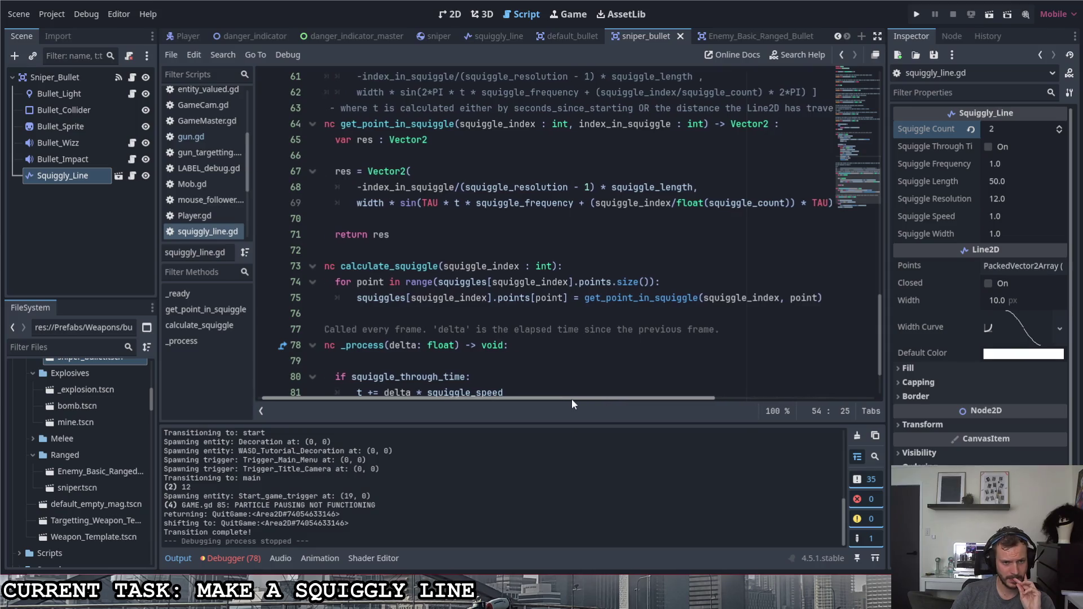
left_click(833, 302)
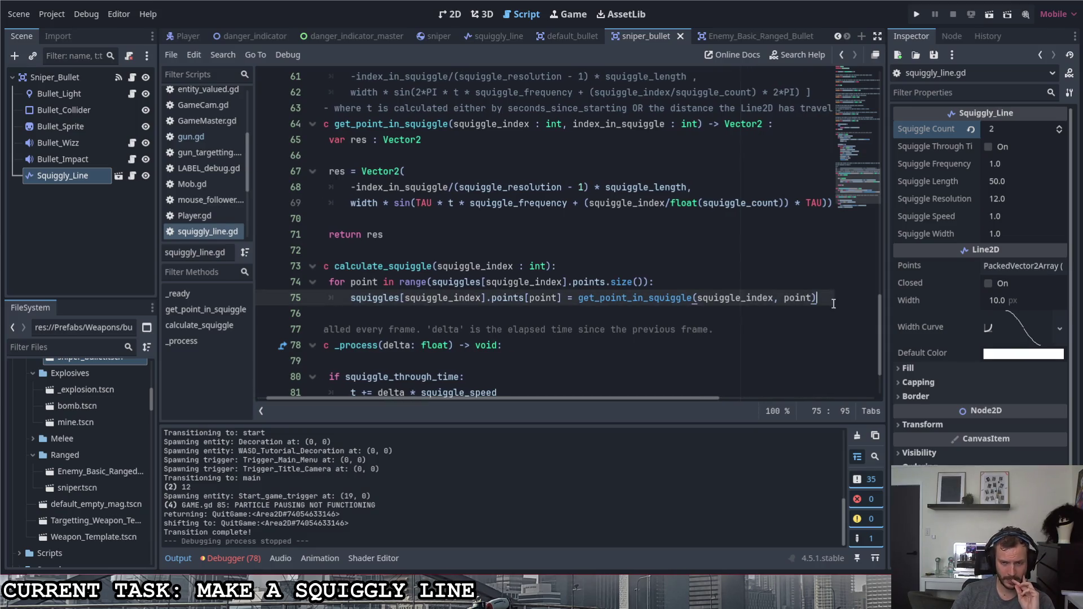
key("Return")
key("BackSpace")
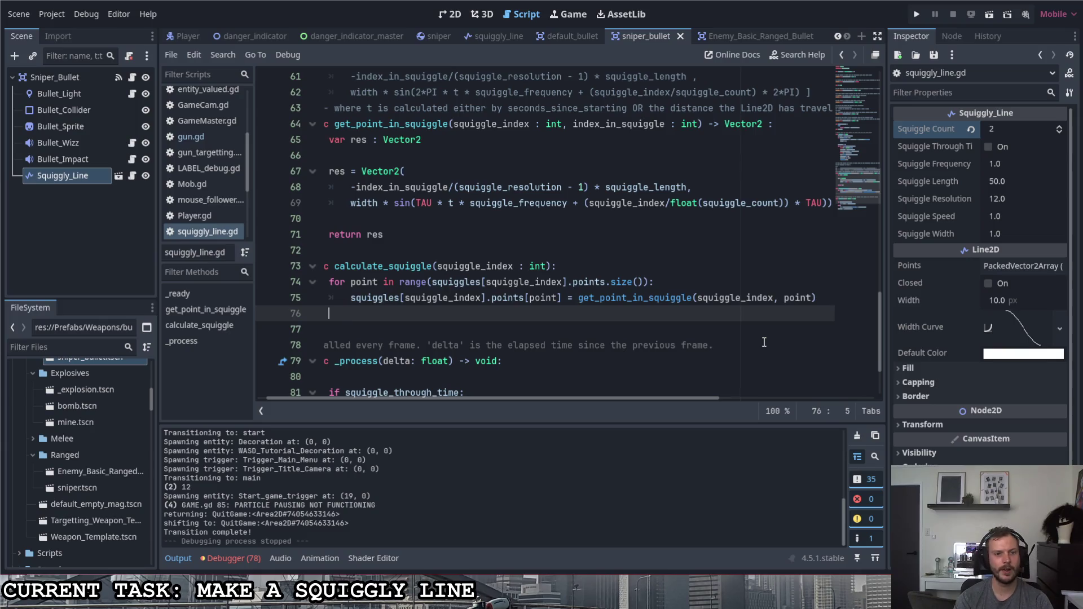
type("print(")
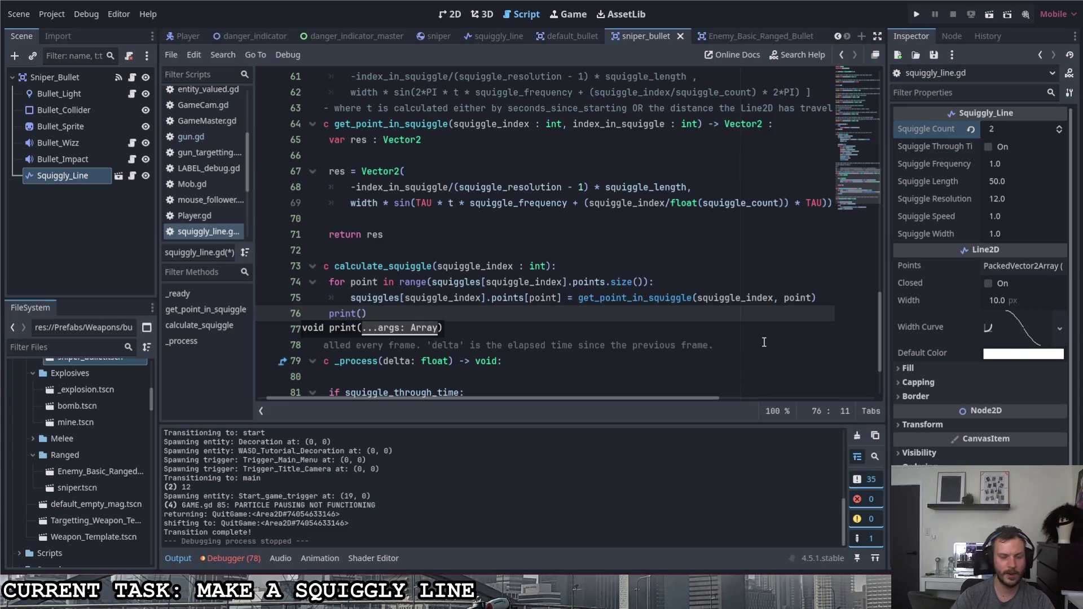
Copy squiggles[squiggle_index].points from line 74 into the print call and save the script.
left_click_drag(432, 283, 608, 287)
key("ctrl+c")
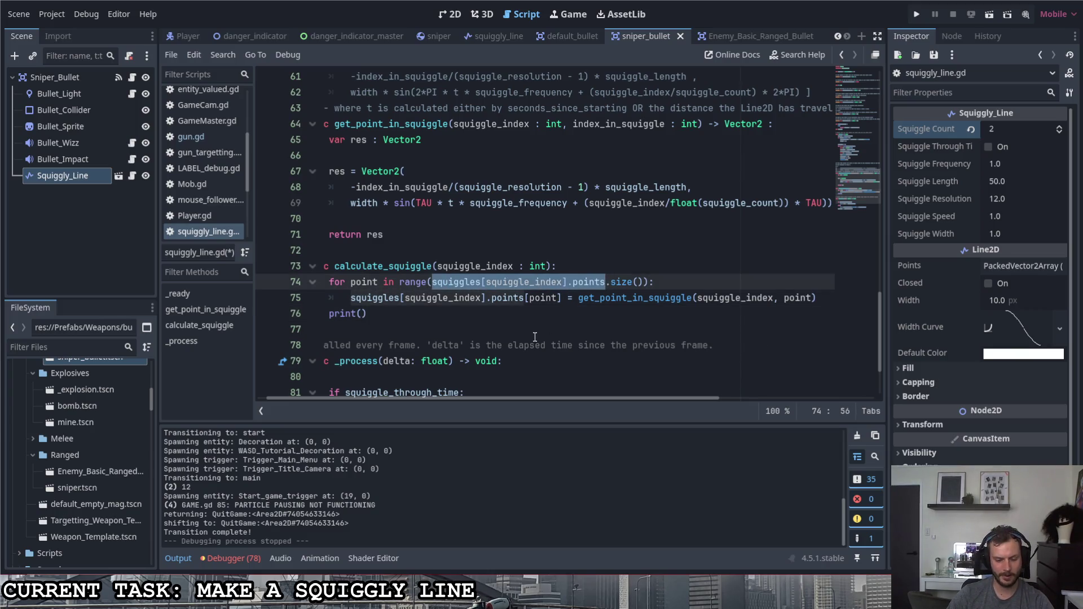
left_click(363, 314)
key("ctrl+v")
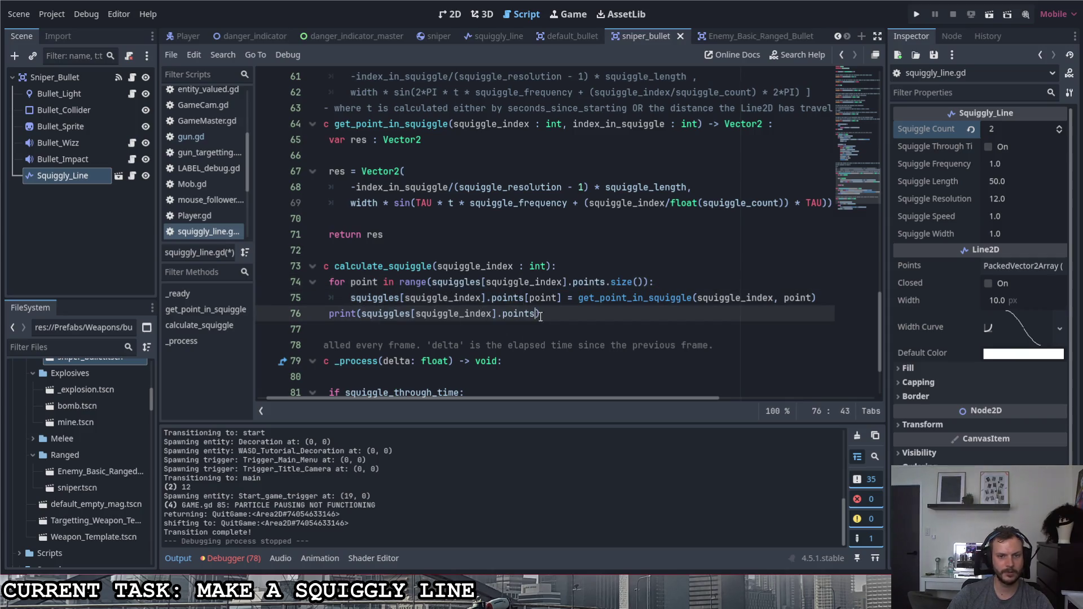
key("ctrl+s")
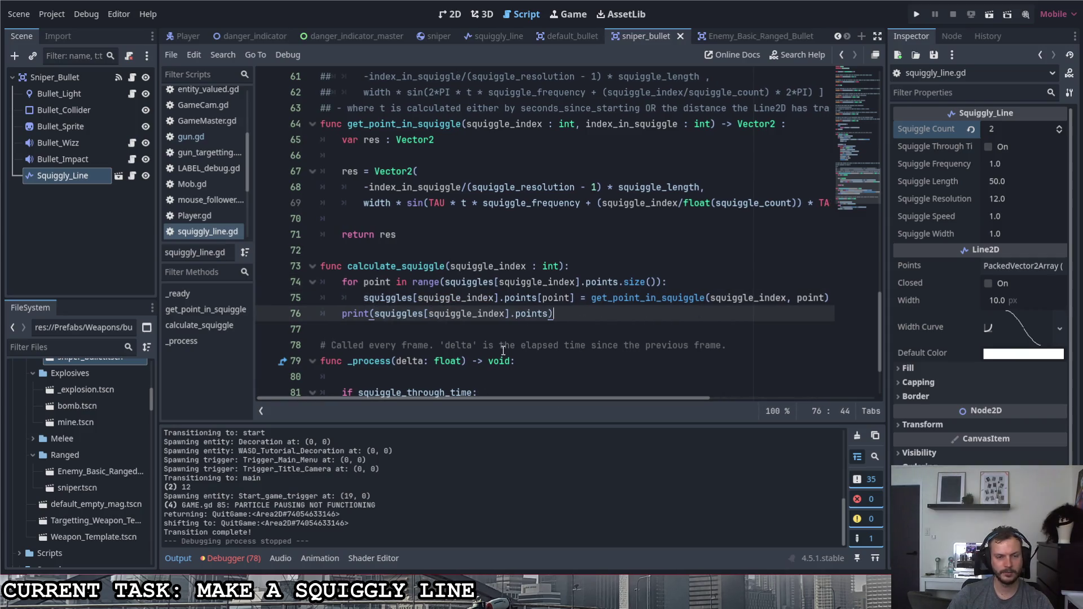
Run the game to view the printed point arrays, then stop it with F8.
left_click(917, 15)
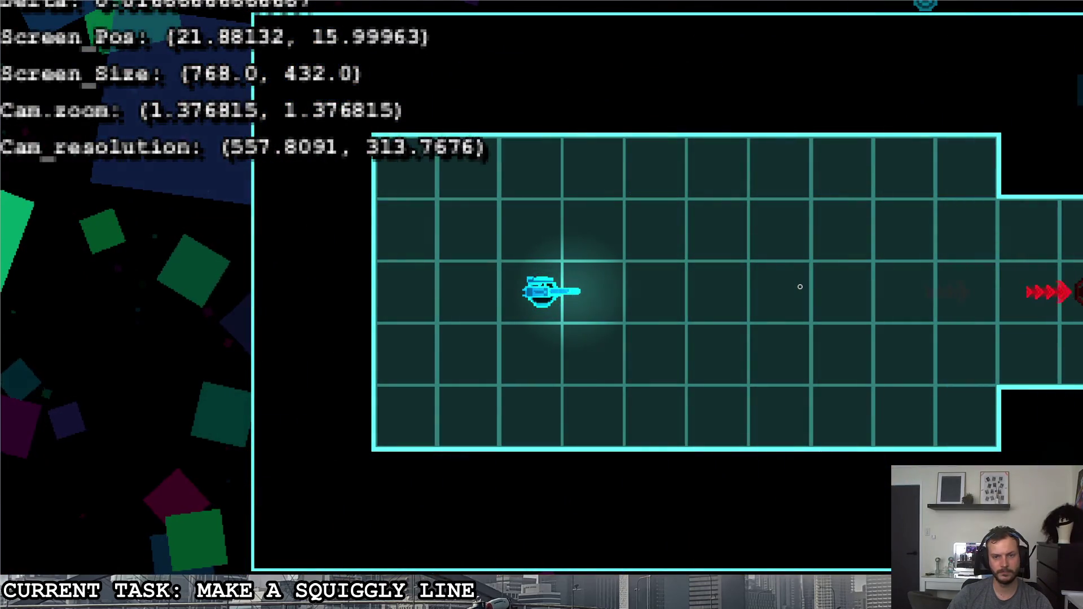
key("F8")
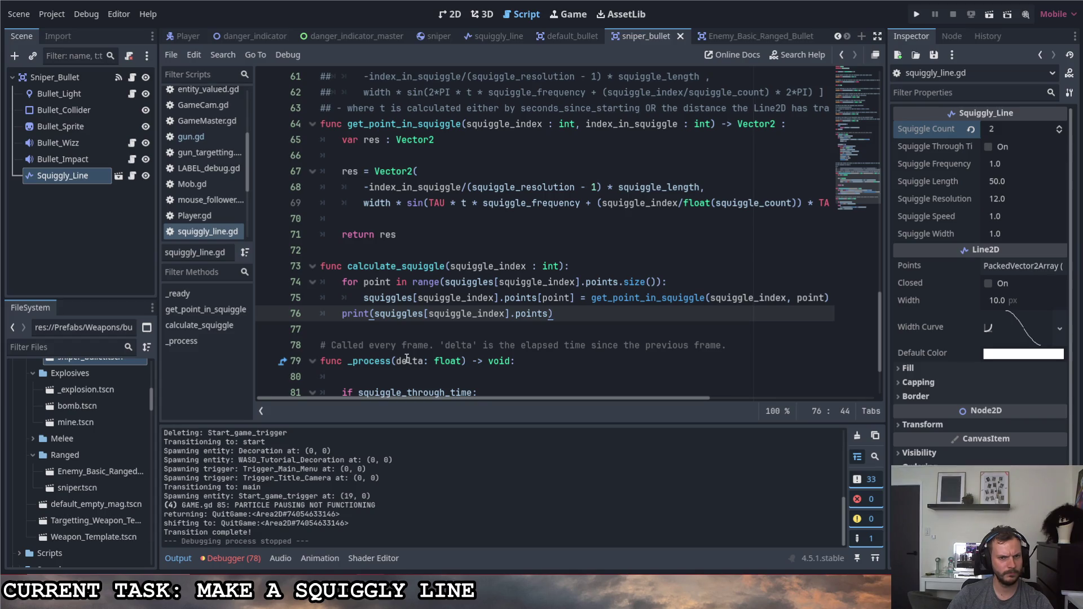
scroll(408, 358, "down", 2)
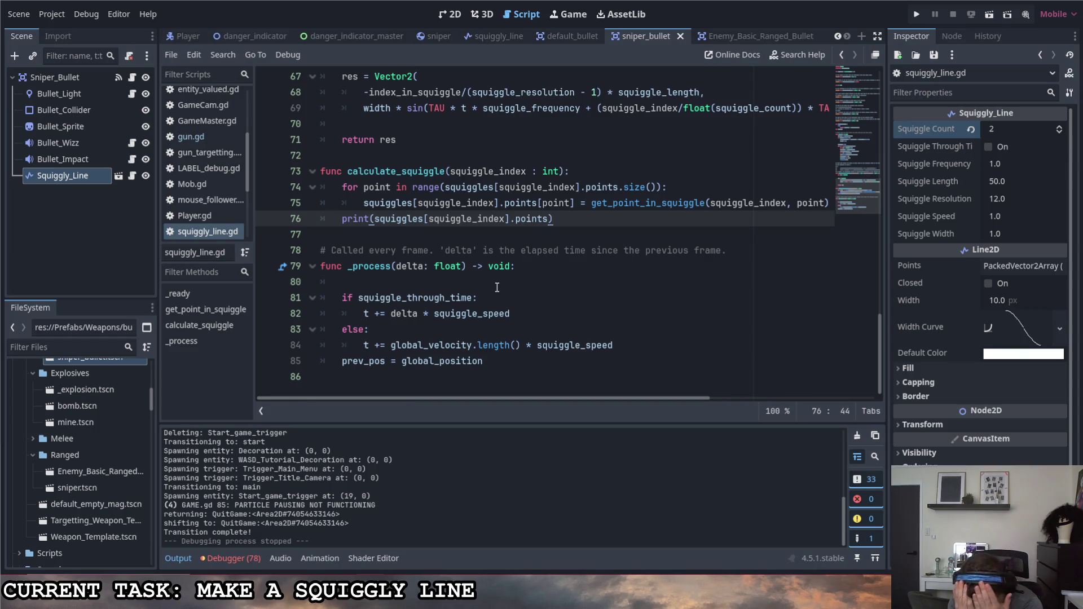
Remove the blank top line of _process and move the prev_pos assignment to its end.
left_click(517, 283)
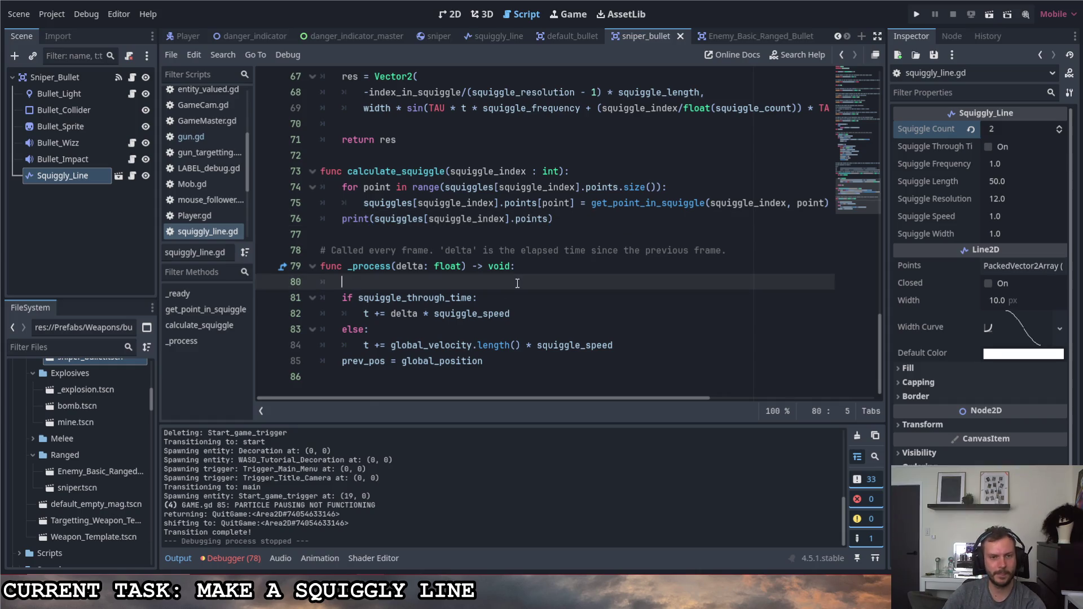
key("BackSpace")
left_click(628, 327)
key("Return")
key("Return")
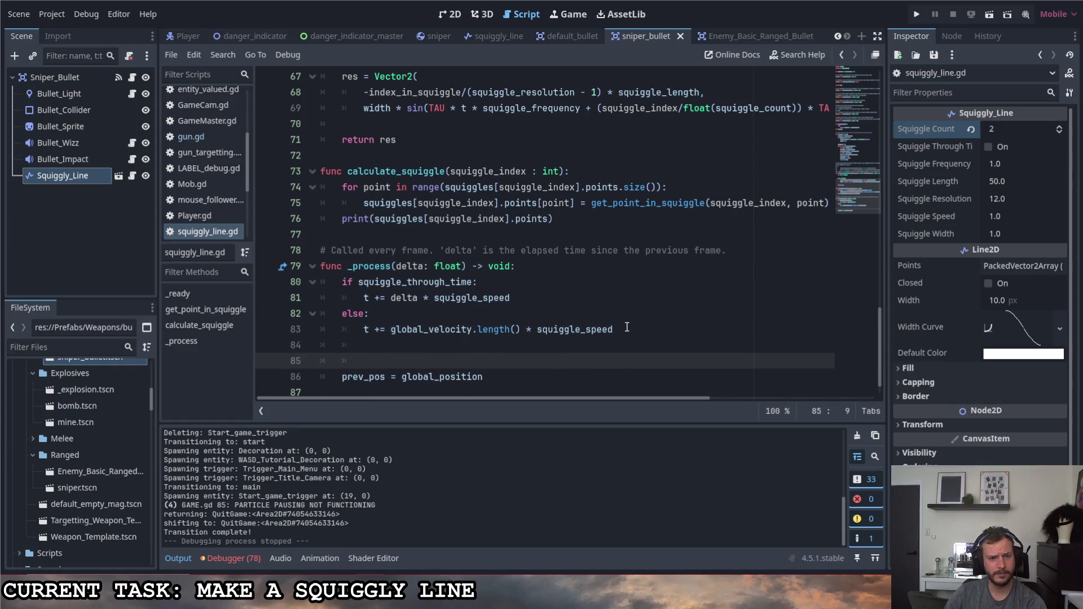
key("Down")
key("ctrl+x")
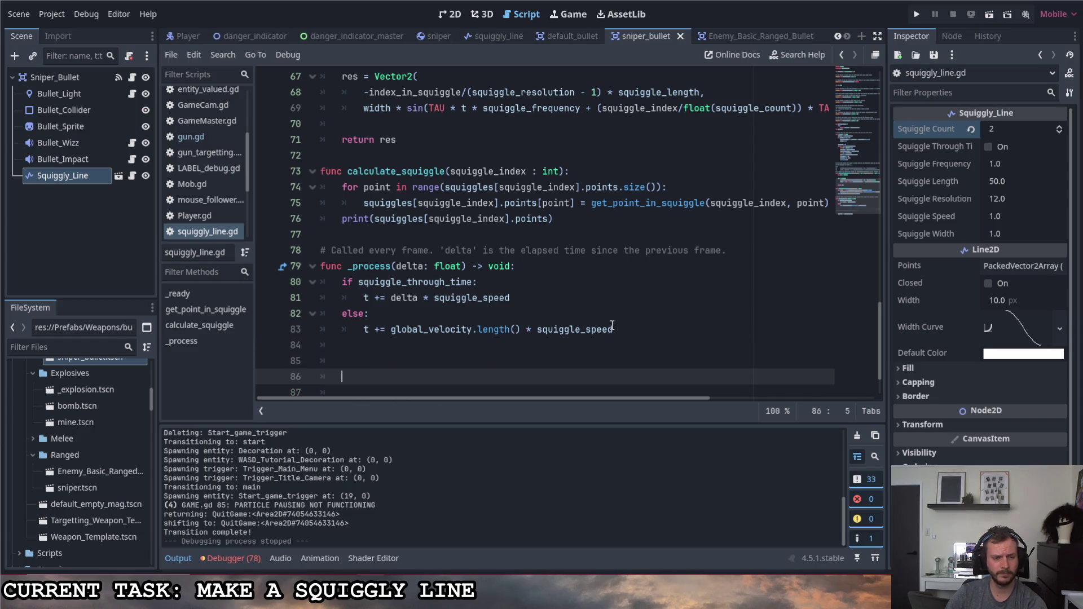
key("ctrl+v")
Add 'for index in range(squiggle_count): calculate_squiggle(index)' to _process, save, and launch the game.
key("Up")
type("for ")
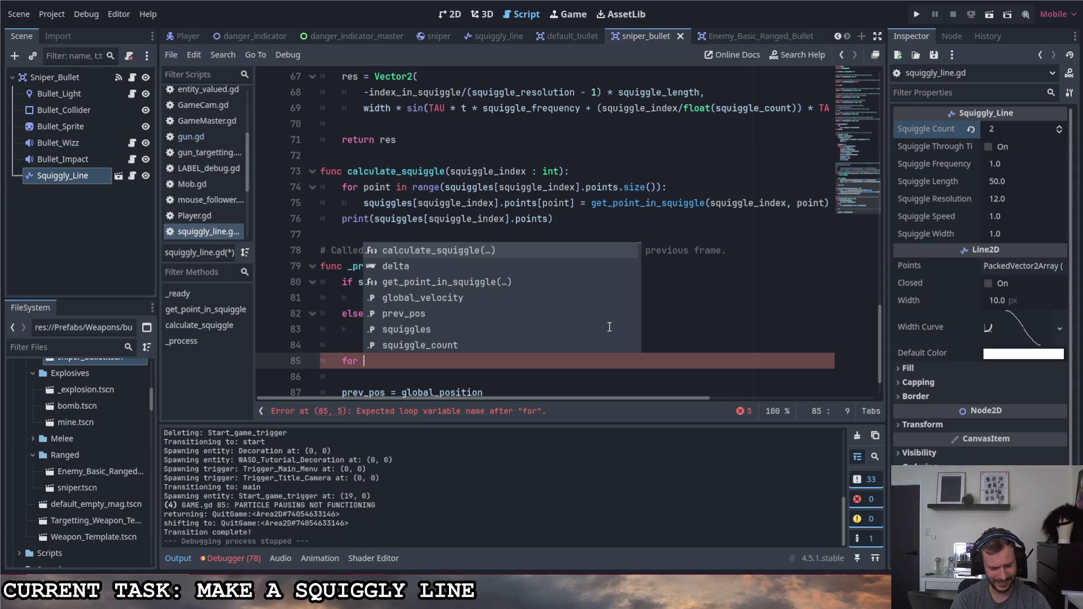
type("index i")
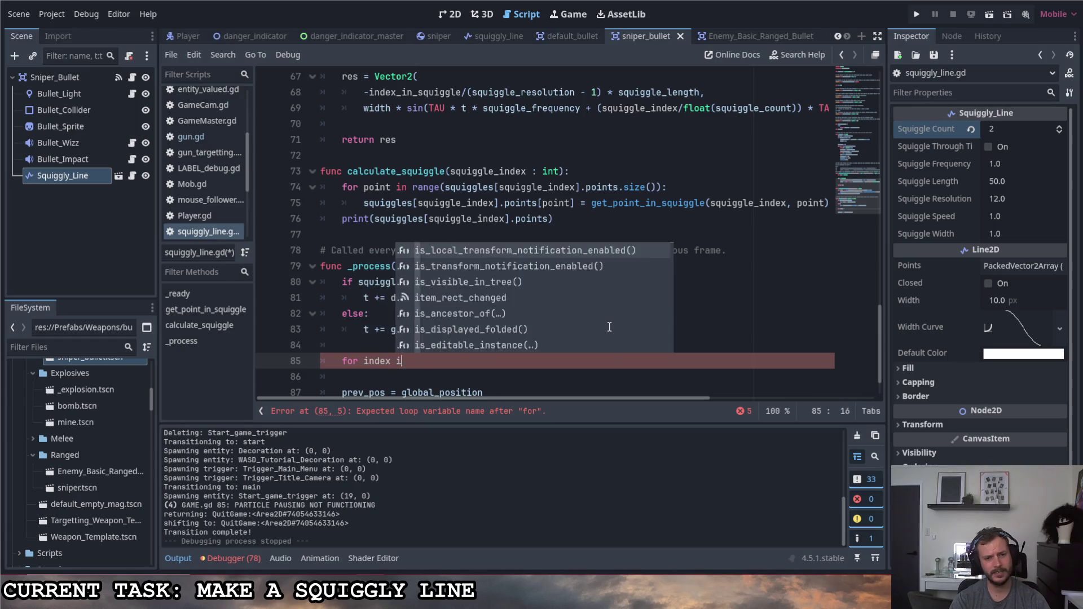
type("n squiggl")
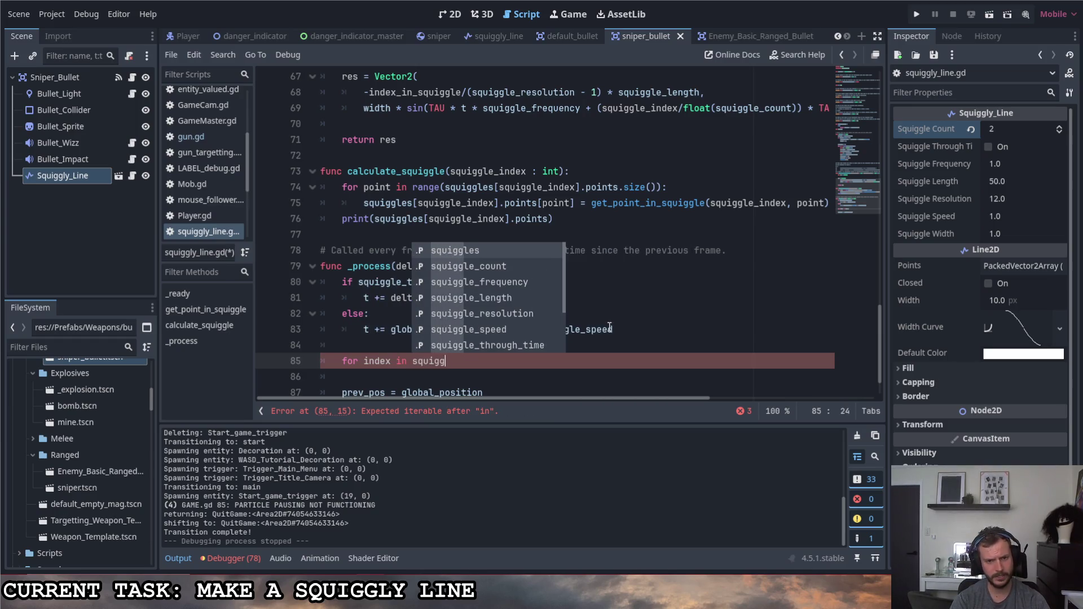
key("Down")
key("Return")
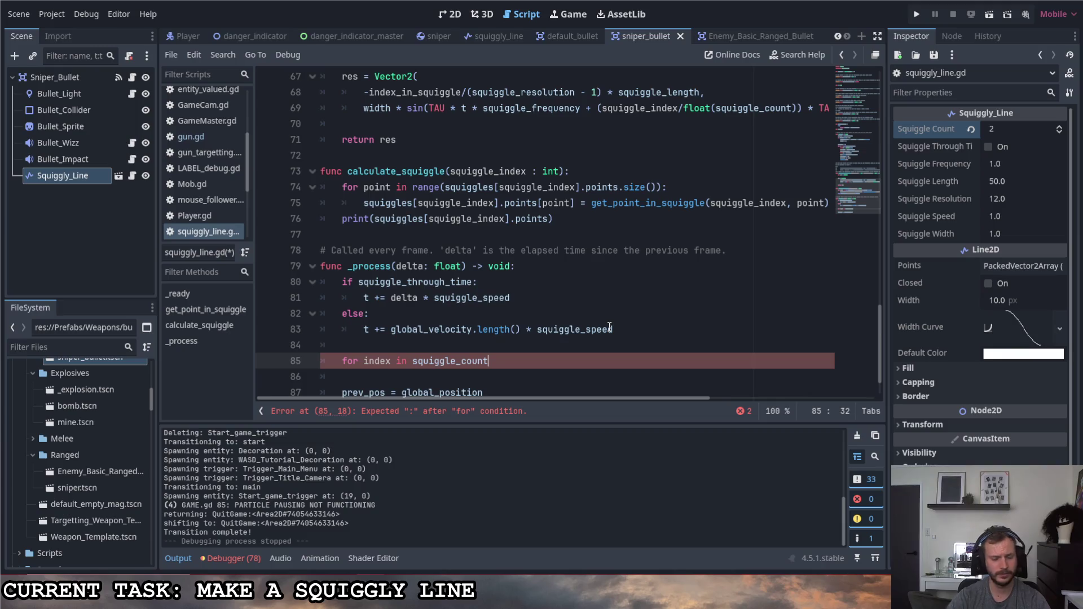
type("range(")
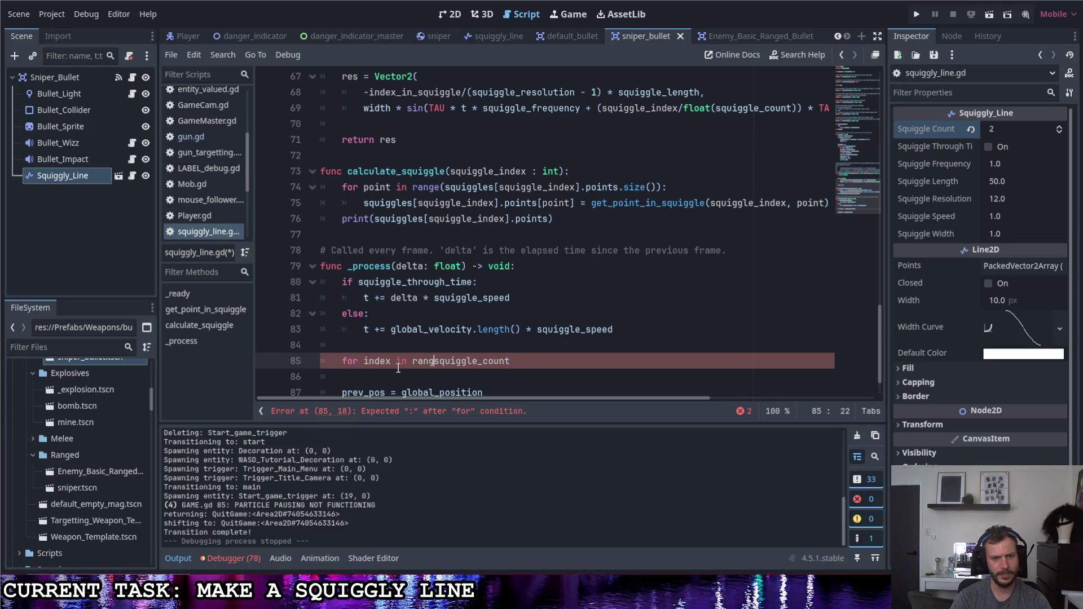
left_click(549, 360)
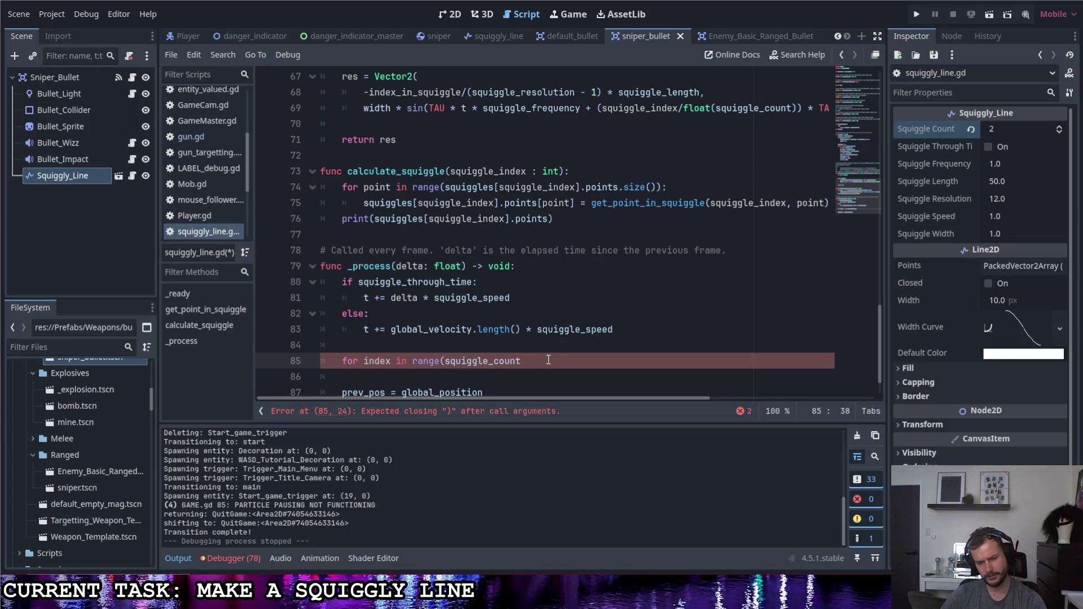
type(":")
key("Return")
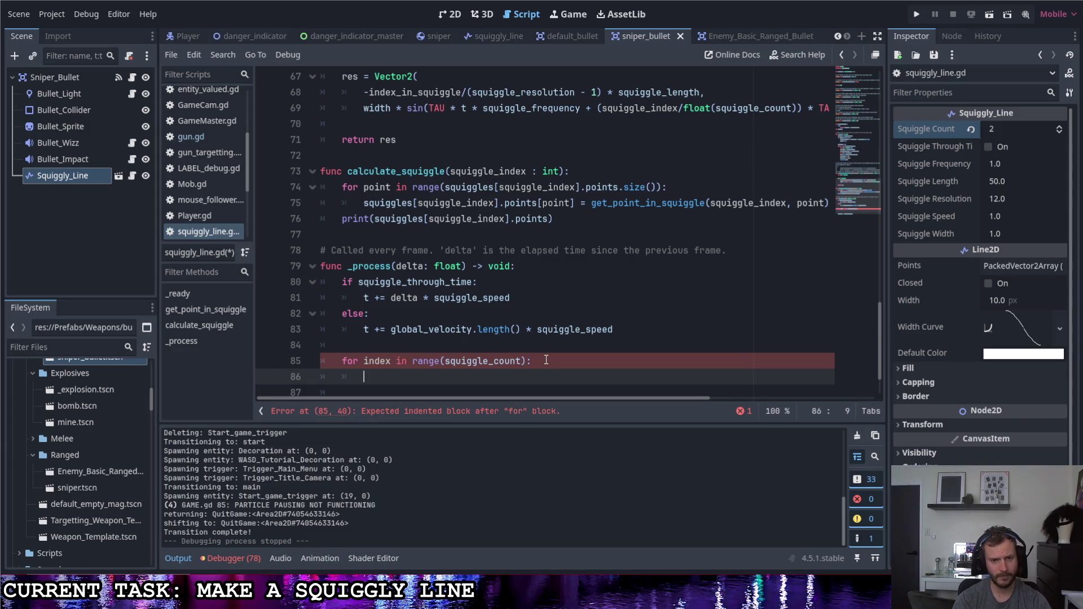
type("cal")
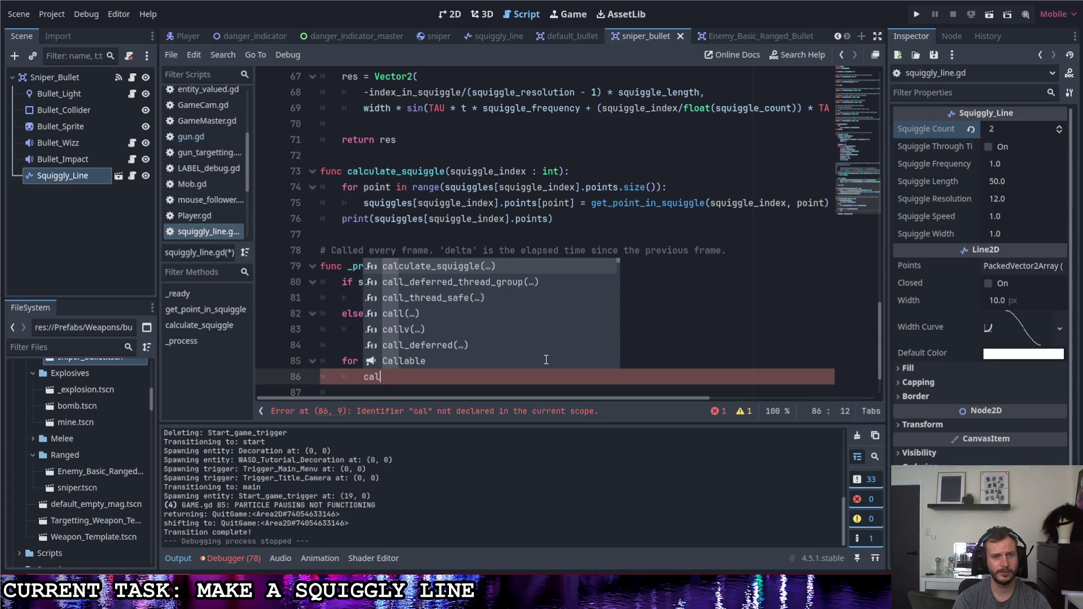
key("Return")
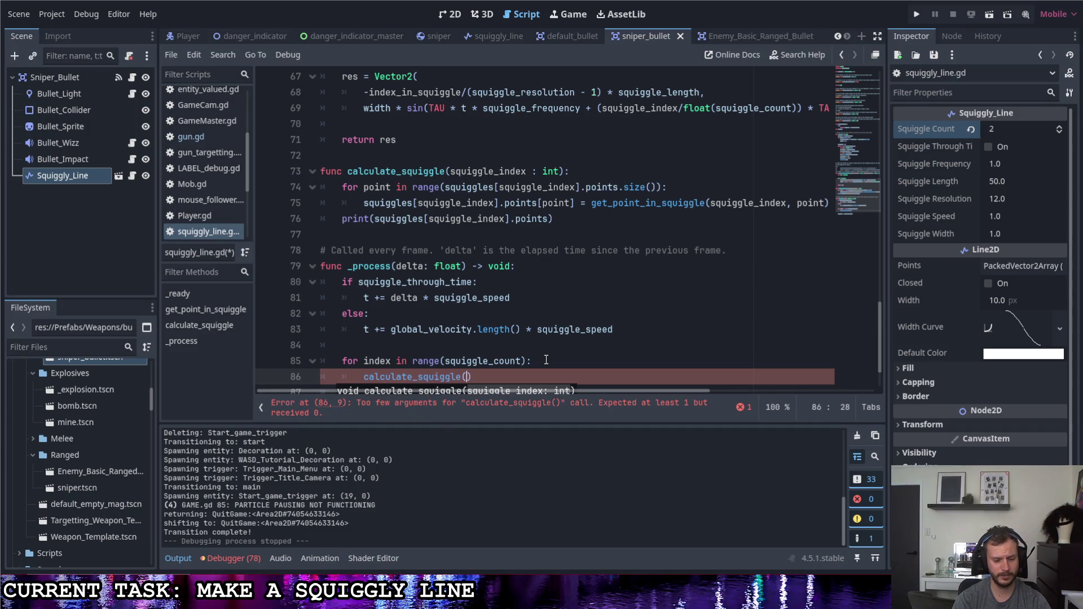
type("index)")
key("ctrl+s")
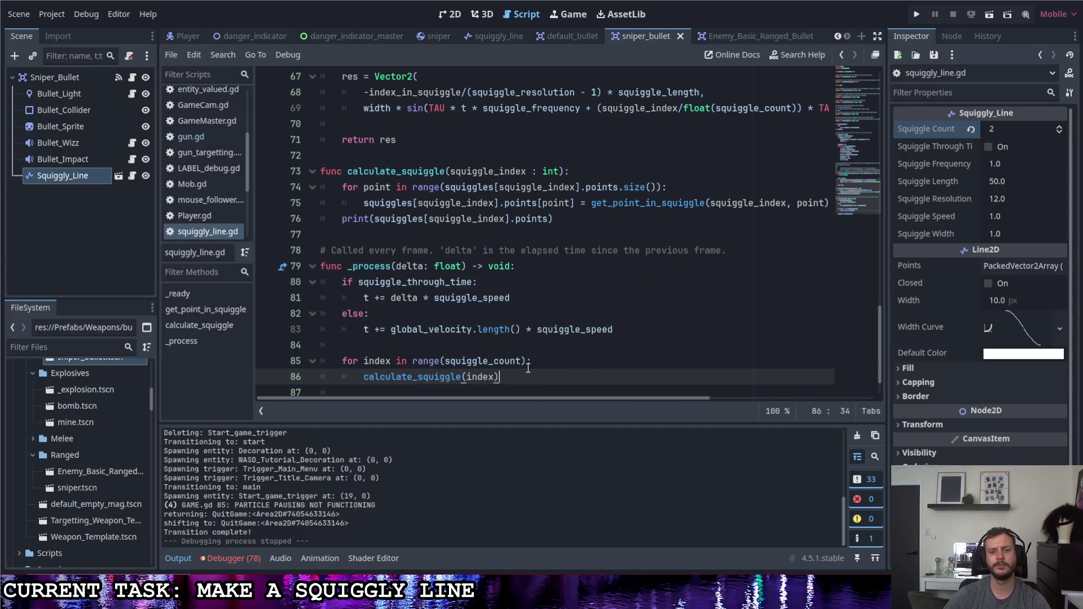
left_click(917, 13)
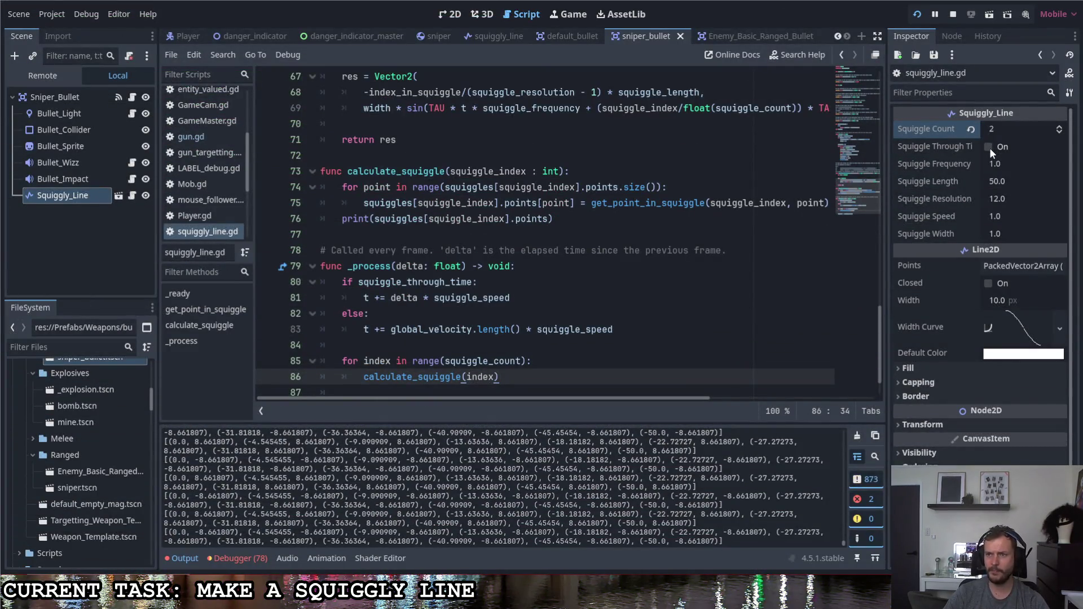
Enable Squiggle Through Time in the Inspector and apply it to the running game.
left_click(989, 147)
left_click(916, 15)
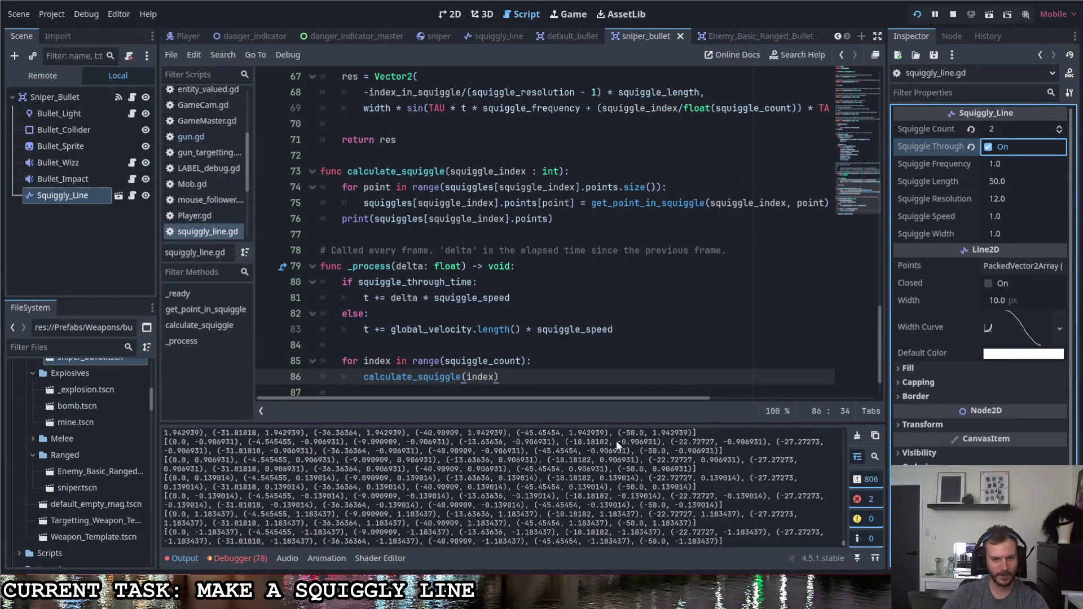
left_click_drag(554, 218, 308, 221)
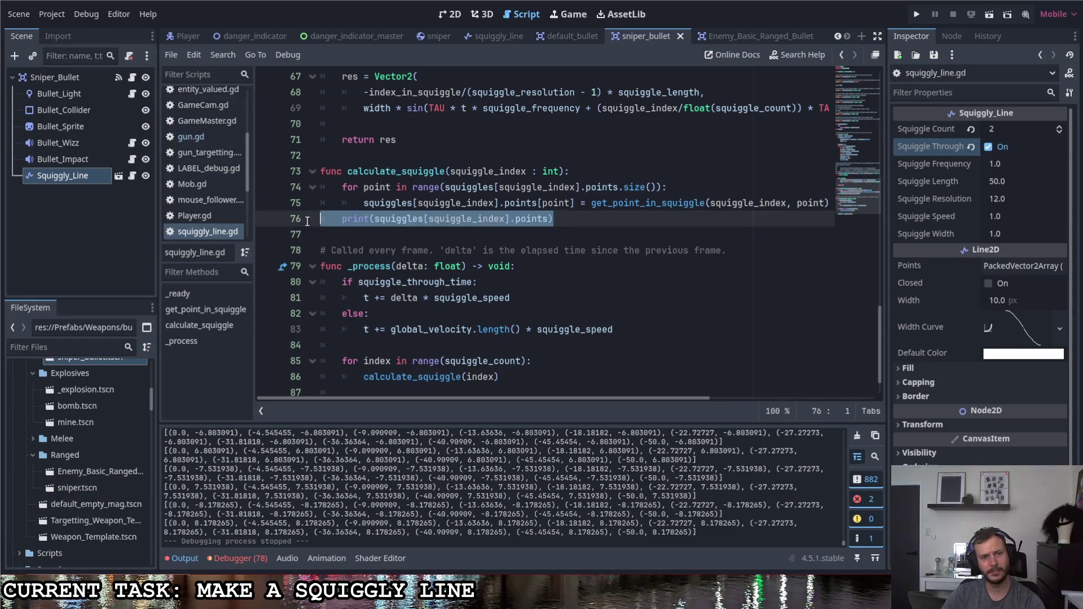
Delete the debug print, briefly try width/2 on line 69, then revert it.
key("BackSpace")
key("BackSpace")
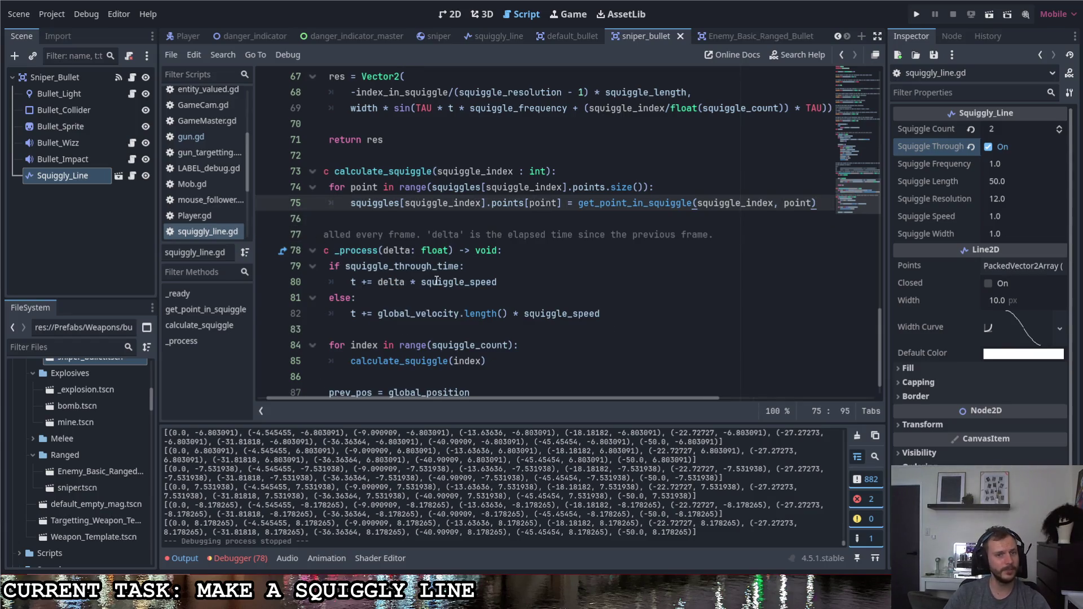
scroll(443, 273, "up", 2)
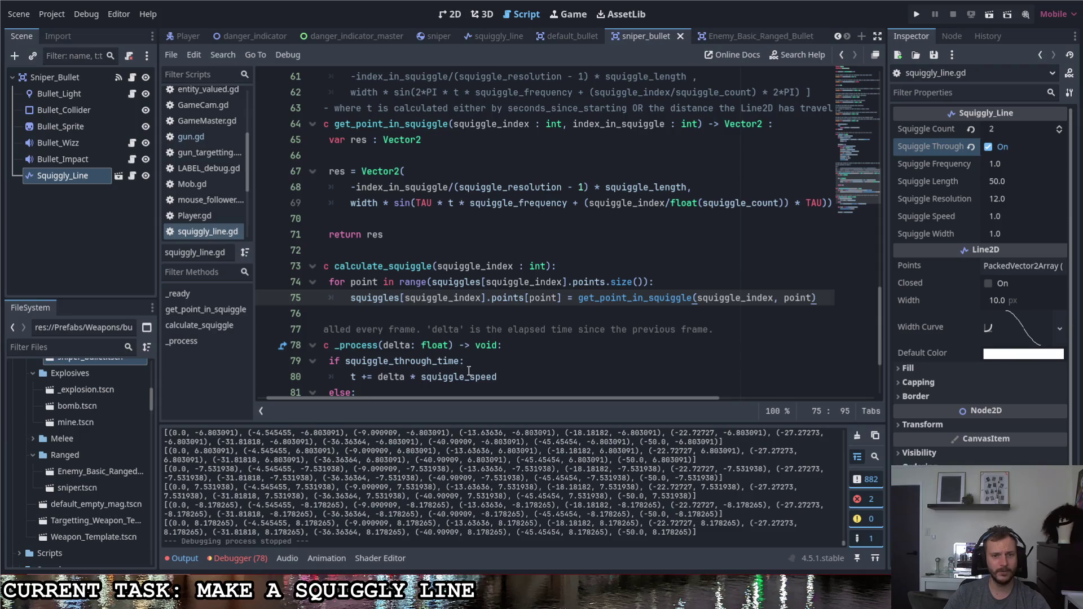
scroll(409, 389, "left", 2)
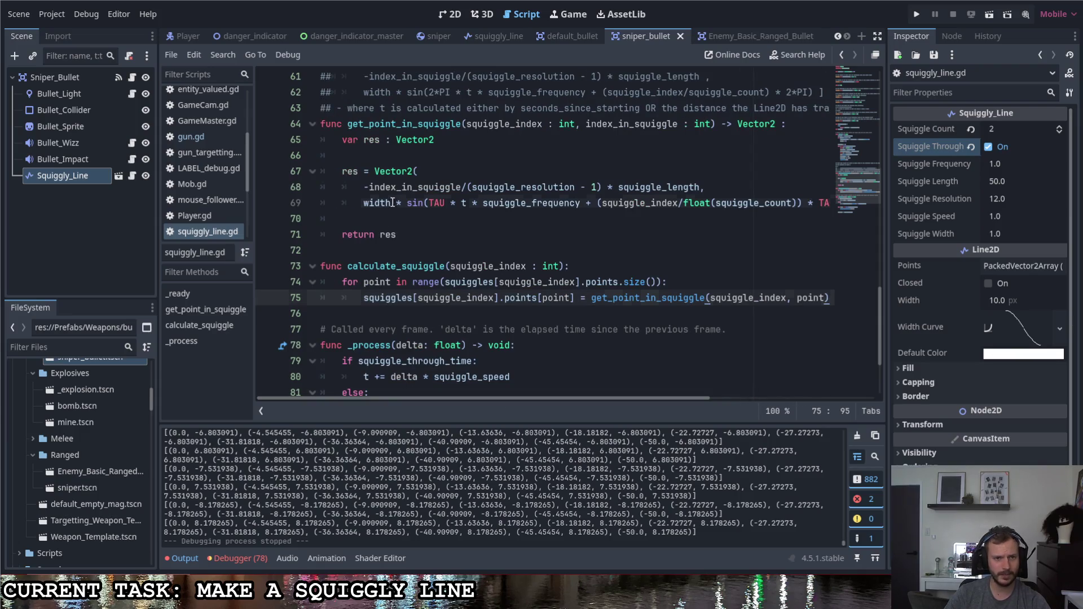
left_click(393, 202)
type("/2")
key("ctrl+s")
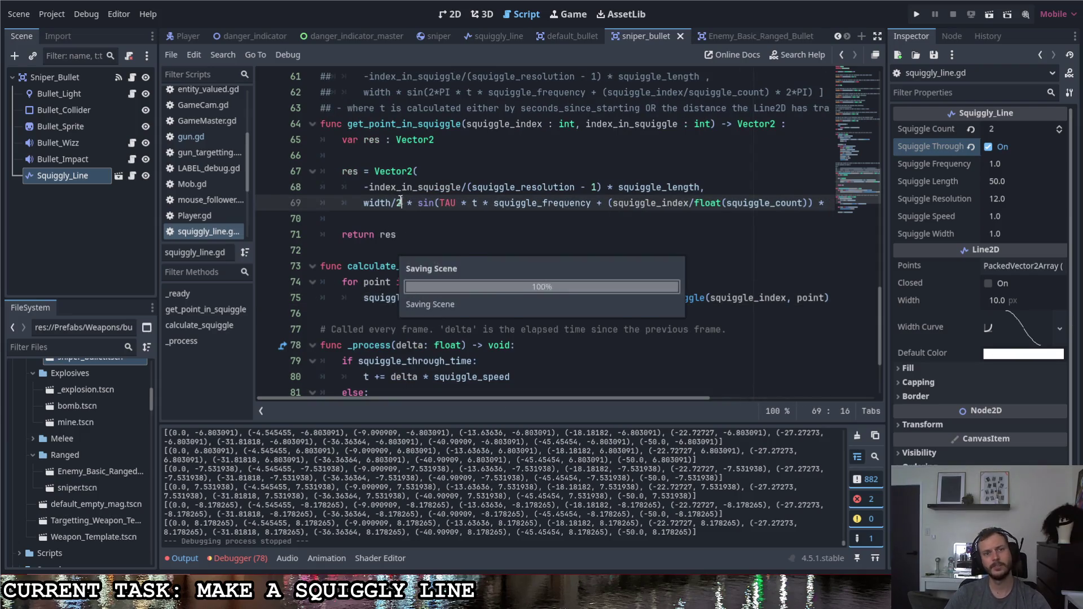
key("BackSpace")
key("BackSpace")
Add 'width = width/2' at the end of _ready, save, and run with F5.
scroll(448, 257, "up", 8)
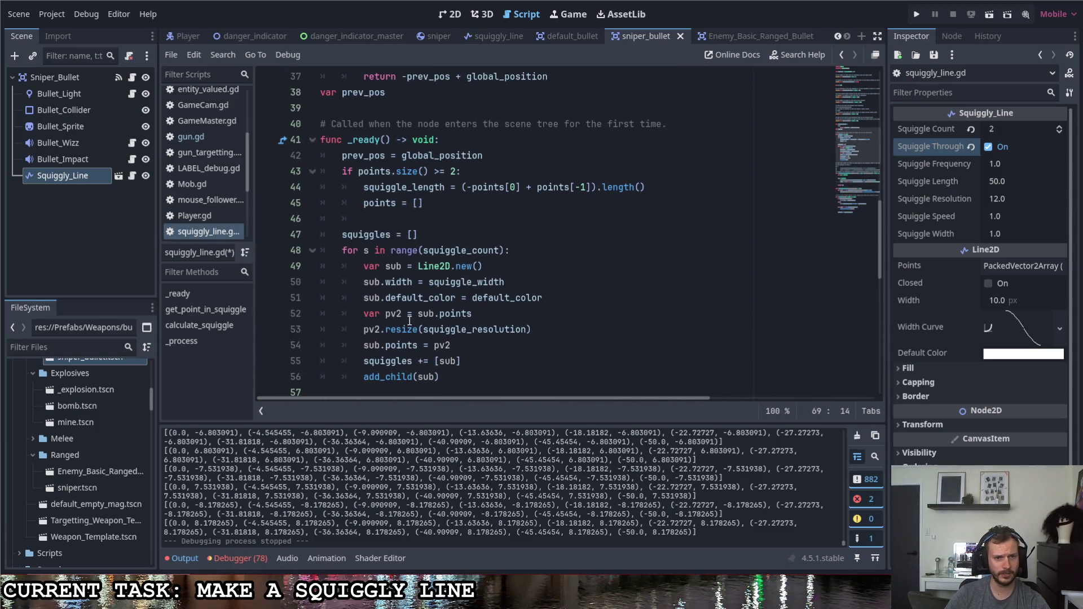
scroll(409, 319, "down", 1)
left_click(465, 328)
key("Return")
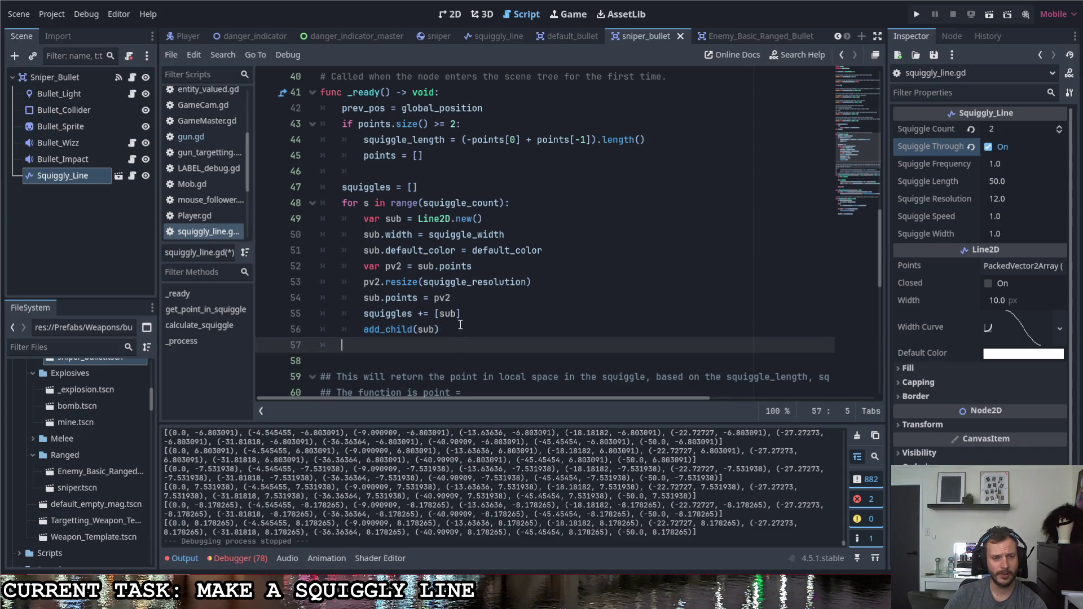
key("Return")
type("width")
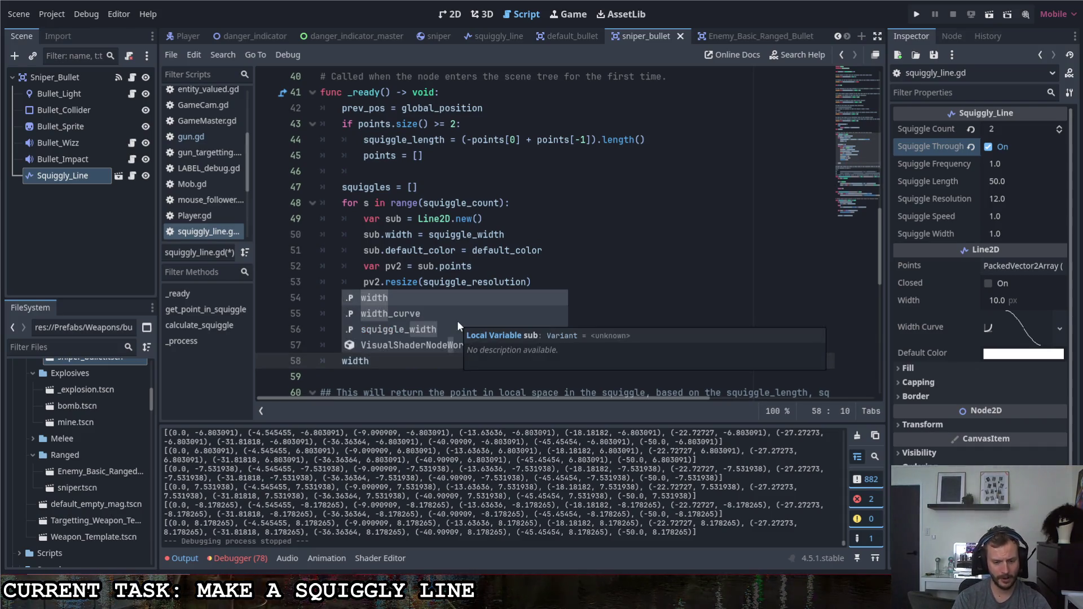
type(" = wid")
type("th/2")
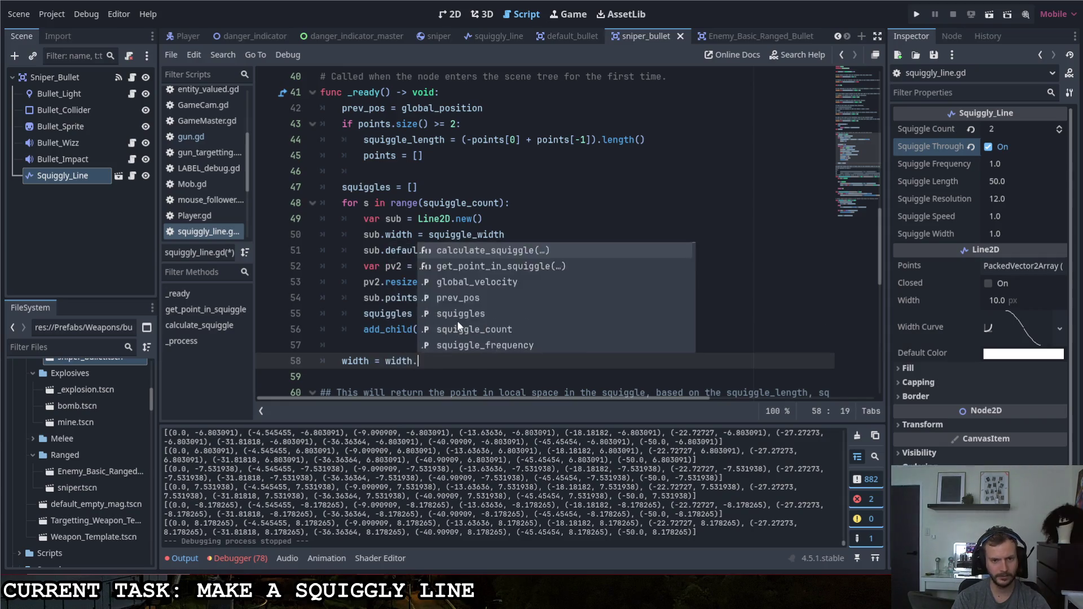
key("ctrl+s")
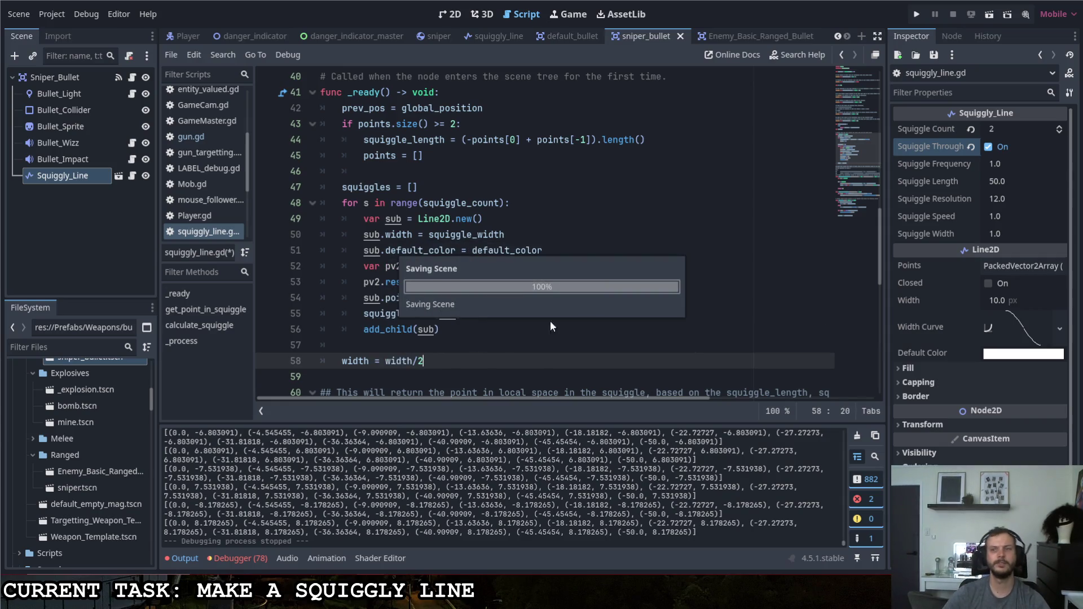
key("F5")
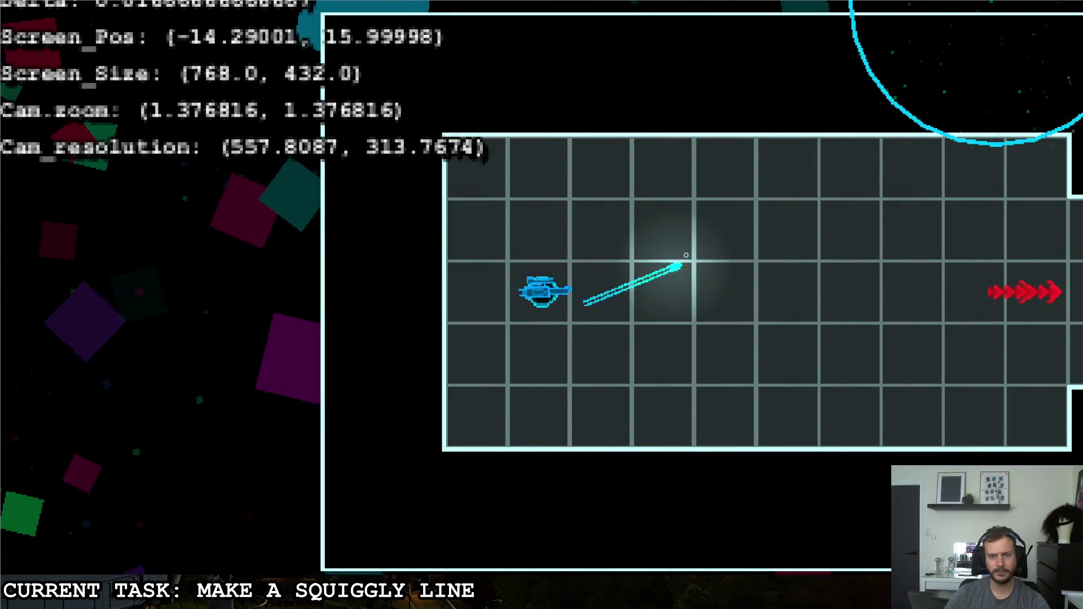
Steer the ship around the level and fire two sniper shots to check the thin twin trails.
key("d")
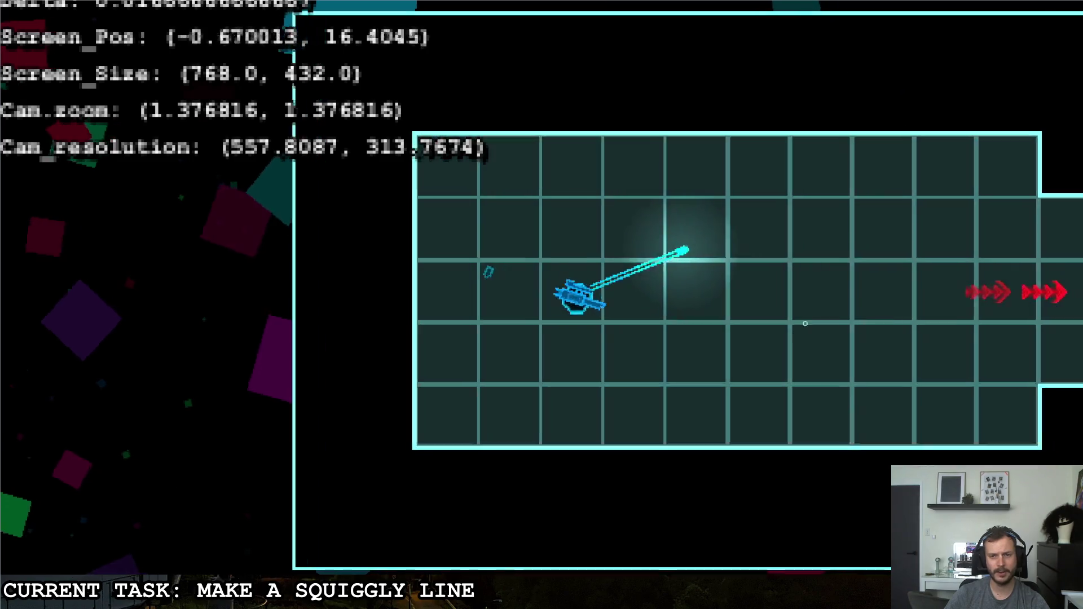
key("s")
left_click(844, 231)
key("w")
key("a")
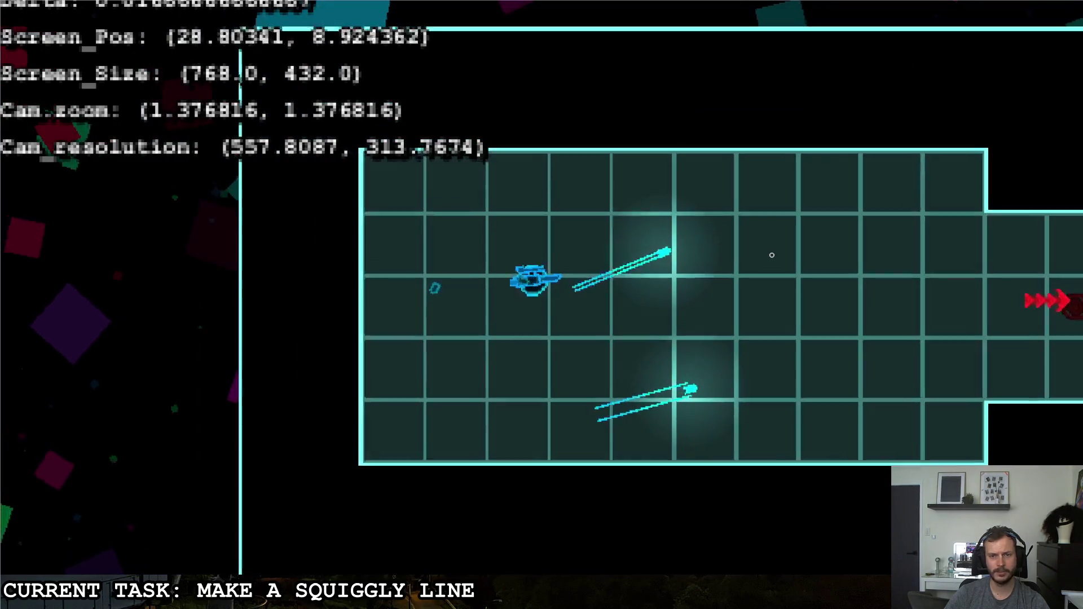
key("d")
key("s")
left_click(892, 263)
key("w")
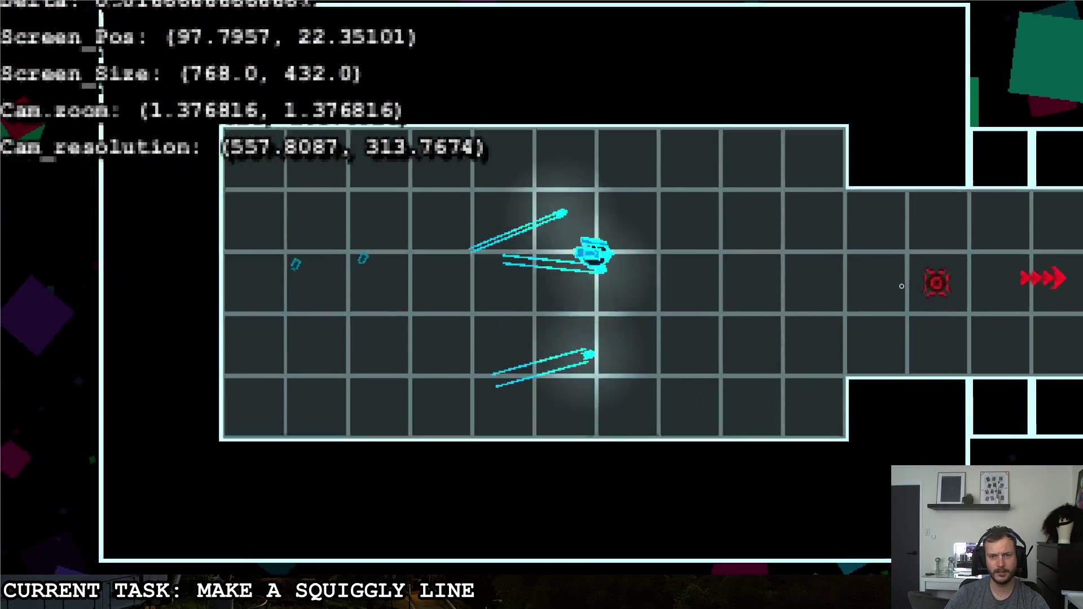
key("a")
key("s")
key("w")
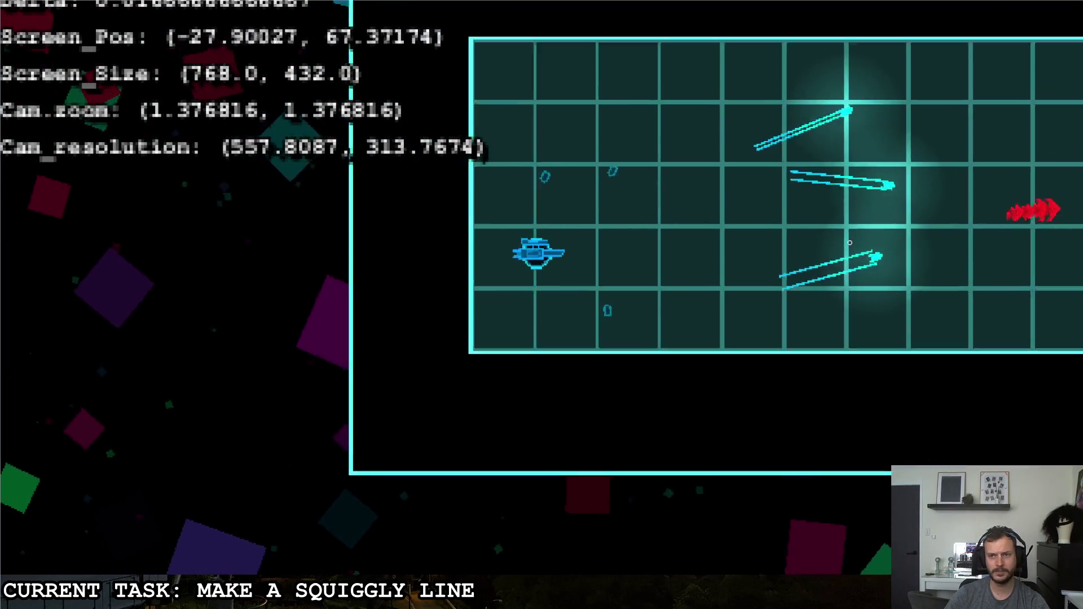
key("d")
key("s")
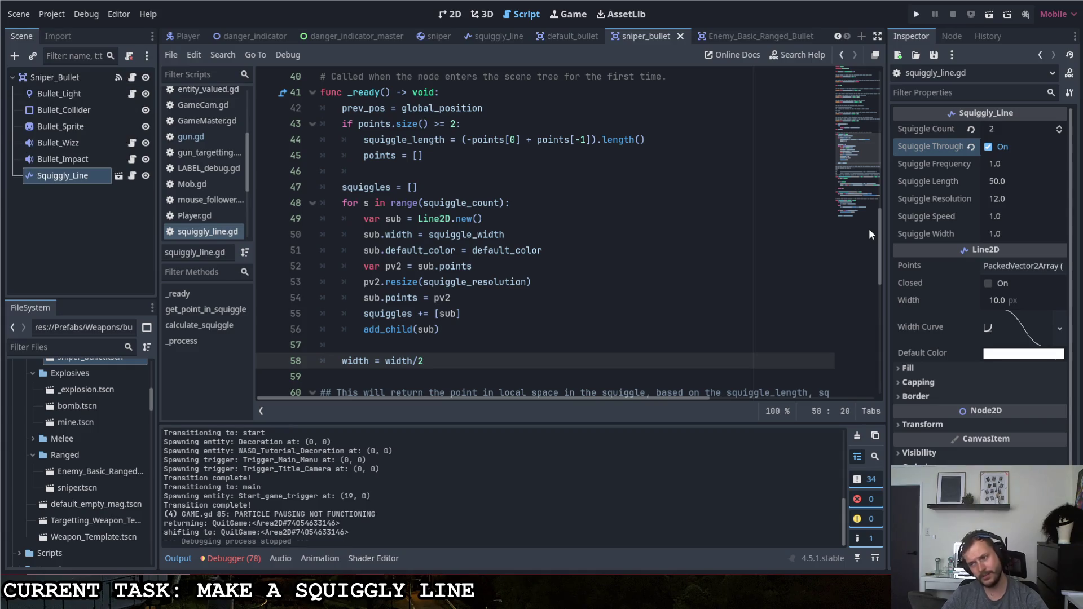
Declare 'var x =' holding the horizontal offset expression copied from line 70.
scroll(594, 262, "down", 4)
scroll(594, 262, "down", 2)
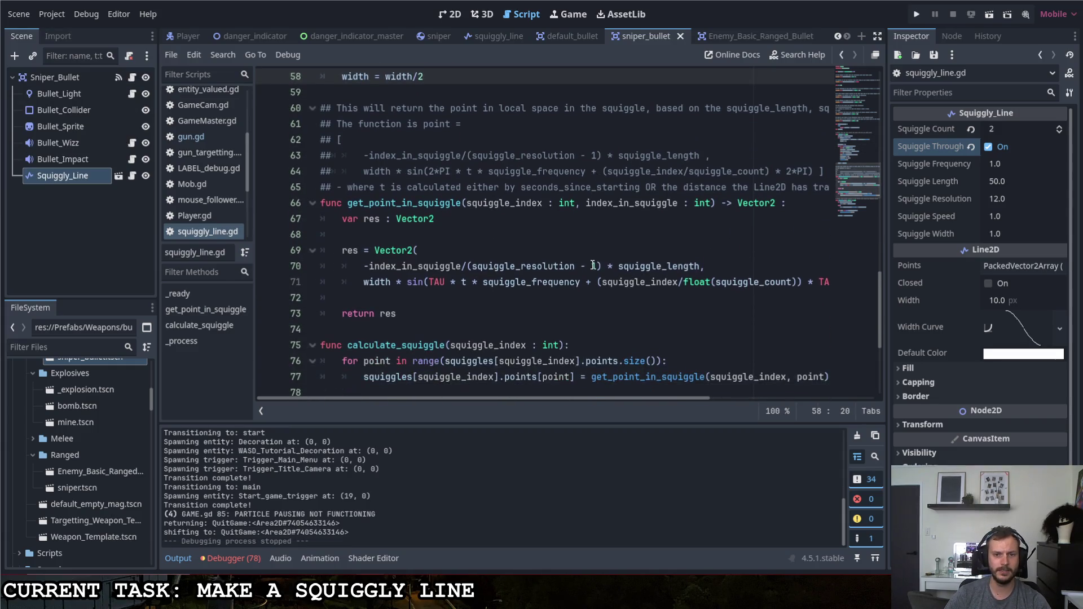
scroll(581, 273, "up", 6)
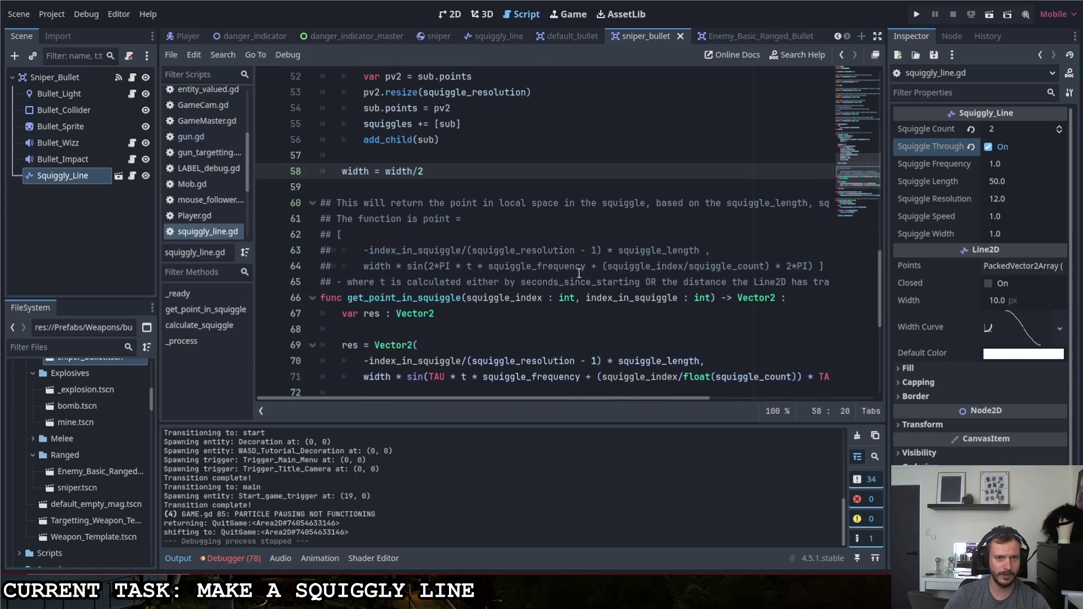
scroll(571, 276, "down", 2)
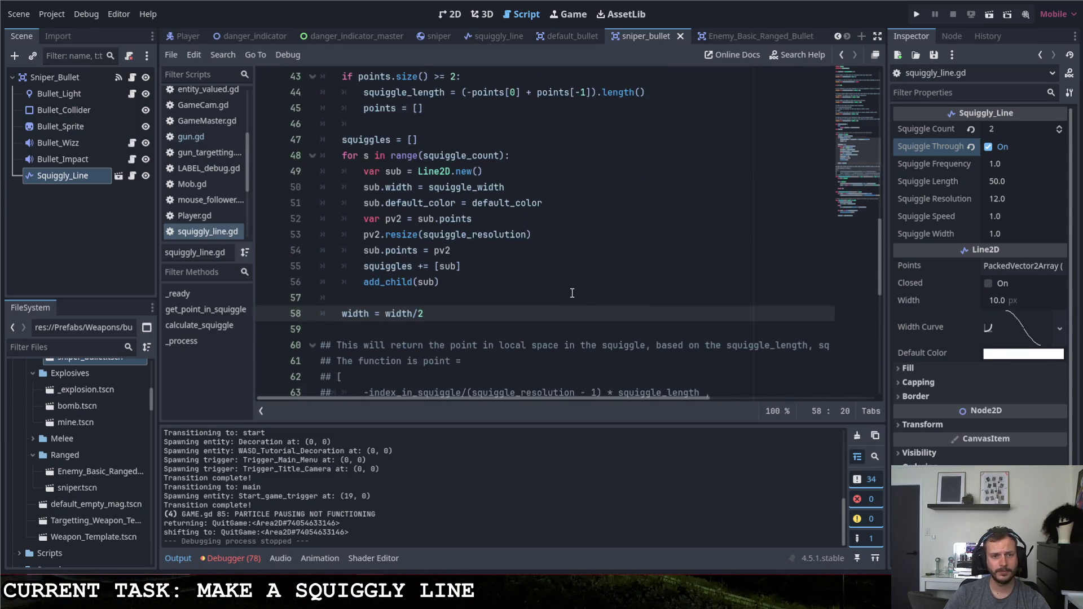
scroll(569, 283, "up", 6)
scroll(569, 293, "down", 4)
scroll(568, 295, "down", 7)
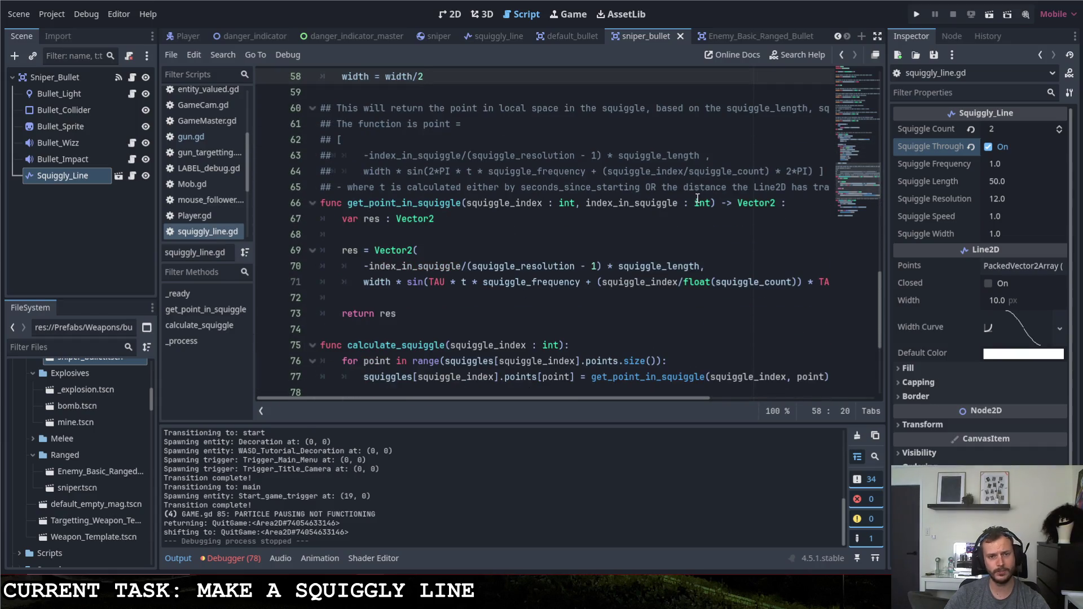
left_click_drag(363, 266, 702, 269)
key("ctrl+c")
left_click(453, 235)
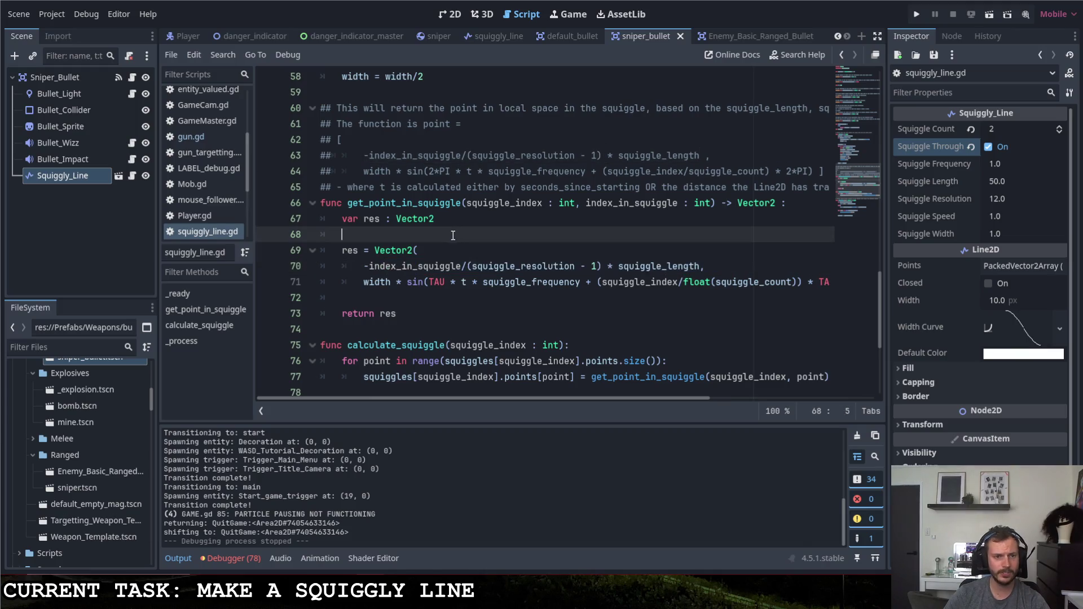
key("Return")
key("Return")
key("Up")
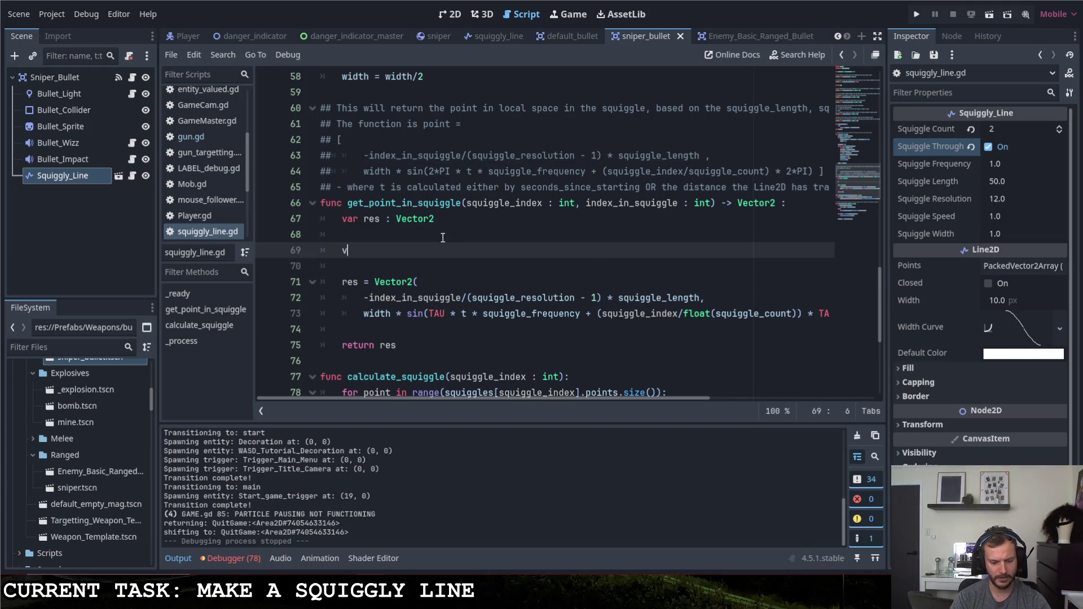
type("ar x =")
key("ctrl+v")
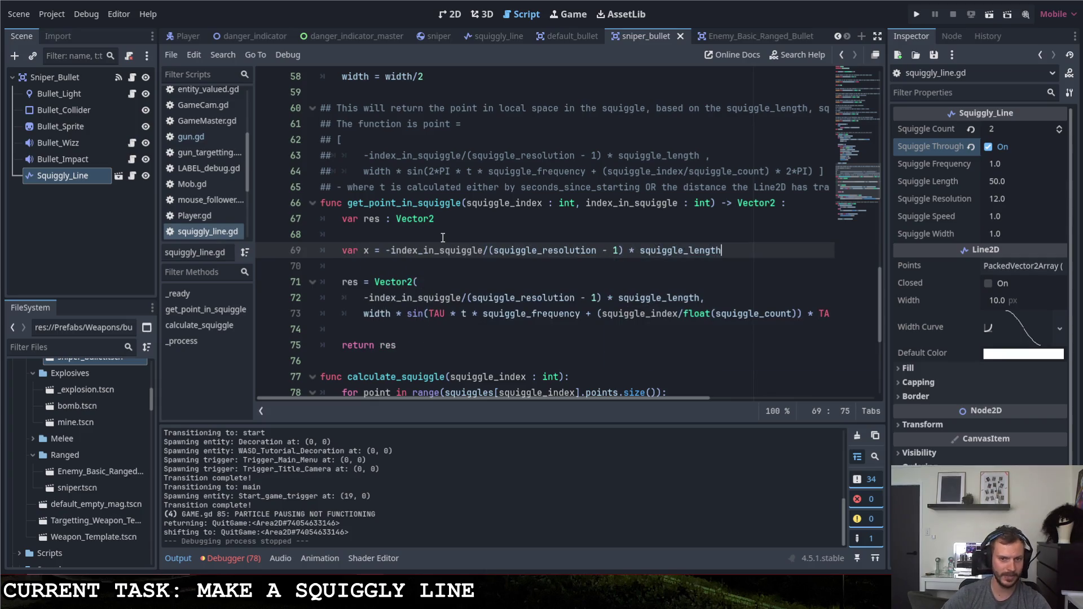
Use x as the Vector2 x component, add '+ x' to line 73, save, and run.
left_click_drag(699, 298, 364, 300)
type("x,")
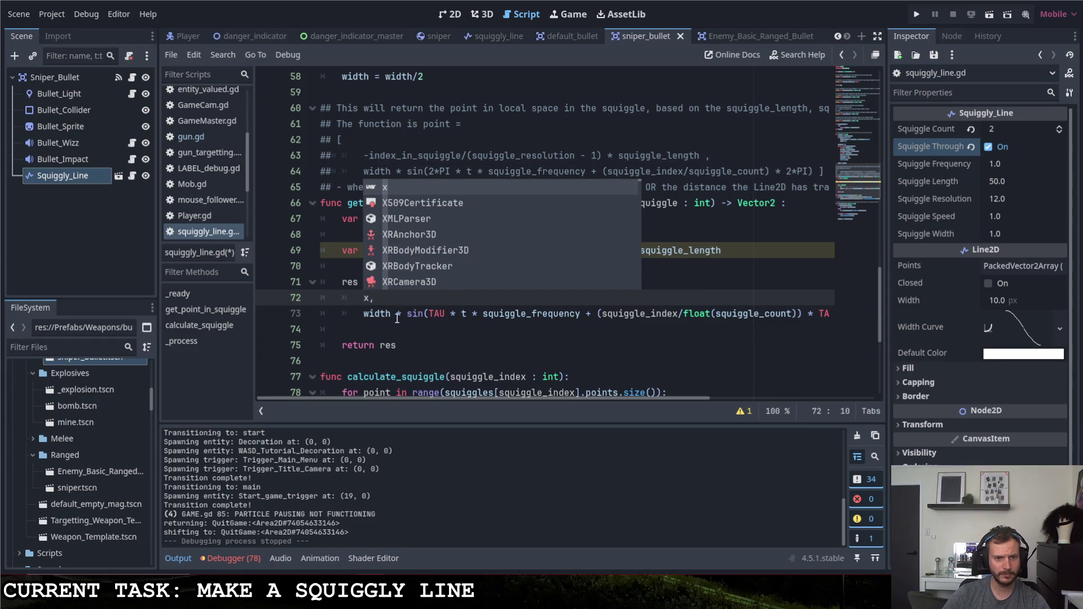
left_click(443, 314)
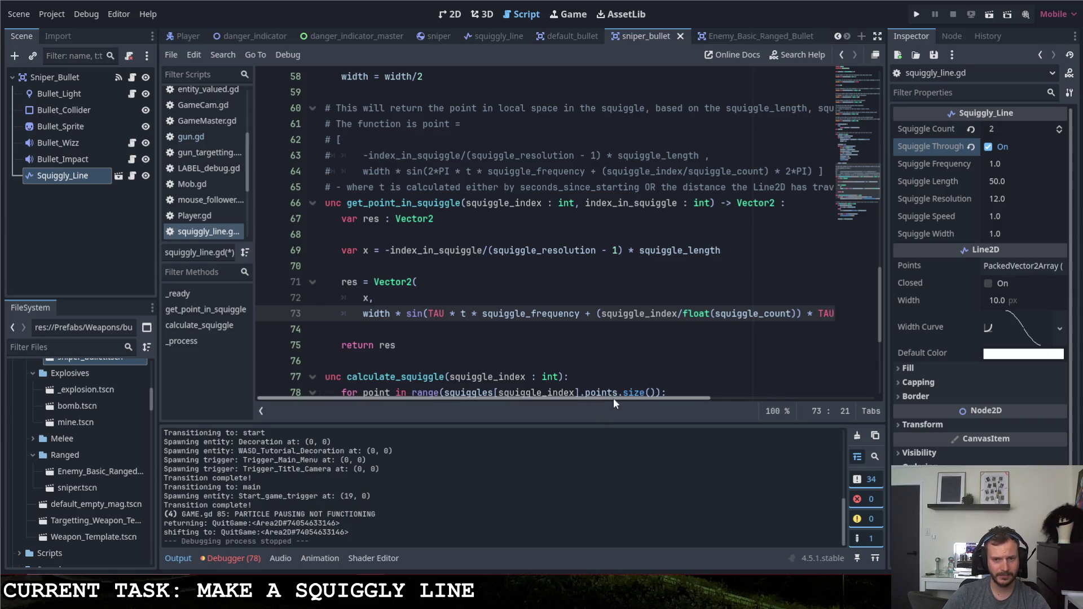
left_click_drag(613, 397, 676, 397)
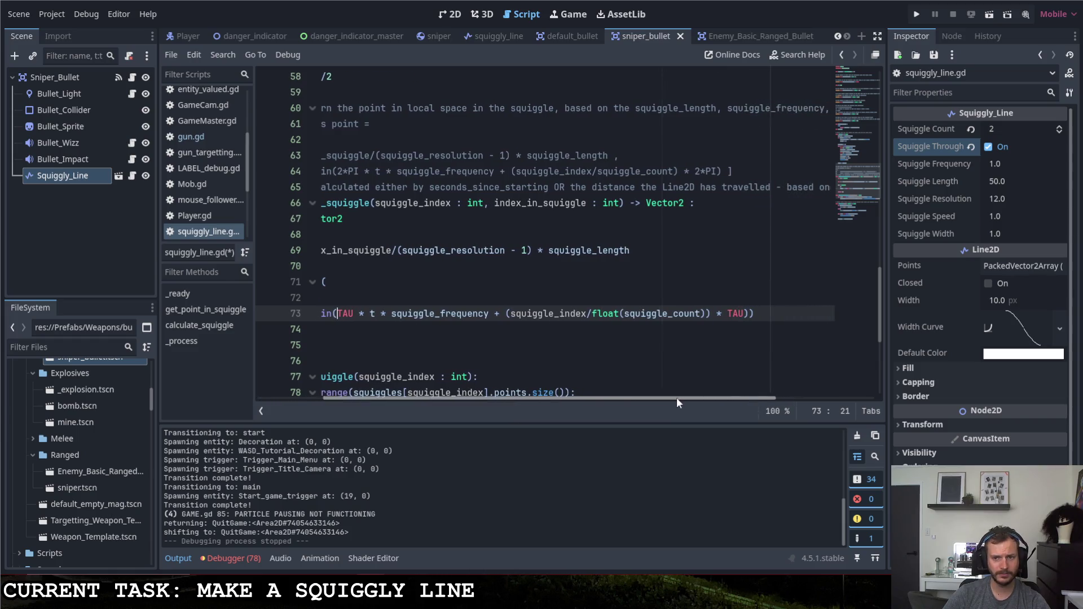
left_click(762, 319)
type("+")
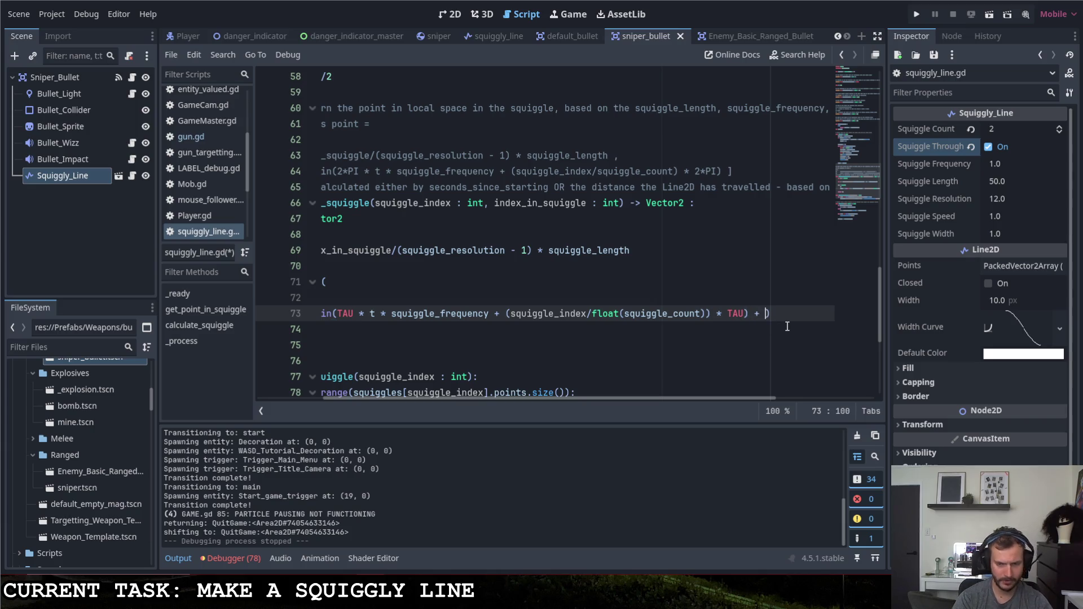
type("x")
key("ctrl+s")
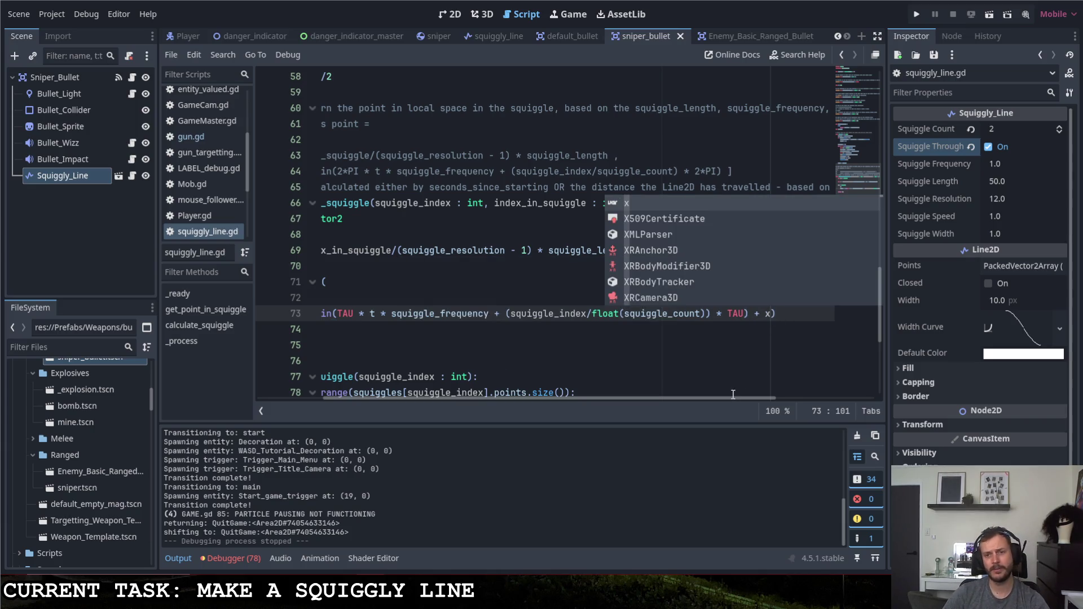
left_click_drag(684, 398, 676, 399)
key("Escape")
key("Down")
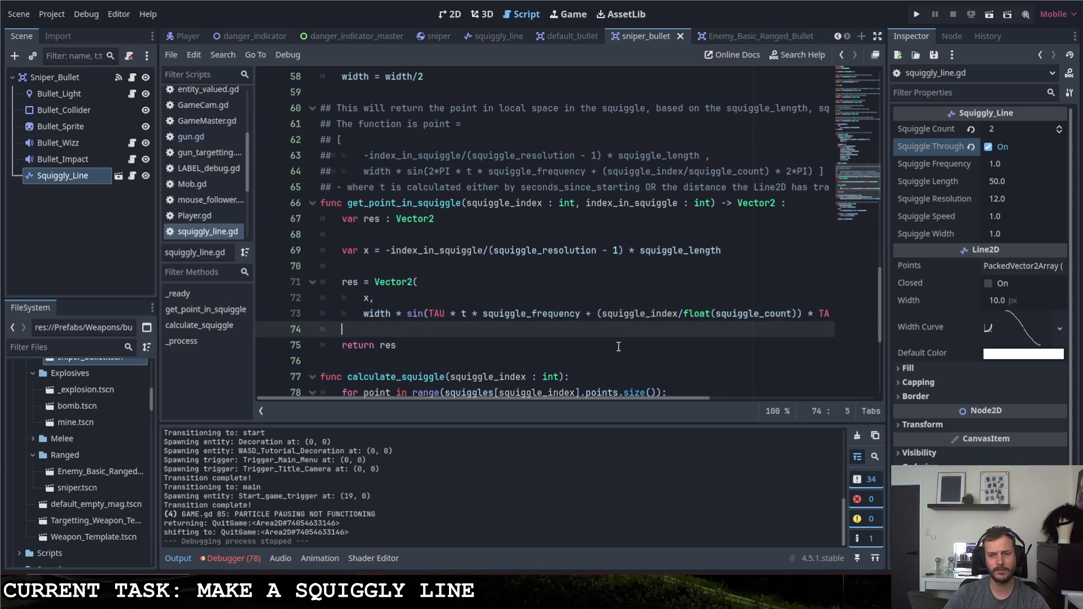
key("F5")
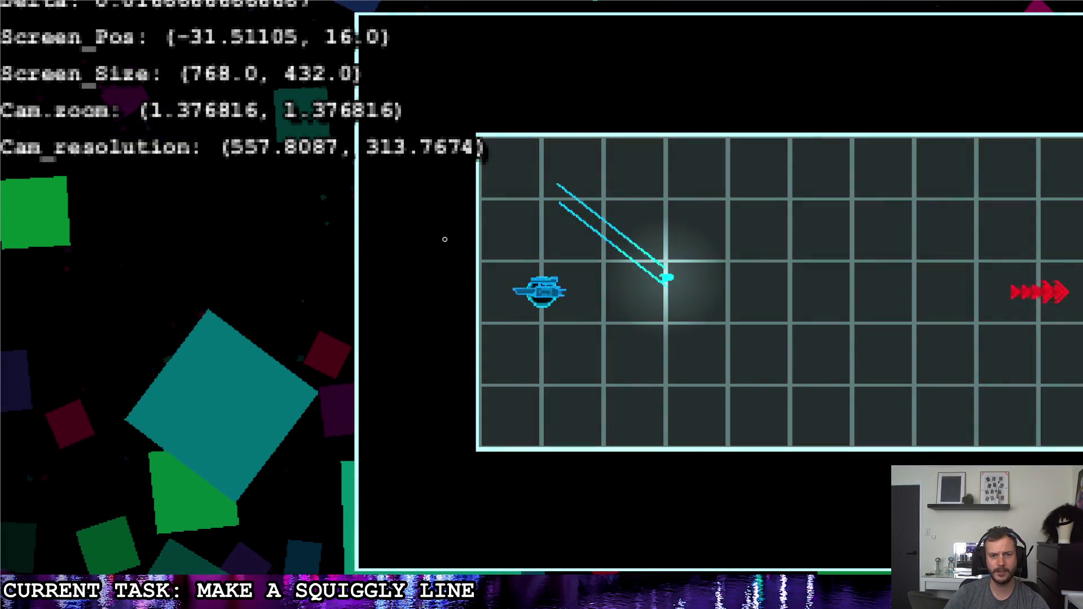
Move '+ x' inside sin() on line 73 and rerun to watch the braided bullet trail.
key("Escape")
left_click(701, 303)
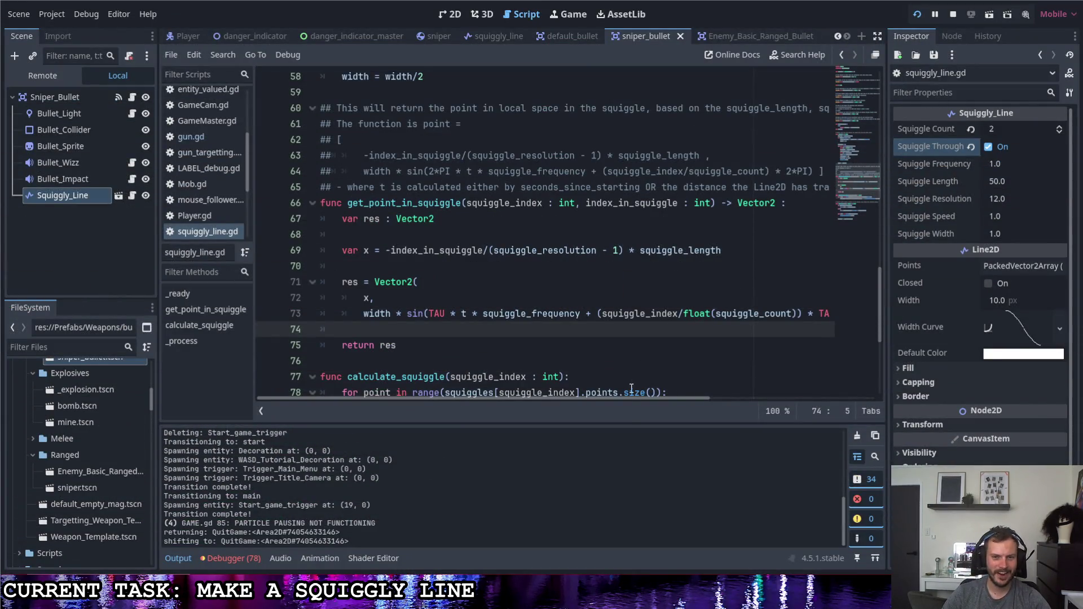
left_click_drag(635, 397, 741, 408)
left_click(706, 314)
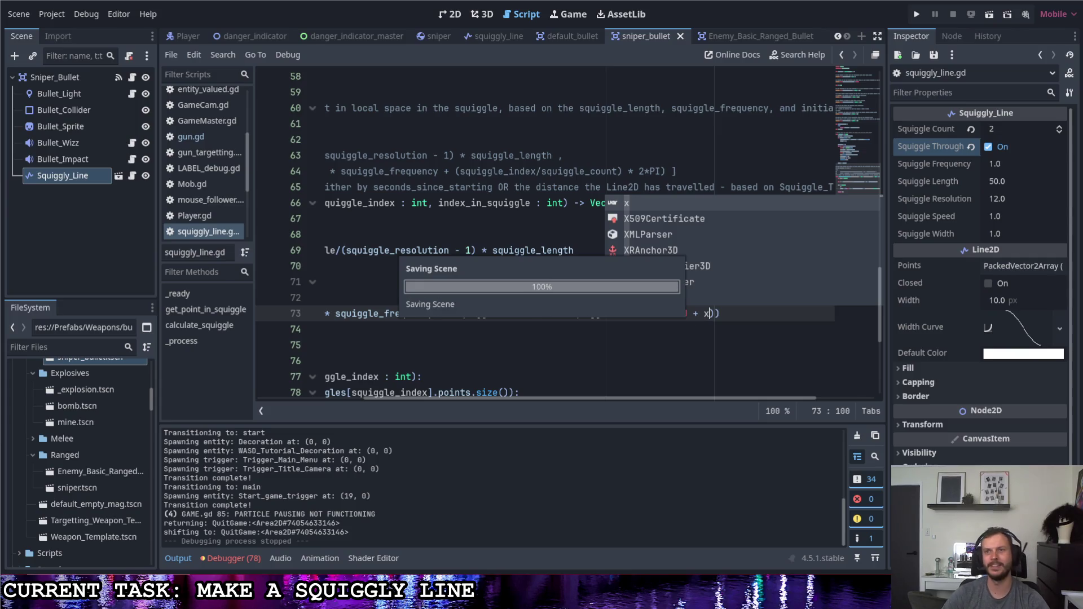
key("F5")
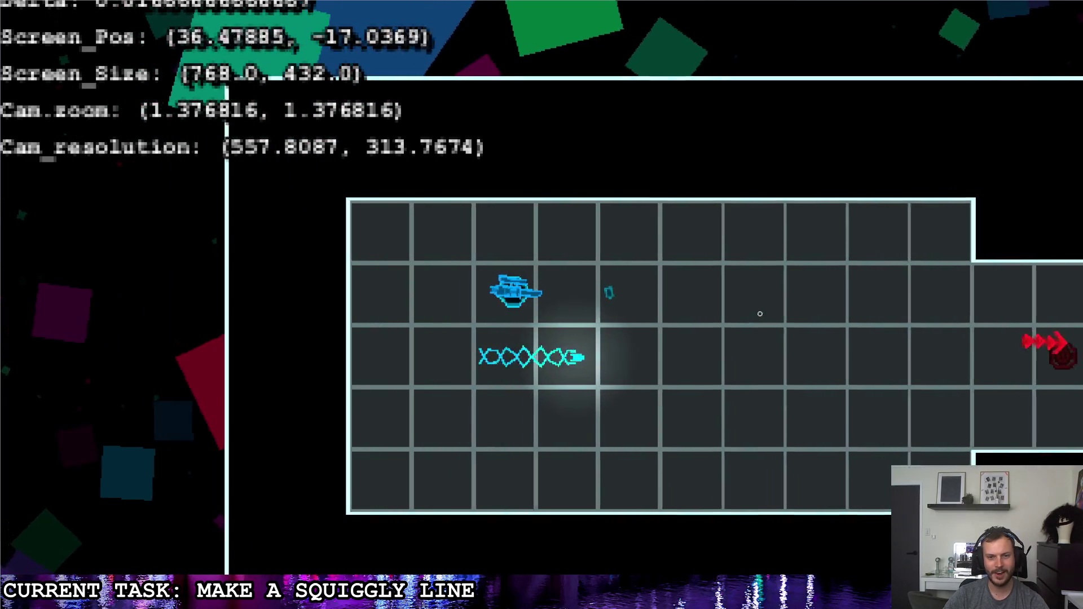
key("Escape")
key("Right")
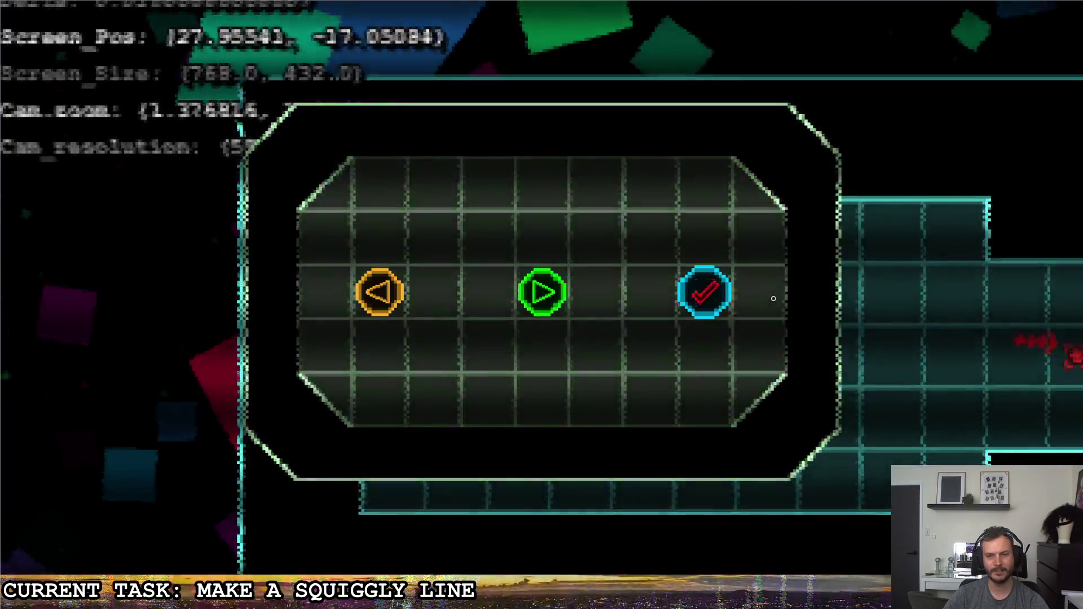
key("Return")
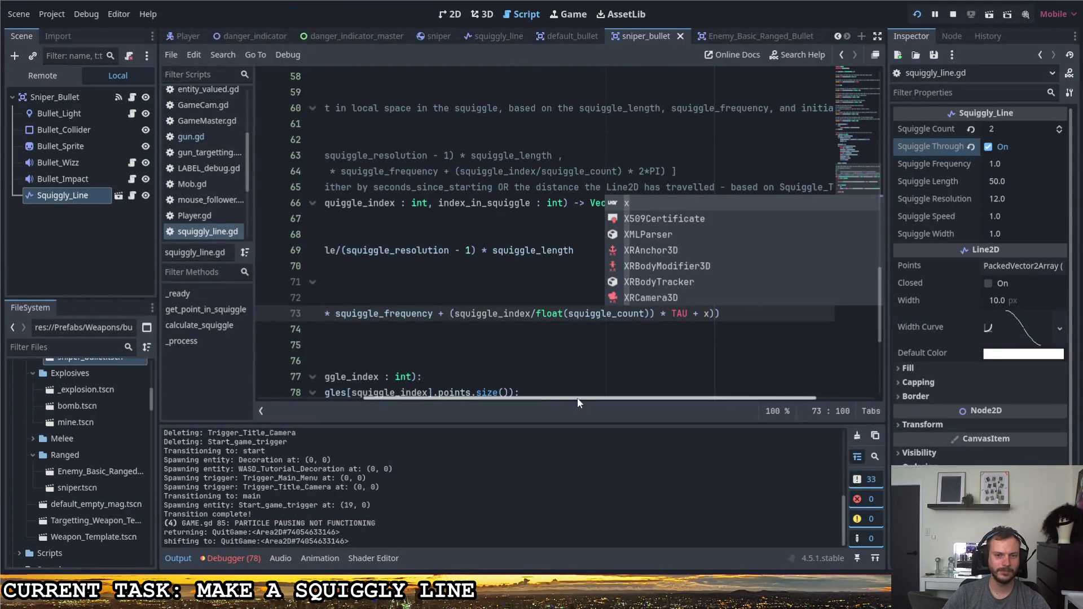
Put a '-' before sin( on line 73 and replay the level to check the trail.
mouse_move(576, 398)
left_mouse_down()
mouse_move(449, 382)
mouse_move(451, 321)
left_mouse_up()
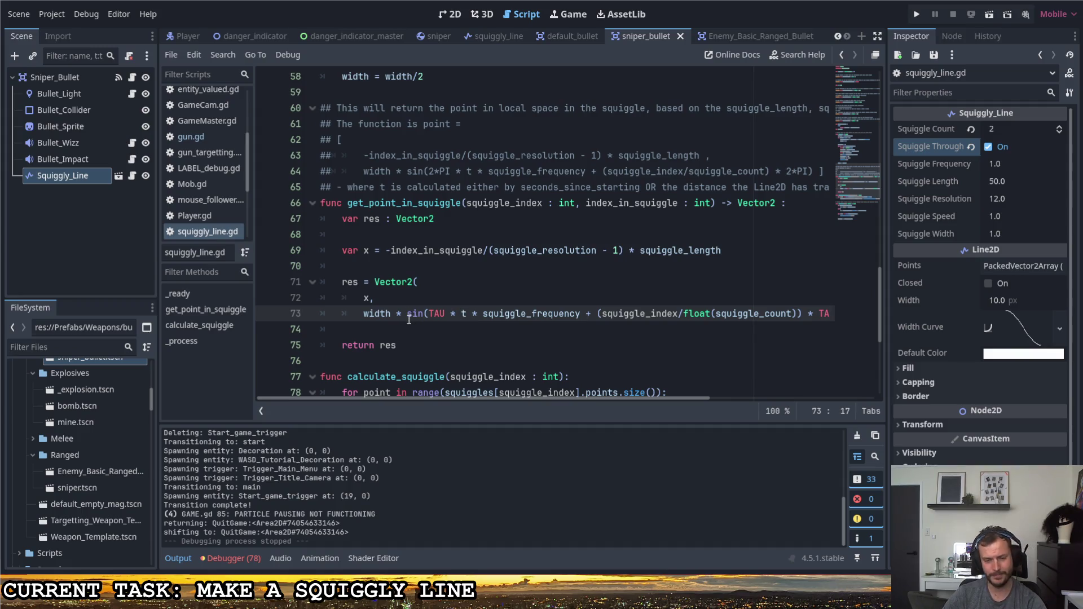
type("-")
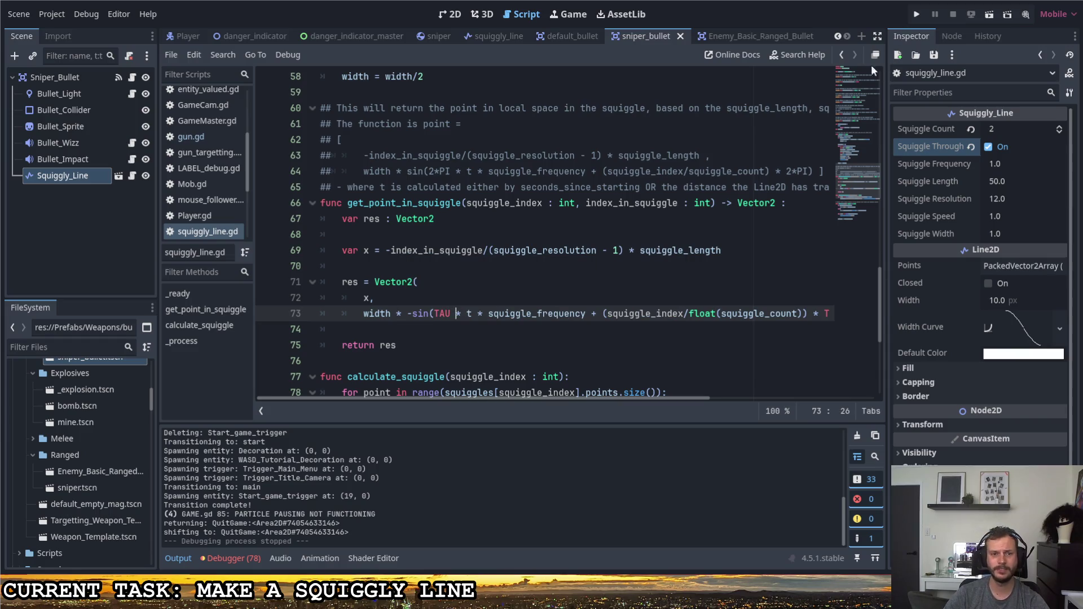
left_click(912, 18)
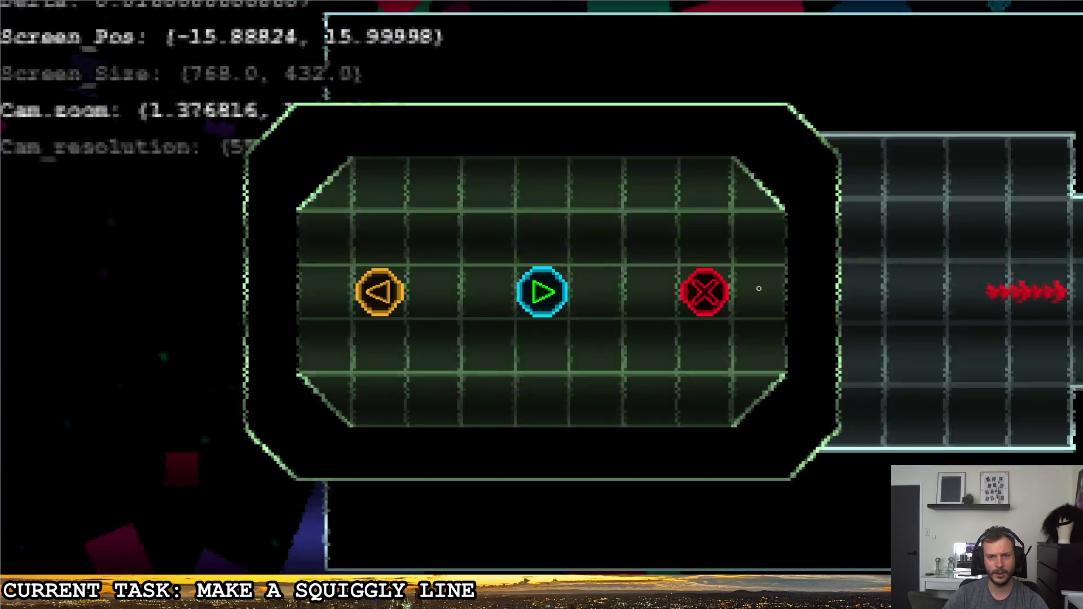
left_click(759, 288)
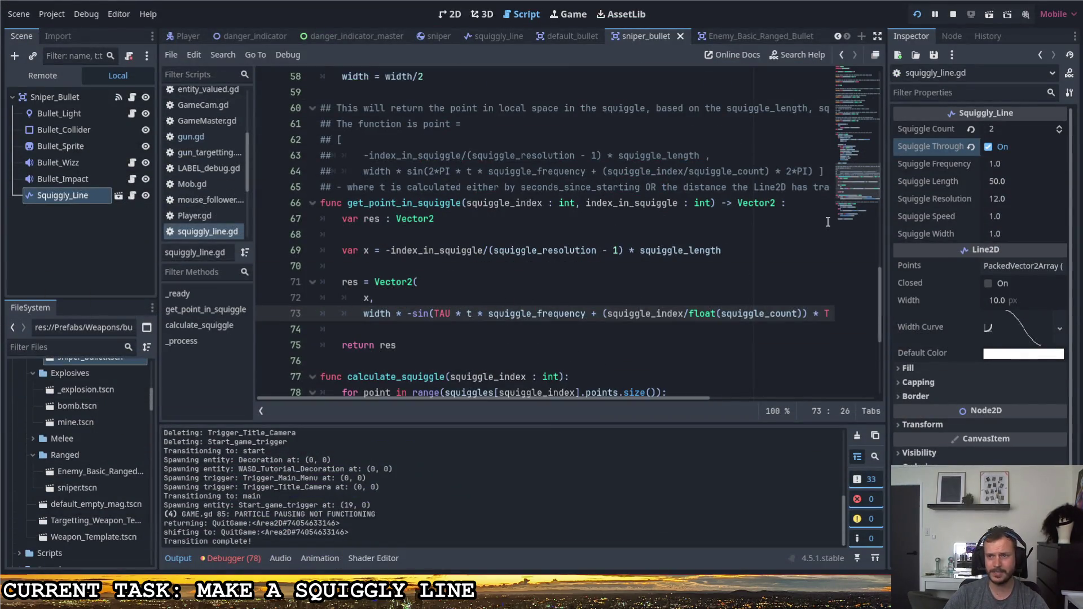
left_click(1006, 201)
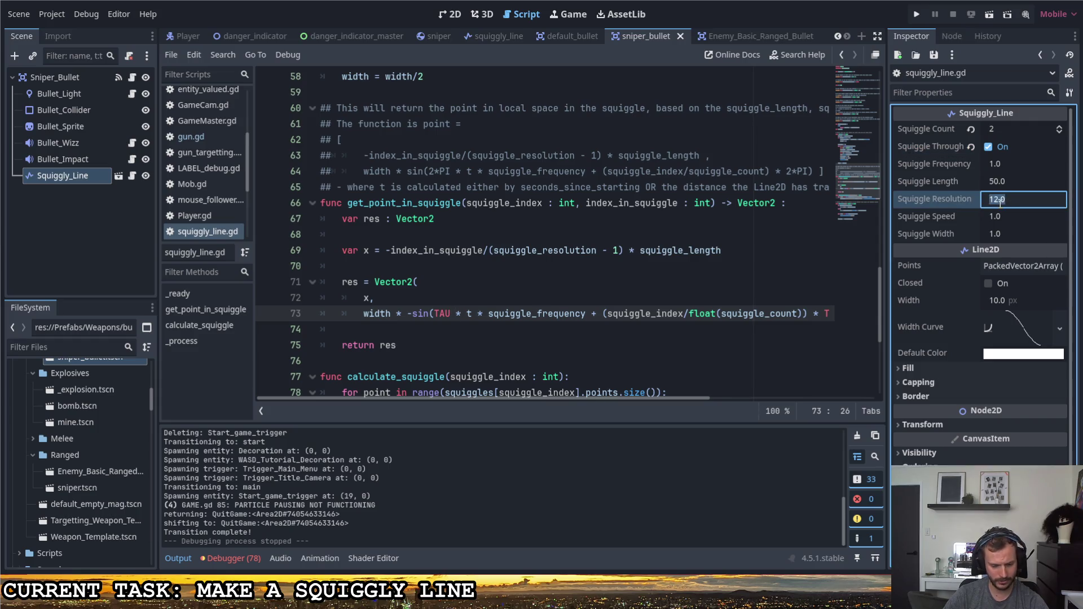
Set Squiggle Resolution to 64, then run the game and fire to view the denser coil.
type("64")
key("Return")
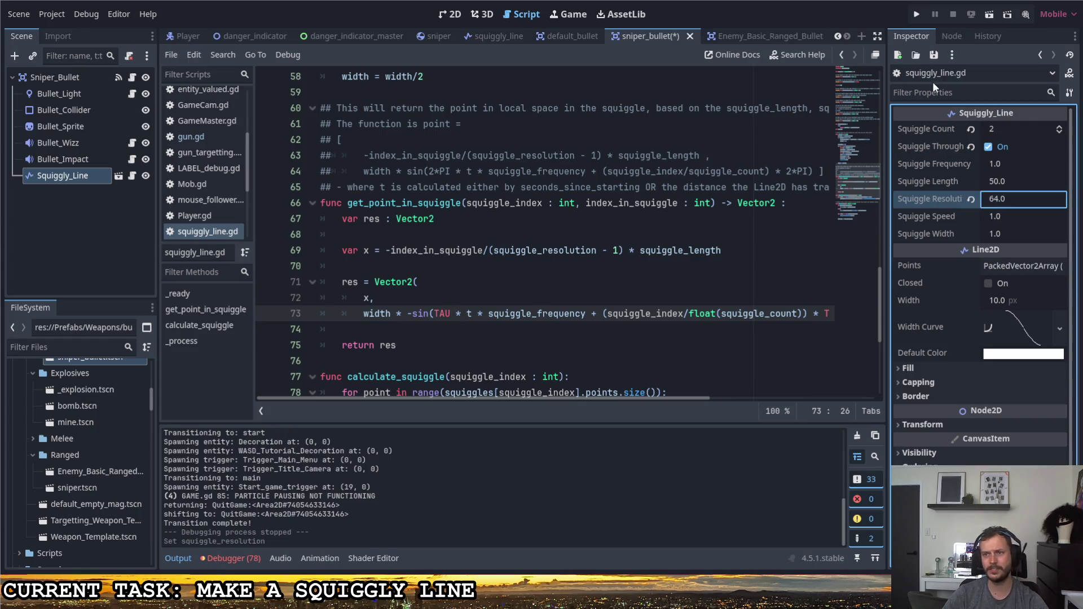
key("F5")
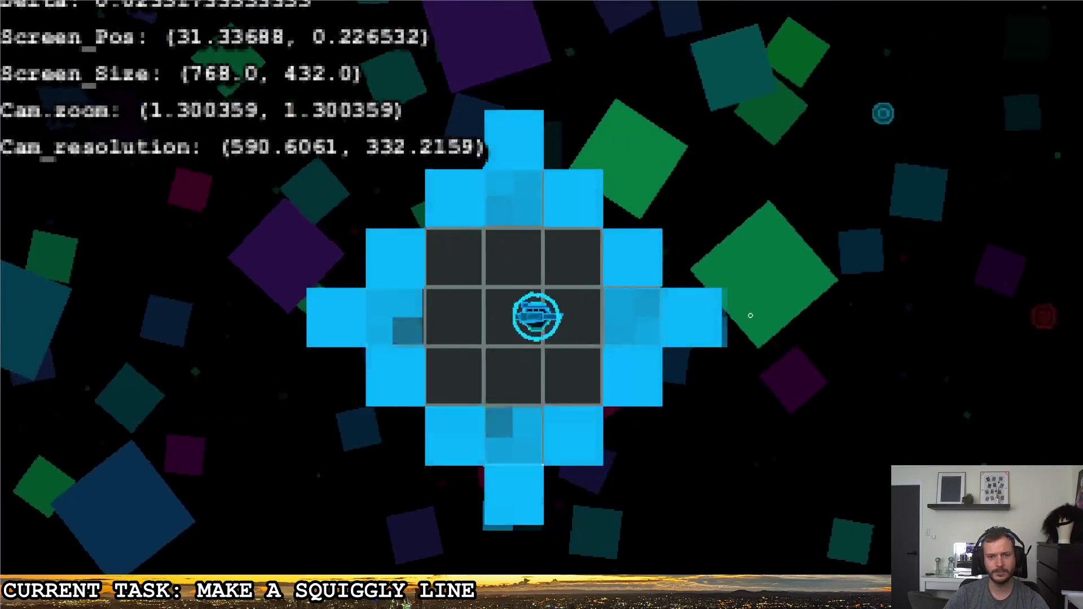
left_click(750, 316)
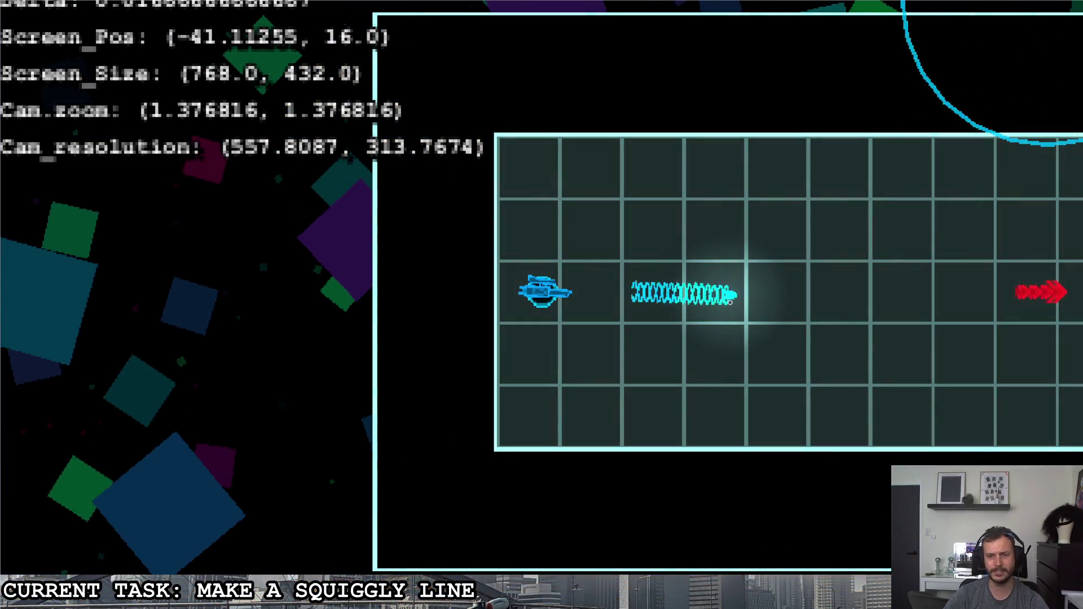
key("Escape")
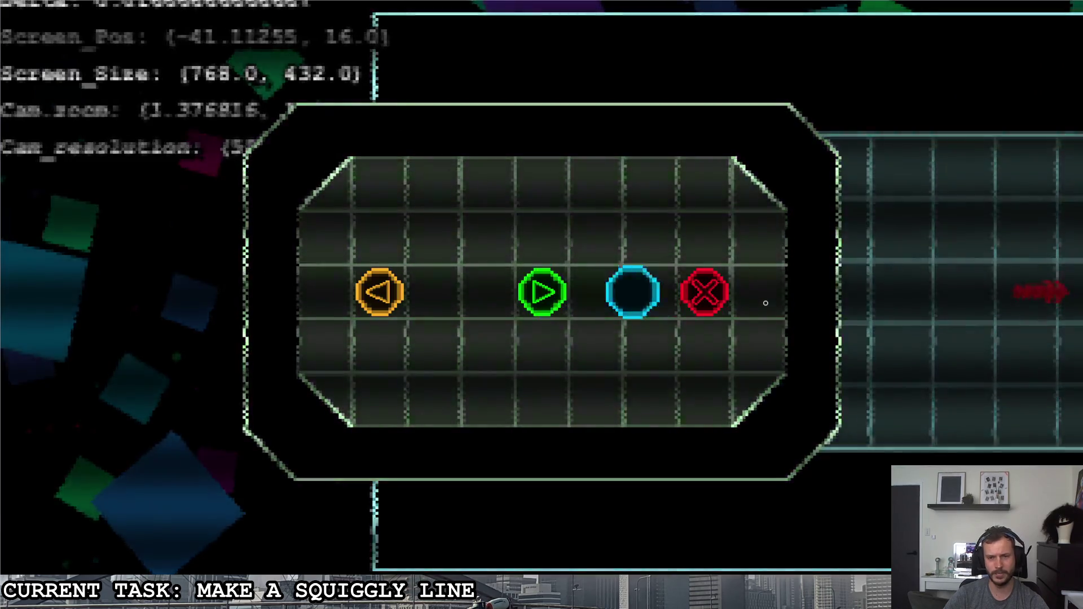
left_click(766, 303)
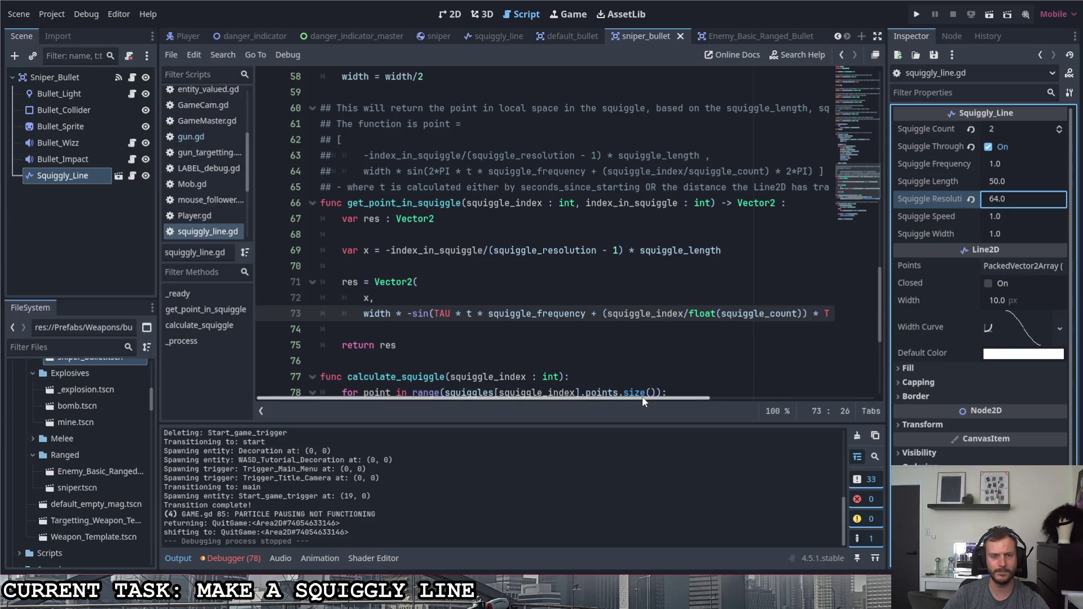
left_click(997, 163)
type("2")
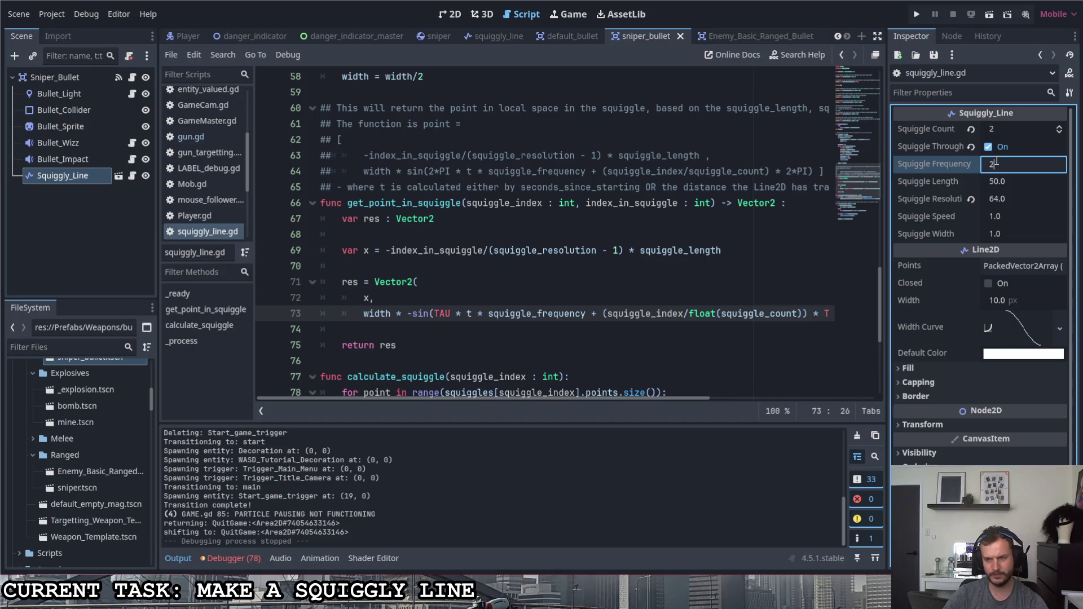
Test-run the game with Squiggle Frequency at 2.0, then return to before 'width' on line 73.
key("F5")
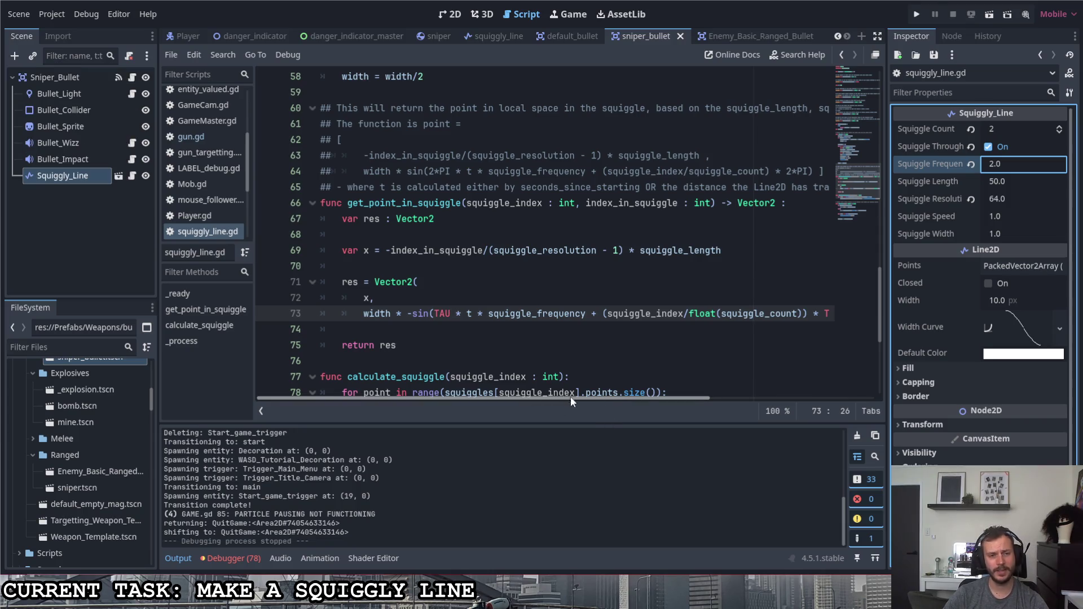
mouse_move(570, 397)
left_mouse_down()
mouse_move(722, 404)
mouse_move(579, 397)
left_mouse_up()
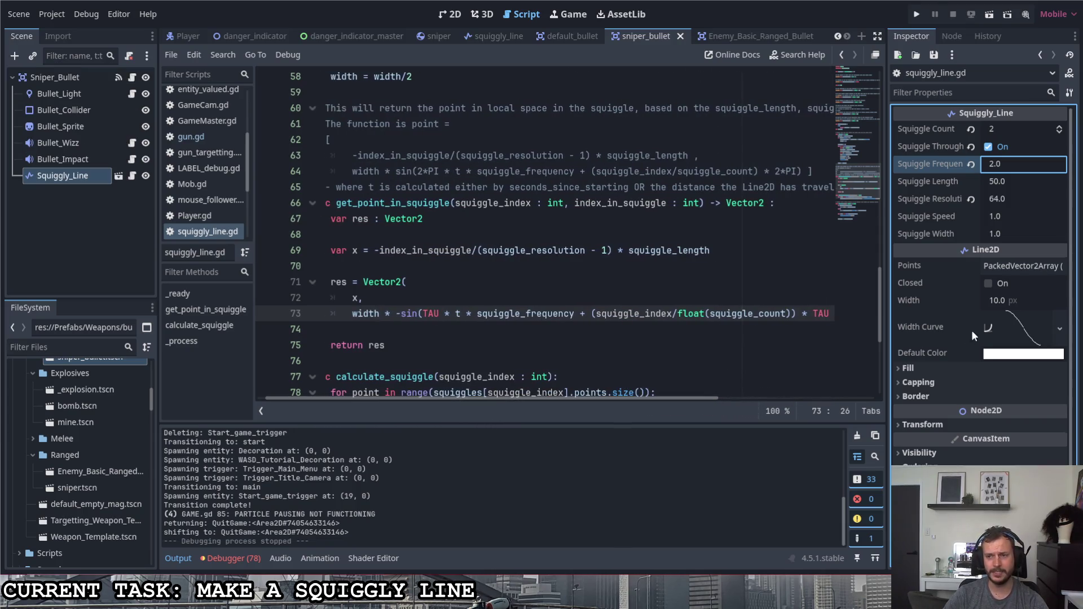
left_click_drag(488, 406, 435, 386)
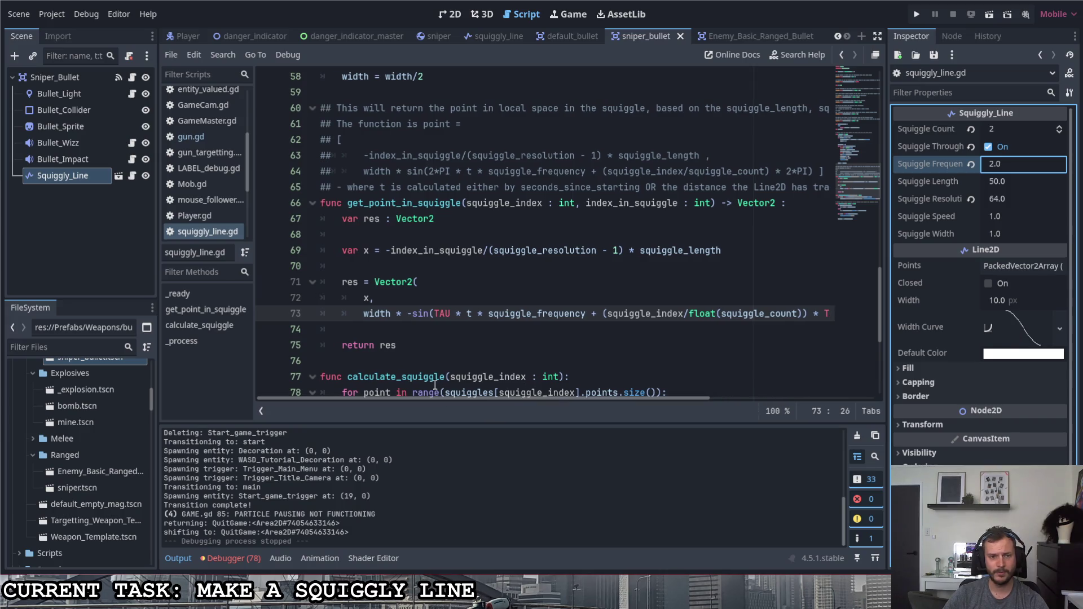
left_click(363, 319)
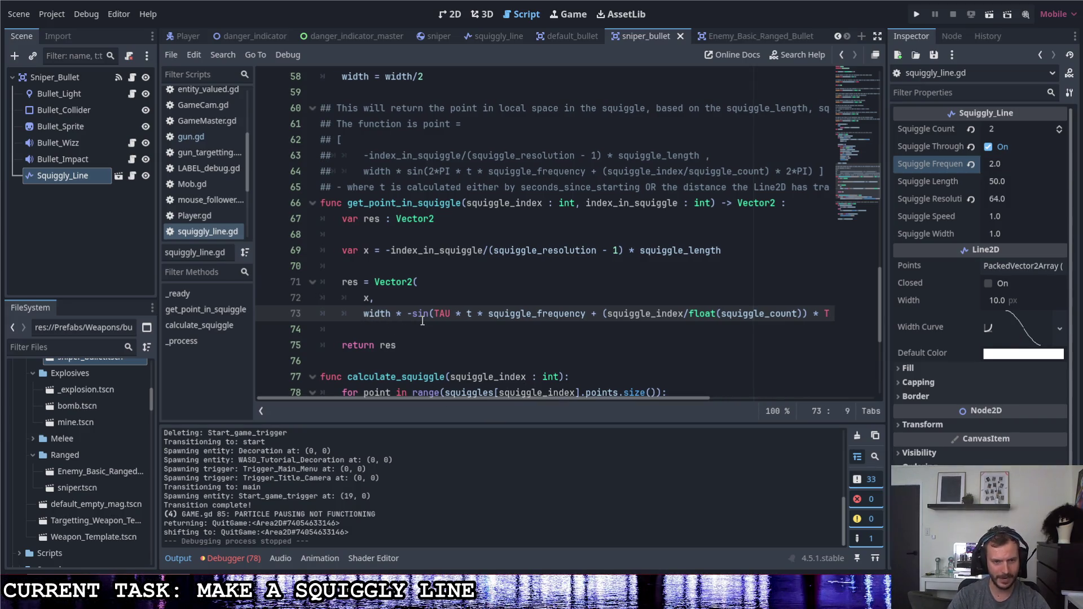
Append '* width_curve.sample(...)' to the width term on line 73.
key("Right")
key("Right")
type("* width_curve.")
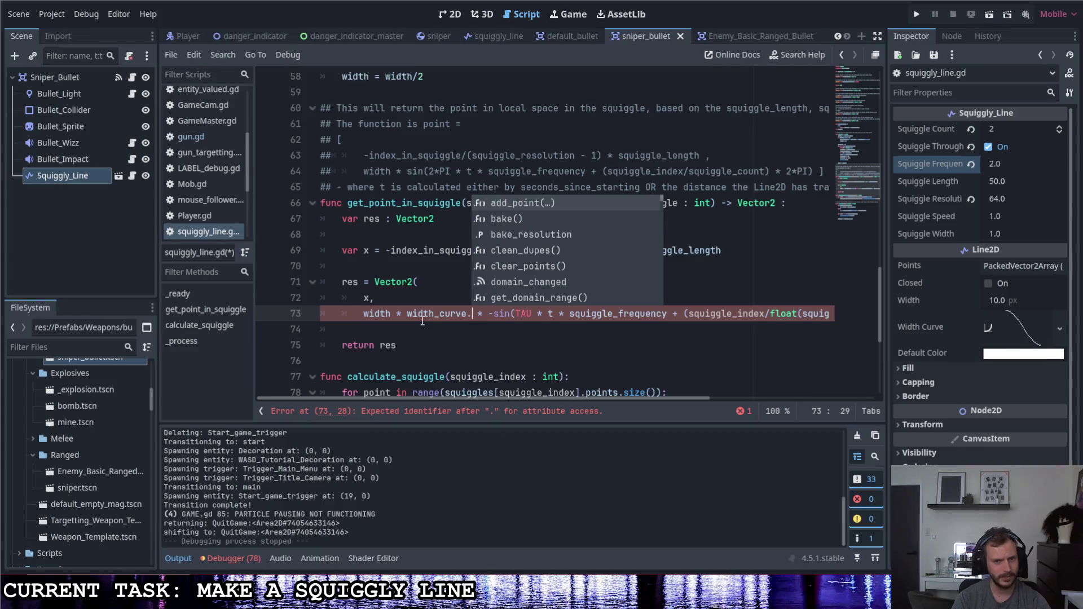
key("Down")
key("Down")
key("Down")
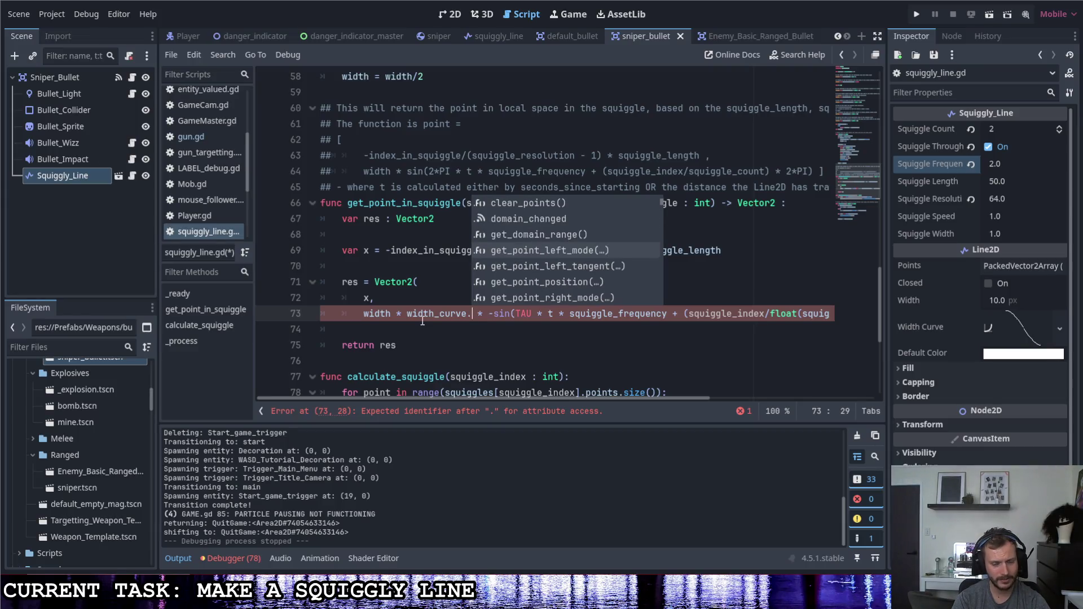
key("Down")
key("Down")
key("Down")
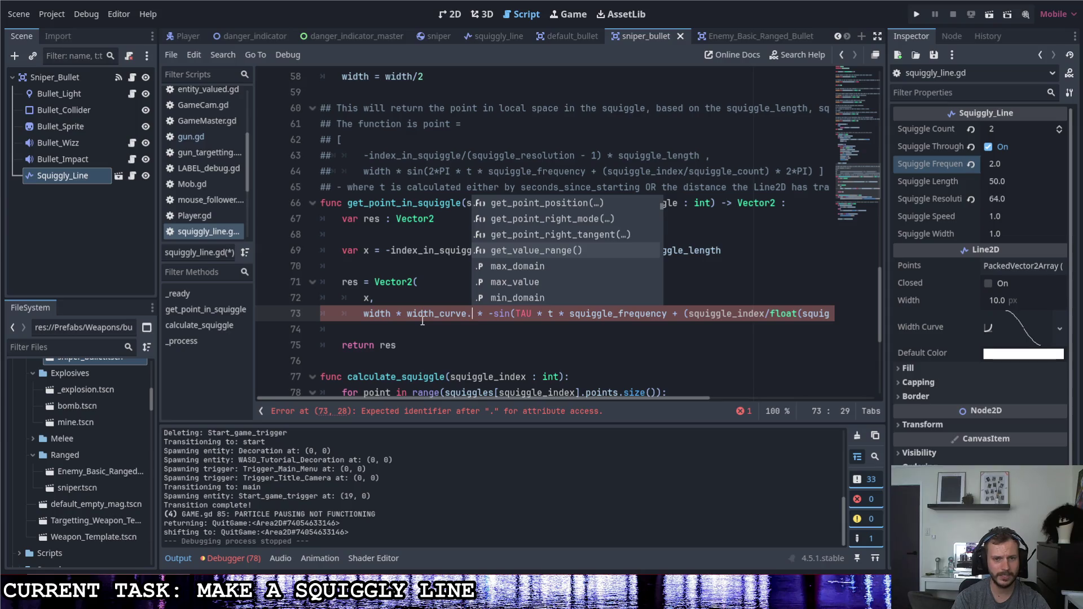
key("Down")
key("Down")
key("Down")
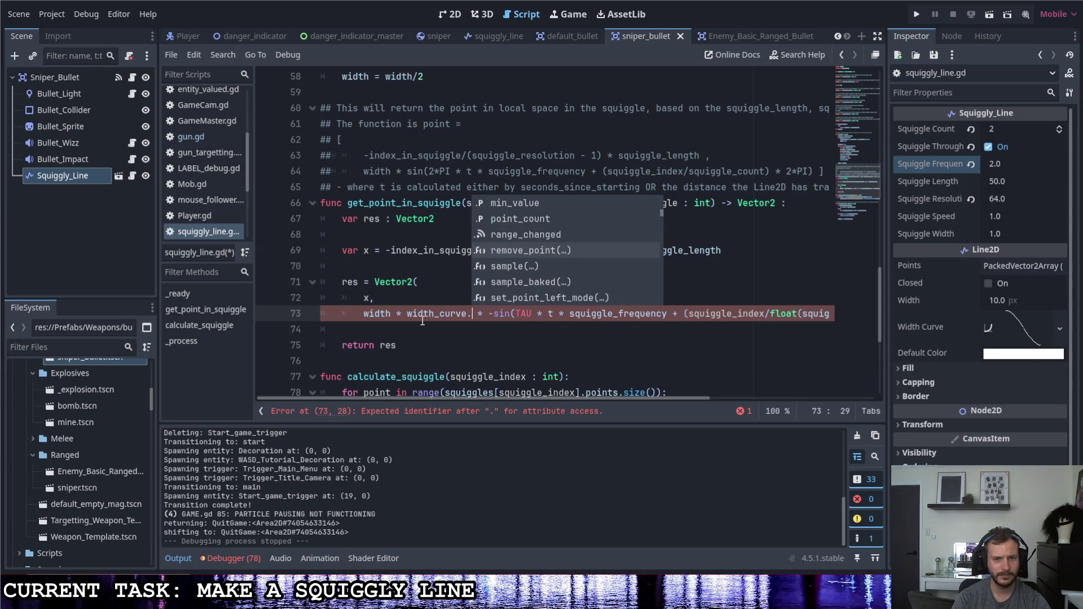
key("Down")
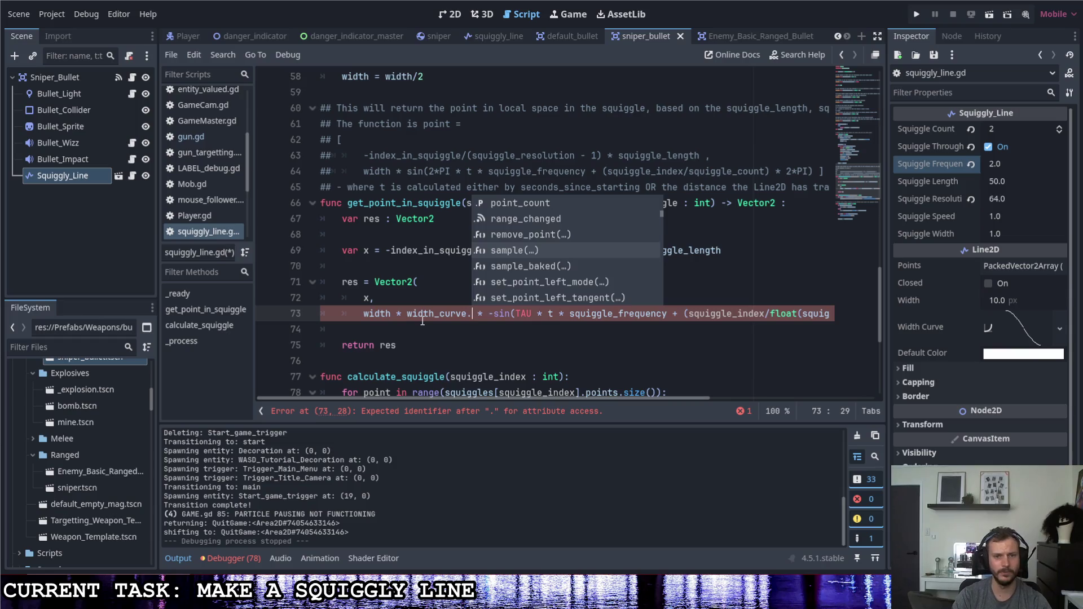
key("Return")
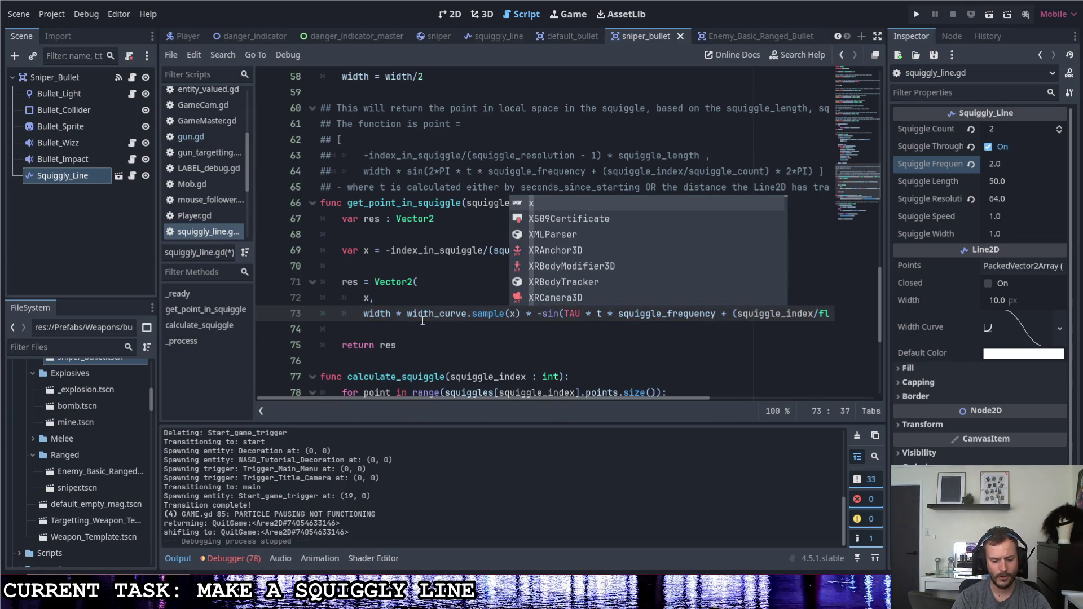
type("/sq")
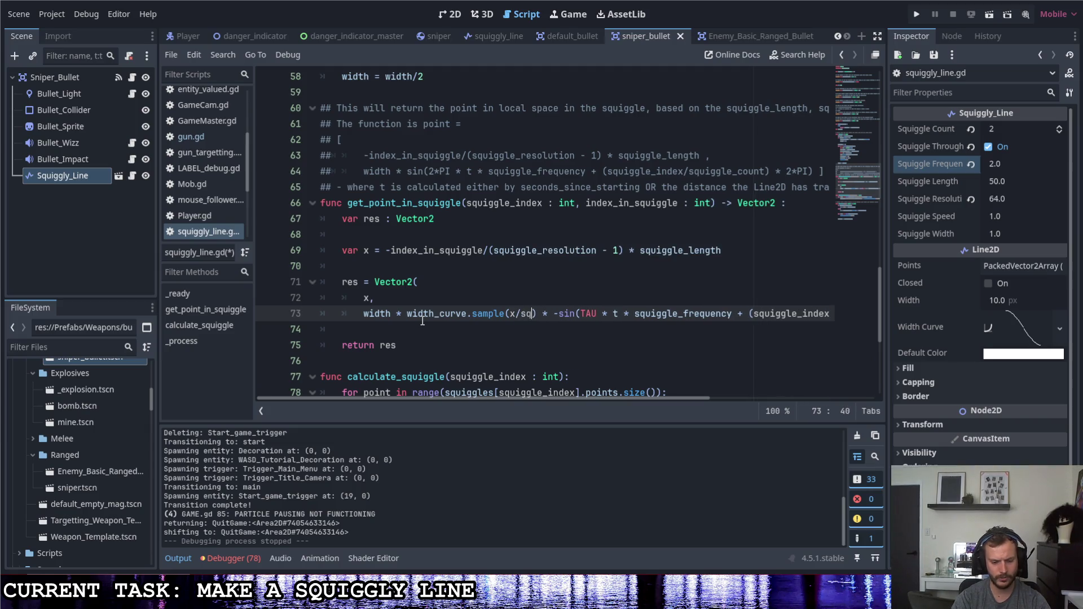
type("gle_")
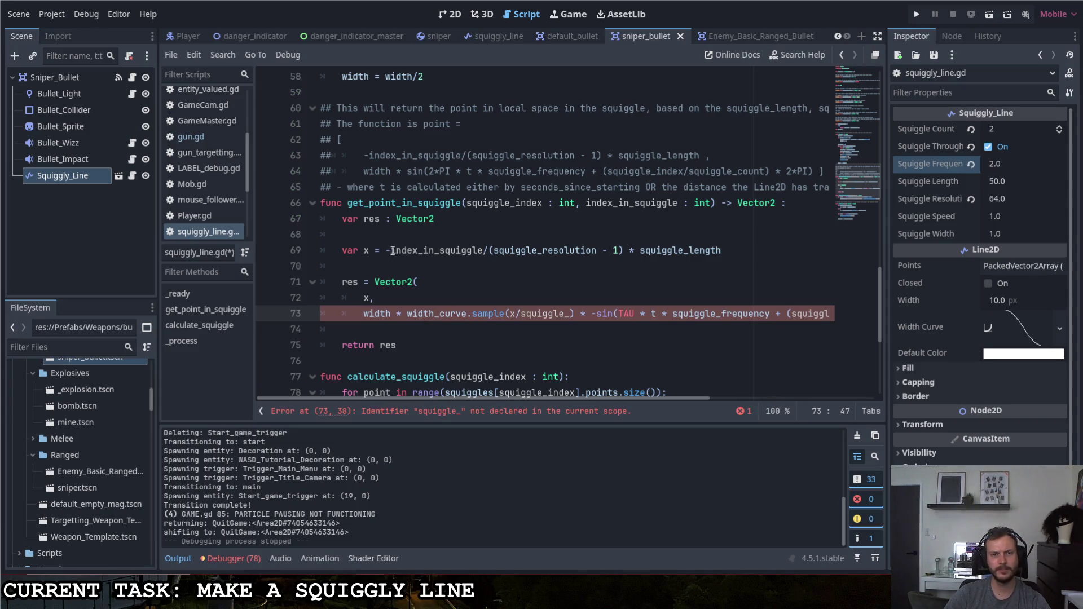
Paste line 69's normalised index expression into the sample call, then save and test-run the game.
left_click_drag(391, 250, 606, 254)
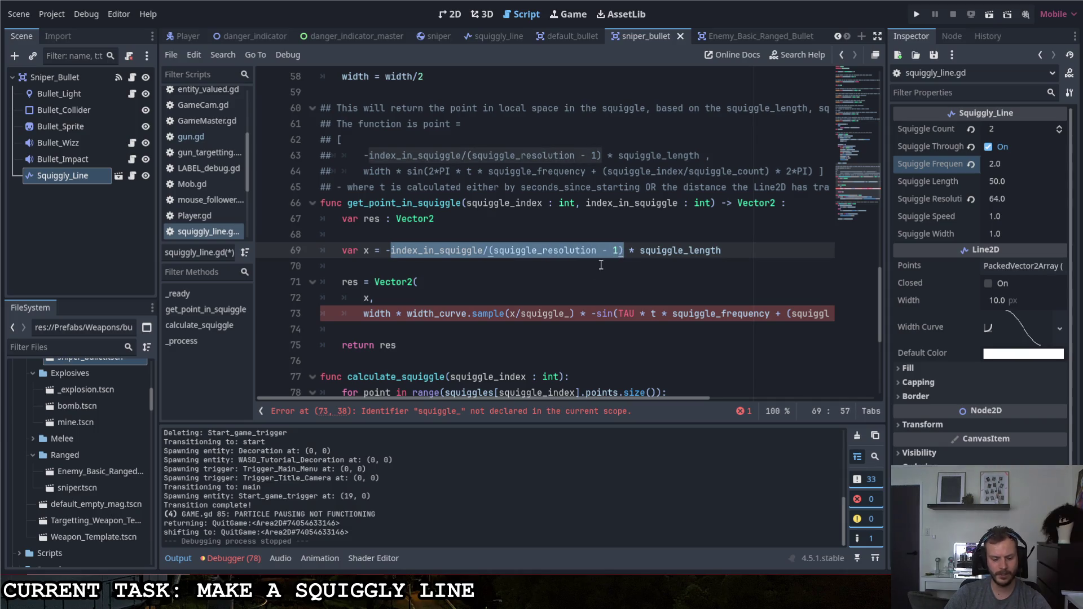
left_click_drag(569, 314, 521, 314)
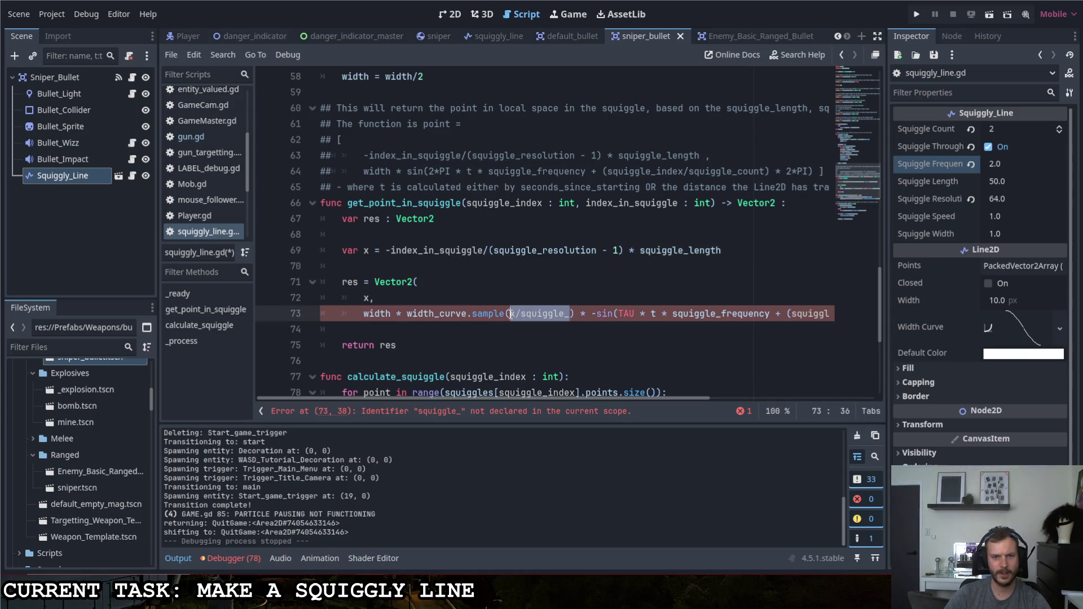
key("ctrl+v")
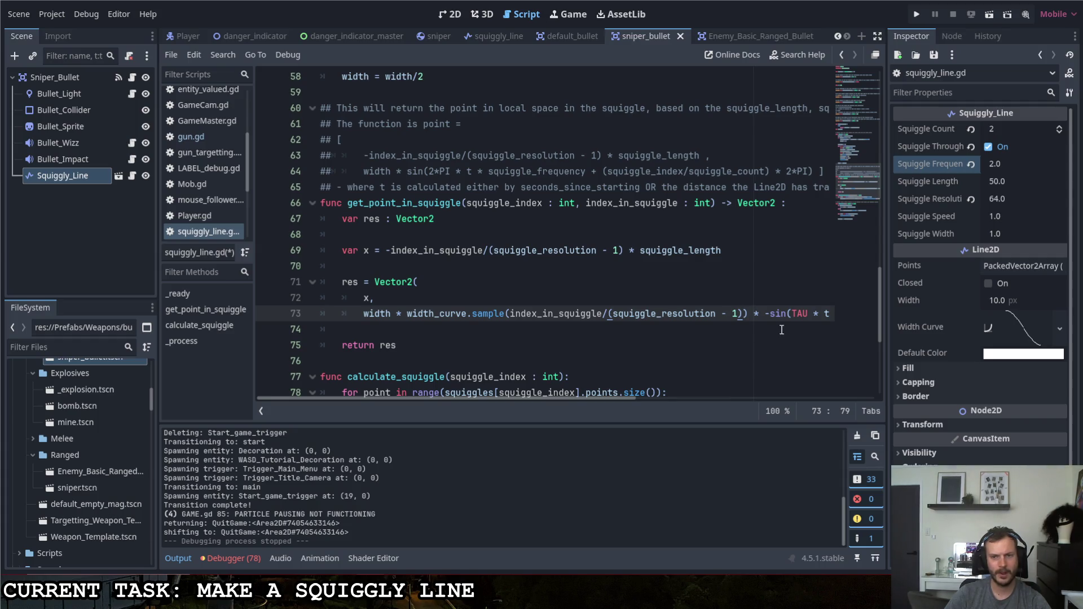
key("F5")
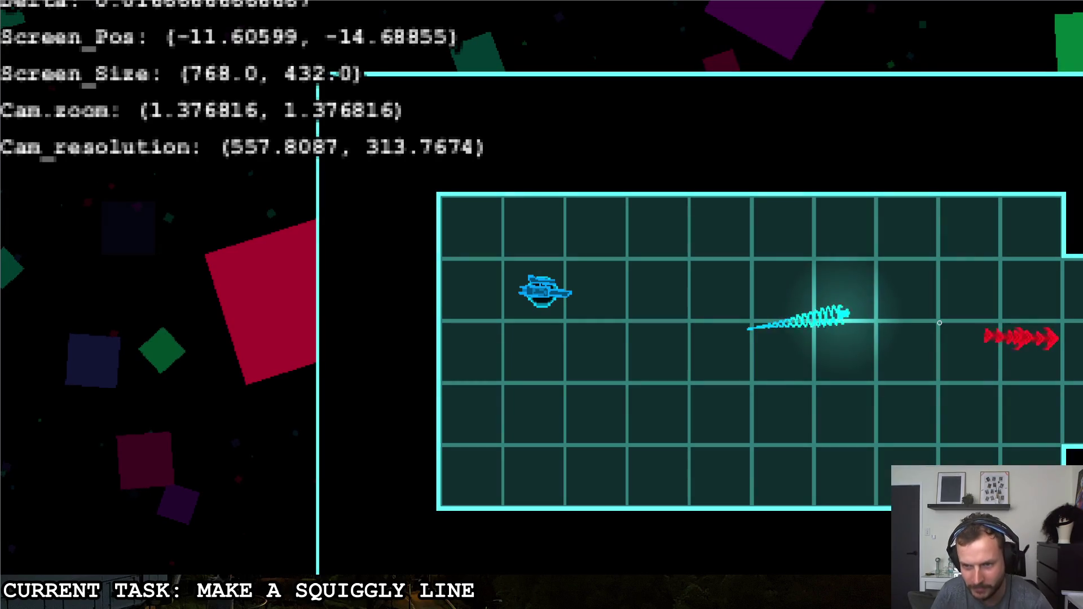
key("Escape")
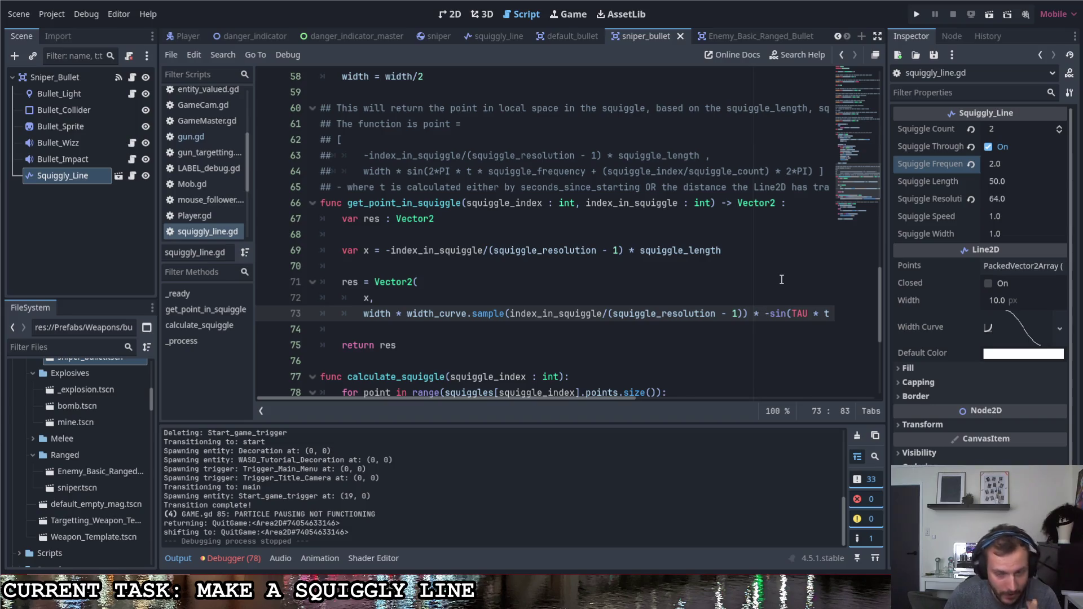
mouse_move(616, 398)
left_mouse_down()
mouse_move(639, 395)
mouse_move(557, 398)
left_mouse_up()
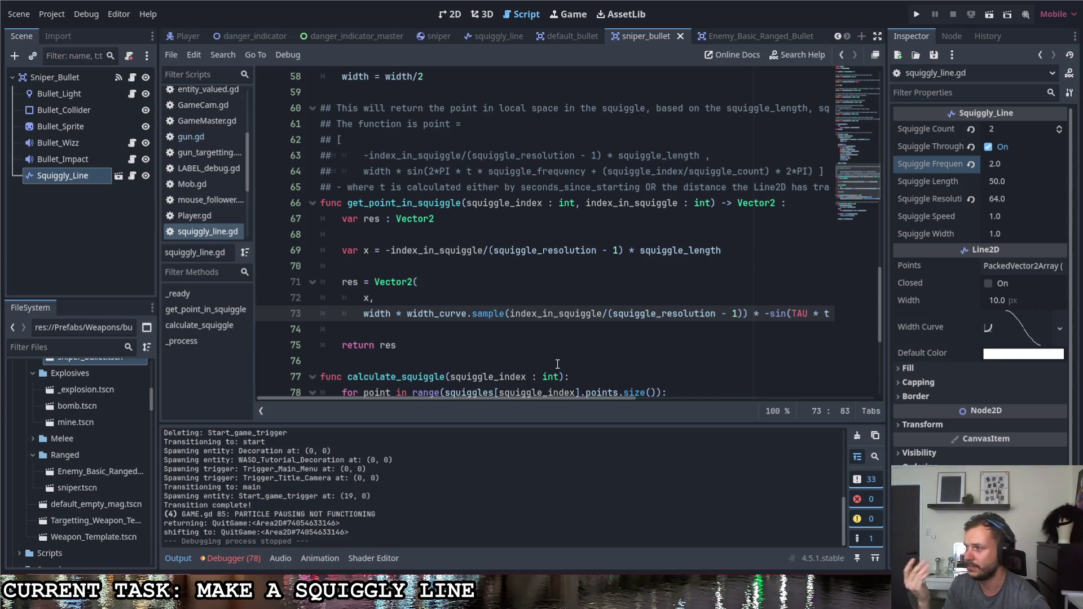
scroll(566, 364, "up", 15)
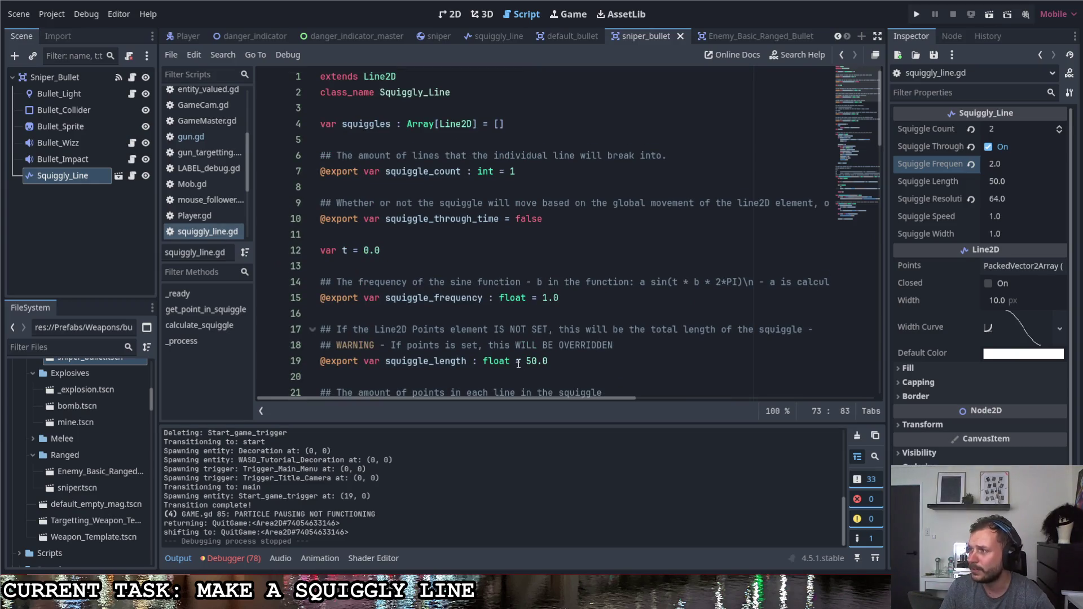
scroll(491, 366, "down", 15)
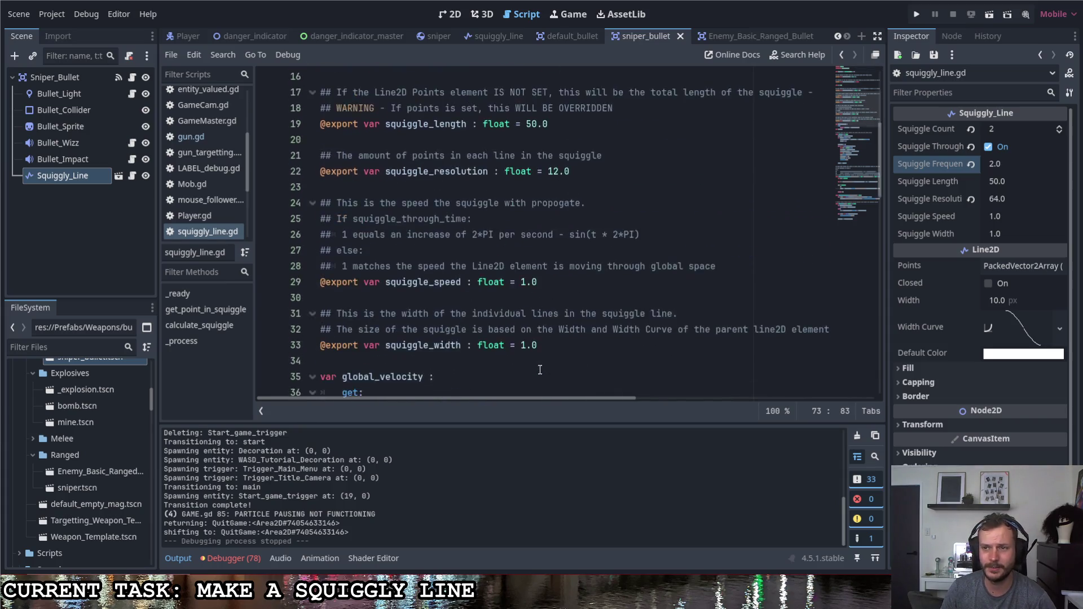
scroll(538, 360, "down", 5)
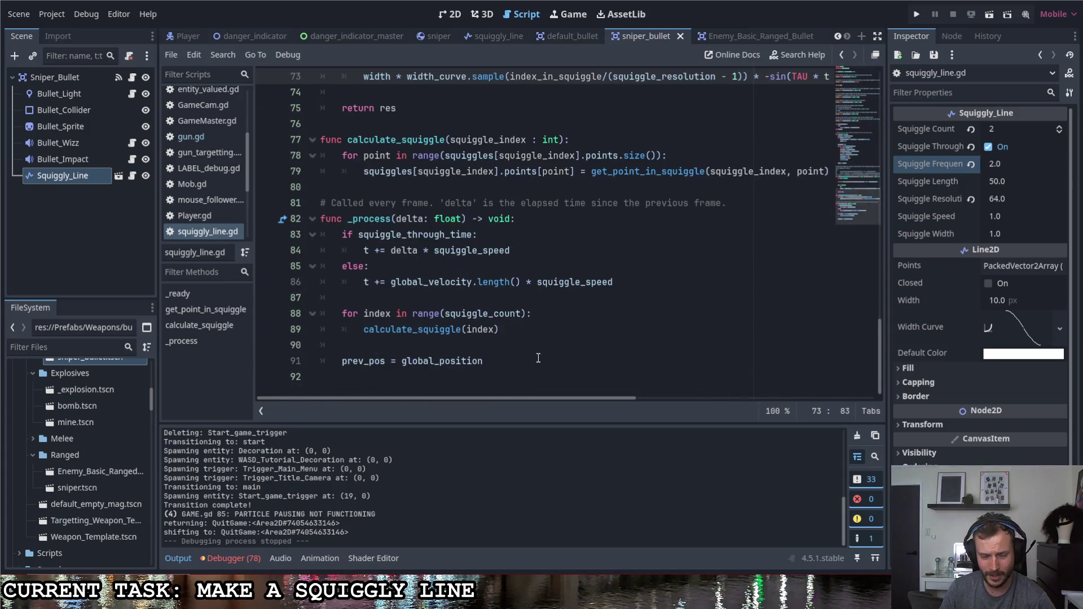
scroll(539, 359, "up", 4)
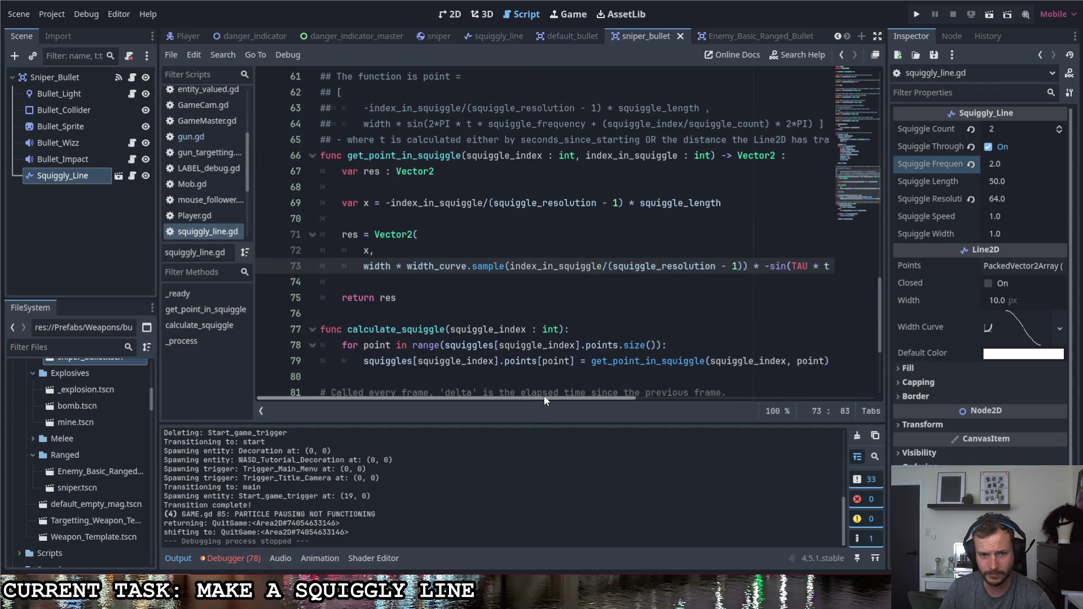
left_click_drag(544, 396, 805, 408)
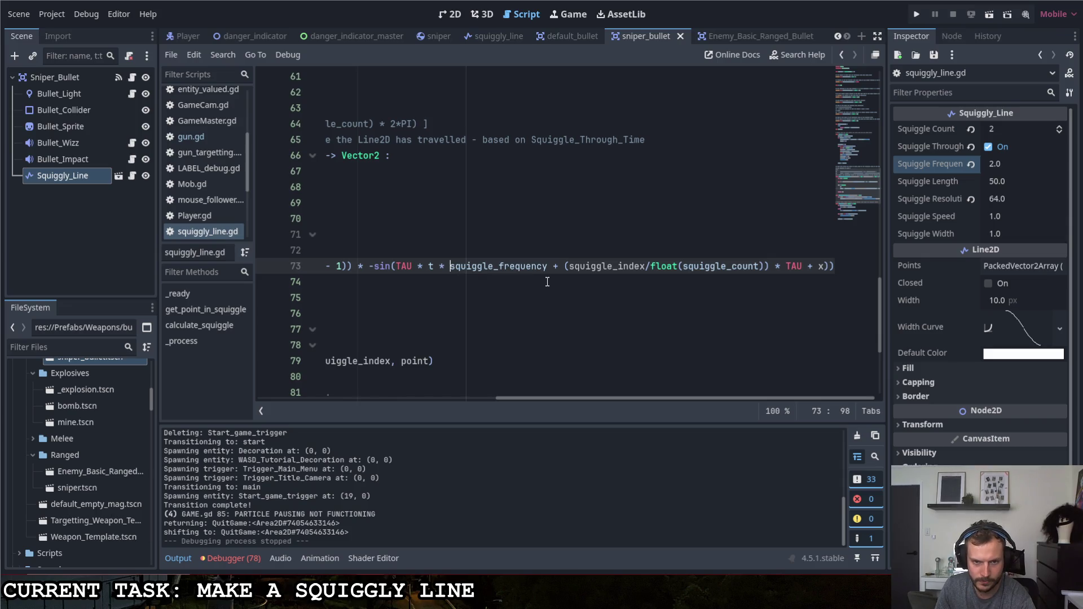
Change line 73's sine frequency term to (squiggle_length/squiggle_frequency).
type("(")
left_click(558, 268)
type(")")
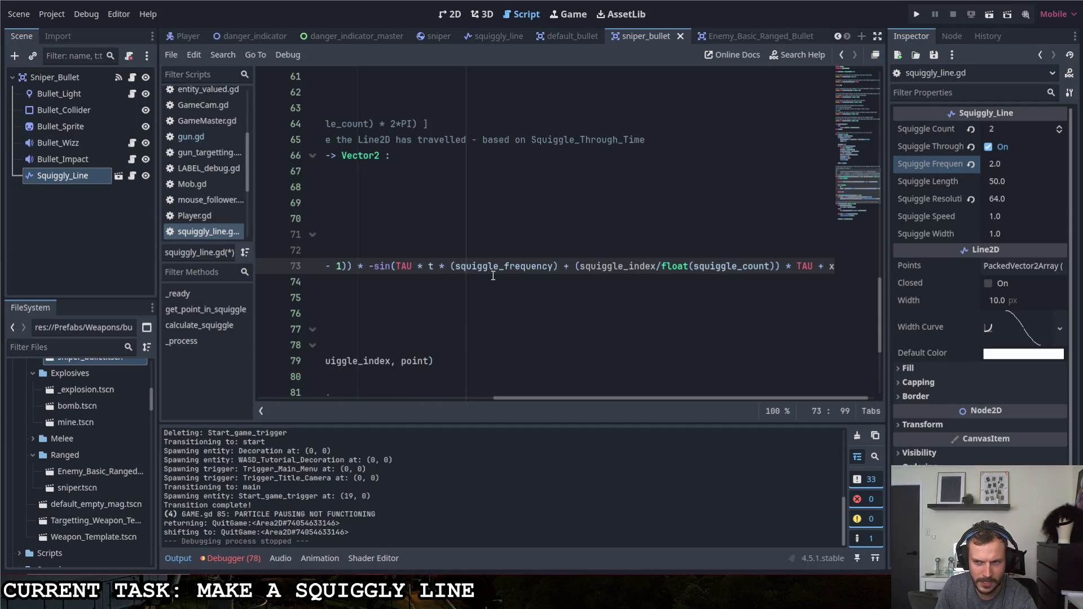
type("squiggle")
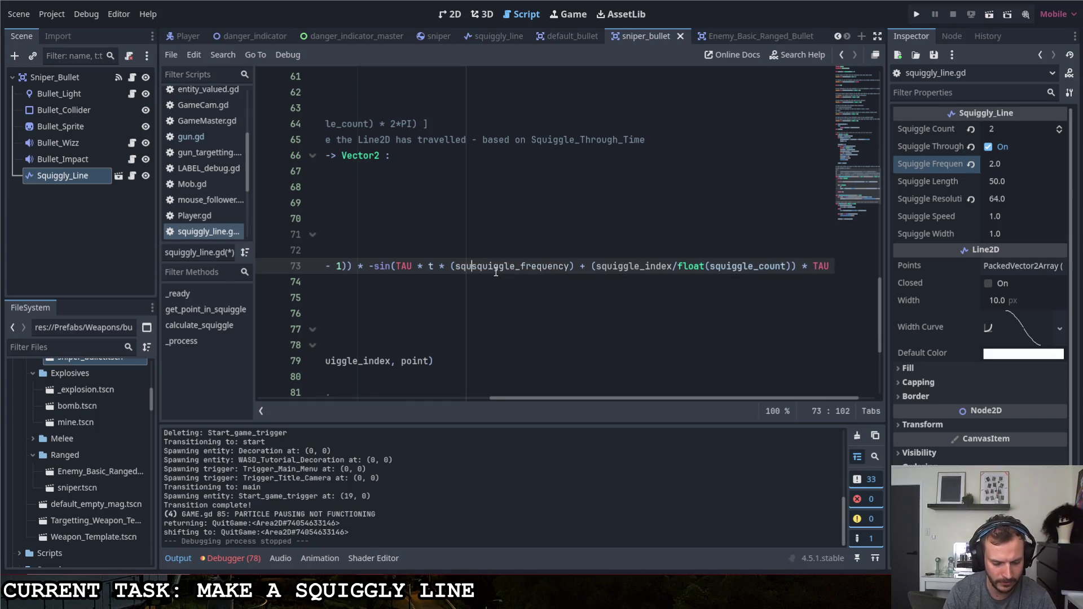
key("Down")
key("Down")
key("Down")
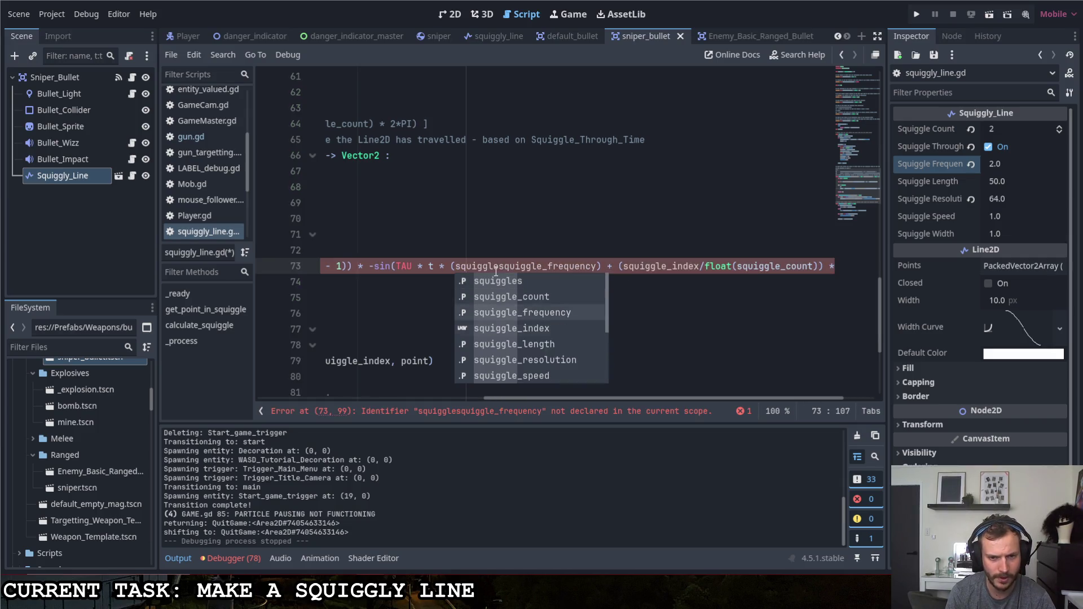
key("Tab")
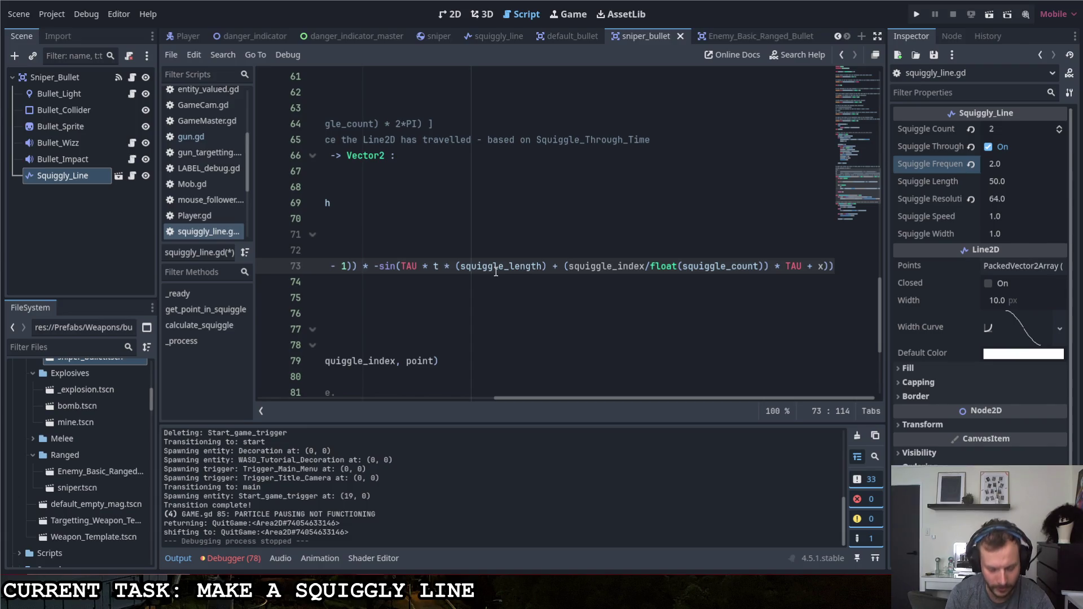
type("uiggle_fre")
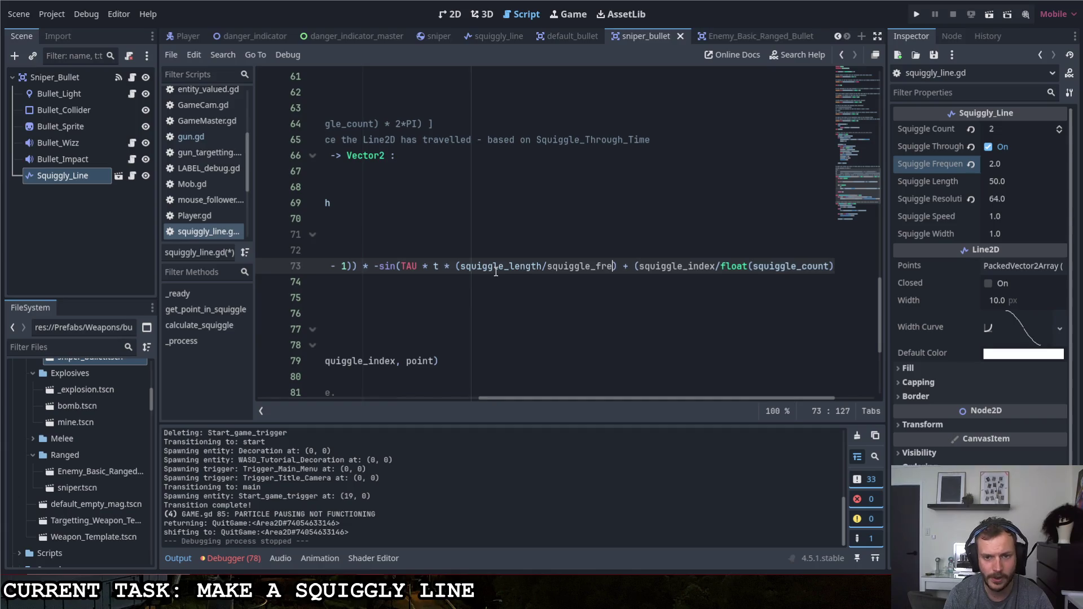
type("quency")
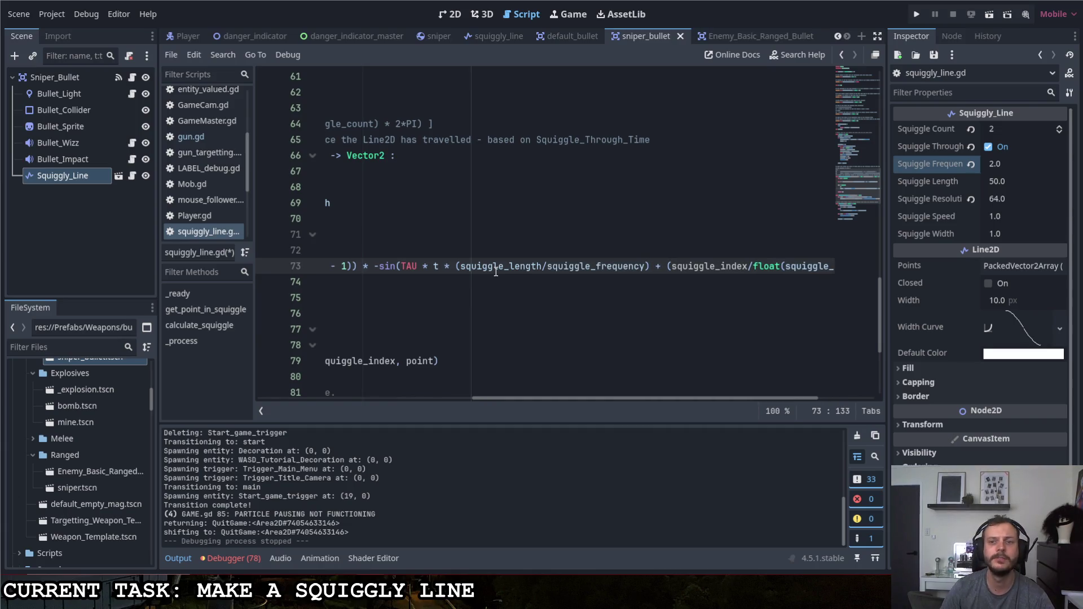
Save and run the game to view the trail, then pause and quit to the editor.
left_click(513, 241)
left_click(923, 15)
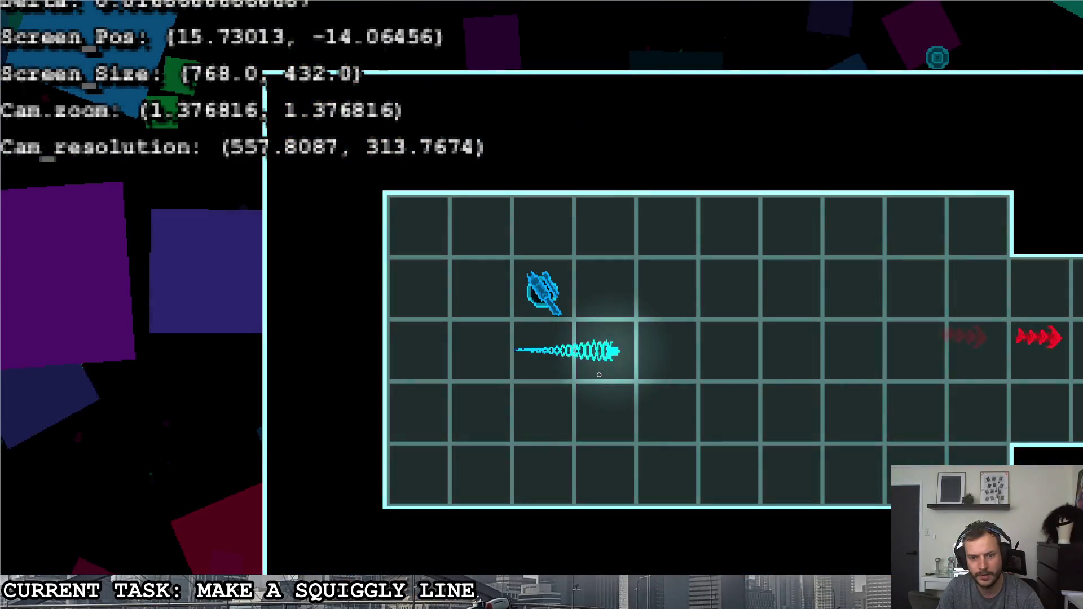
key("Escape")
left_click(705, 292)
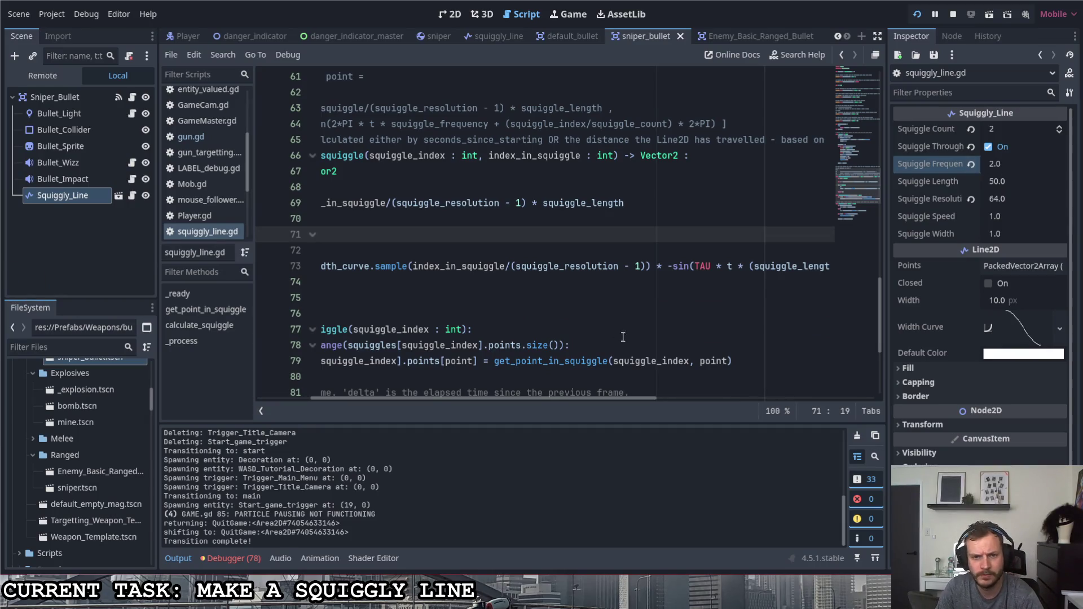
left_click_drag(620, 399, 703, 390)
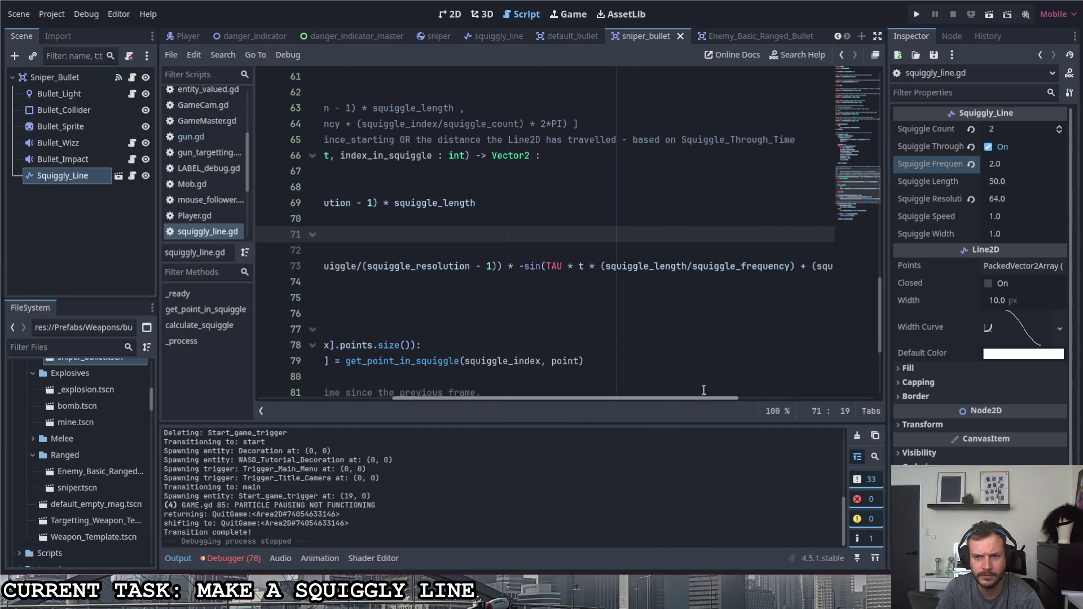
Add '/squiggle_length' after squiggle_frequency in line 73's sine term.
left_click_drag(699, 265, 619, 272)
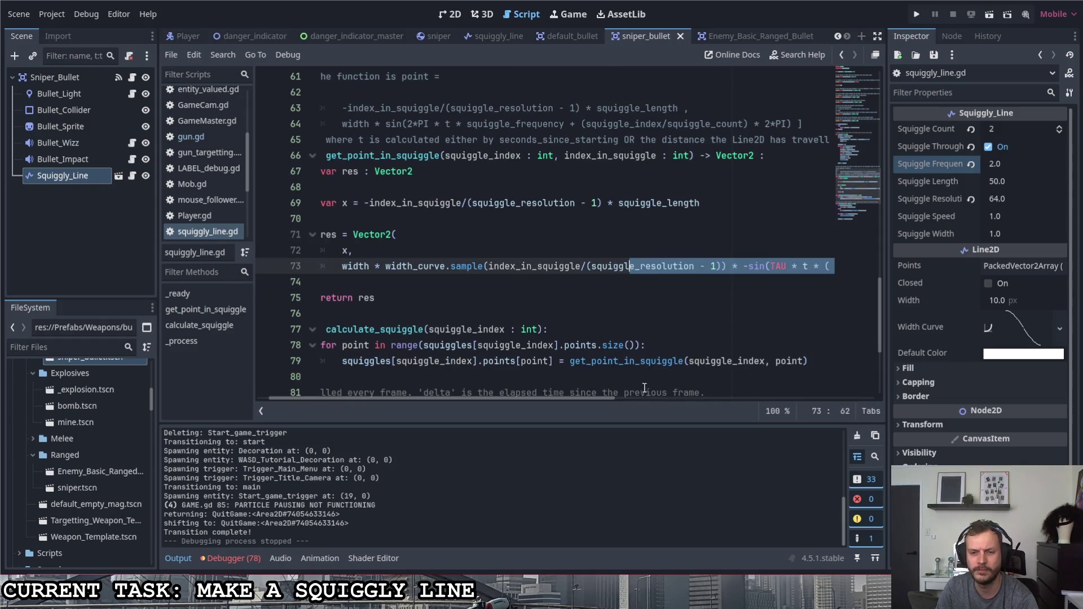
scroll(655, 395, "right", 3)
scroll(654, 395, "left", 3)
left_click(694, 266)
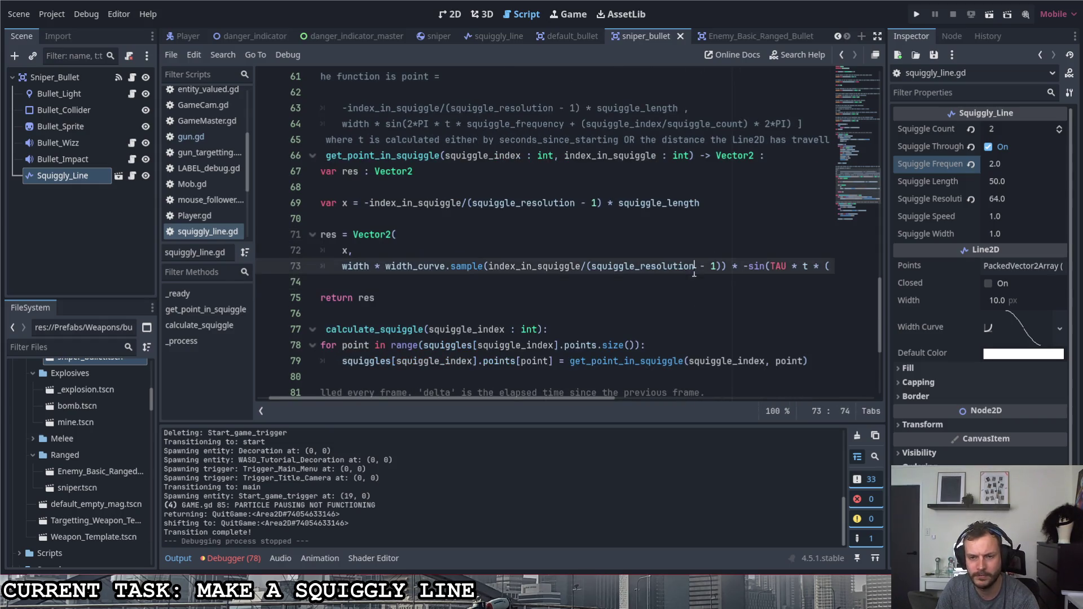
left_click_drag(606, 399, 736, 397)
left_click(681, 268)
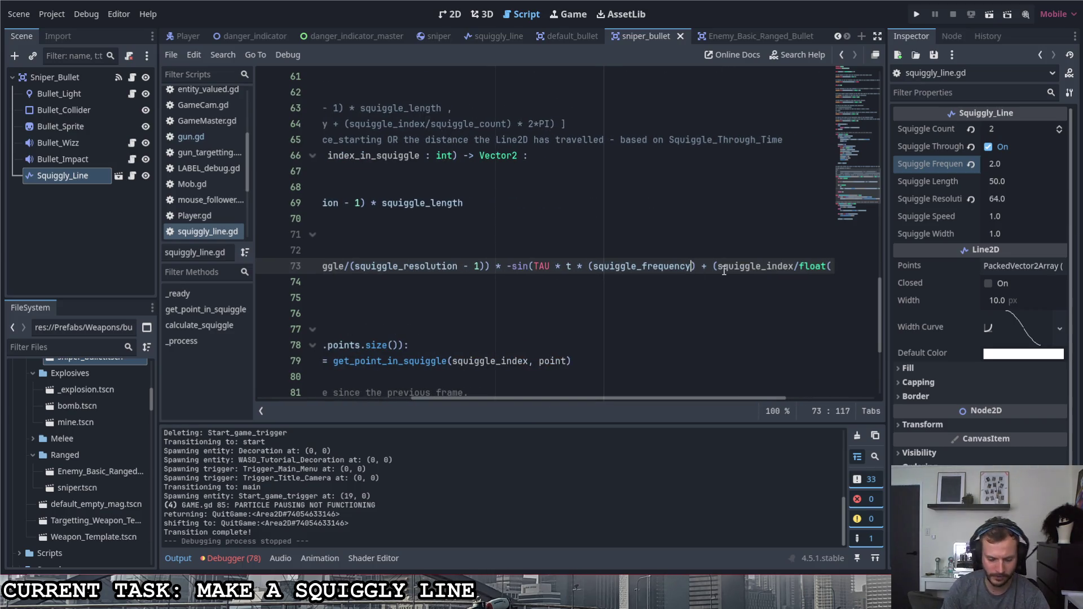
type("/squigg")
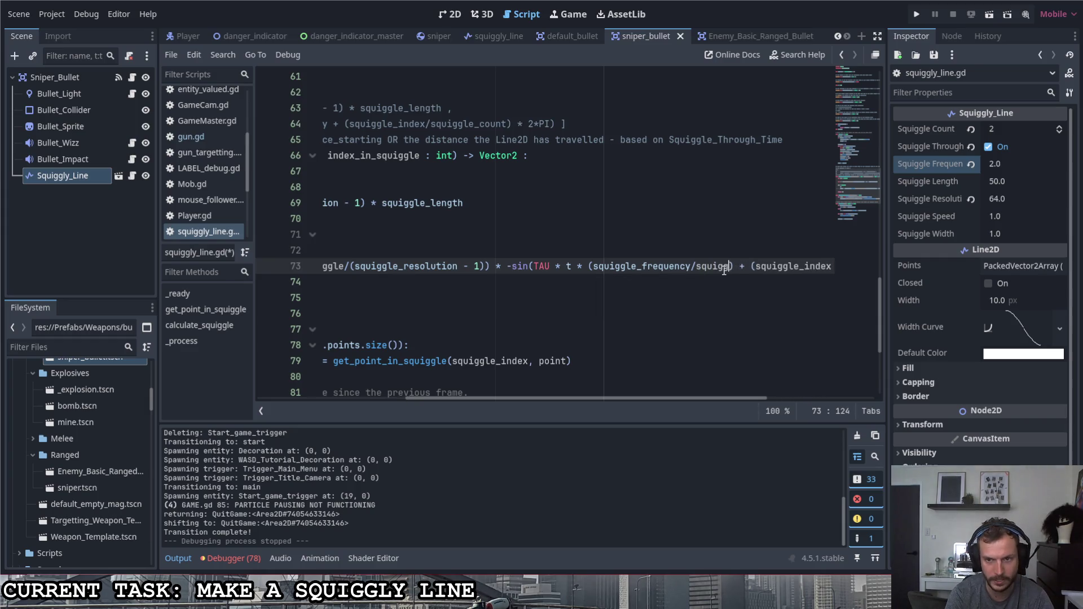
type("le_length")
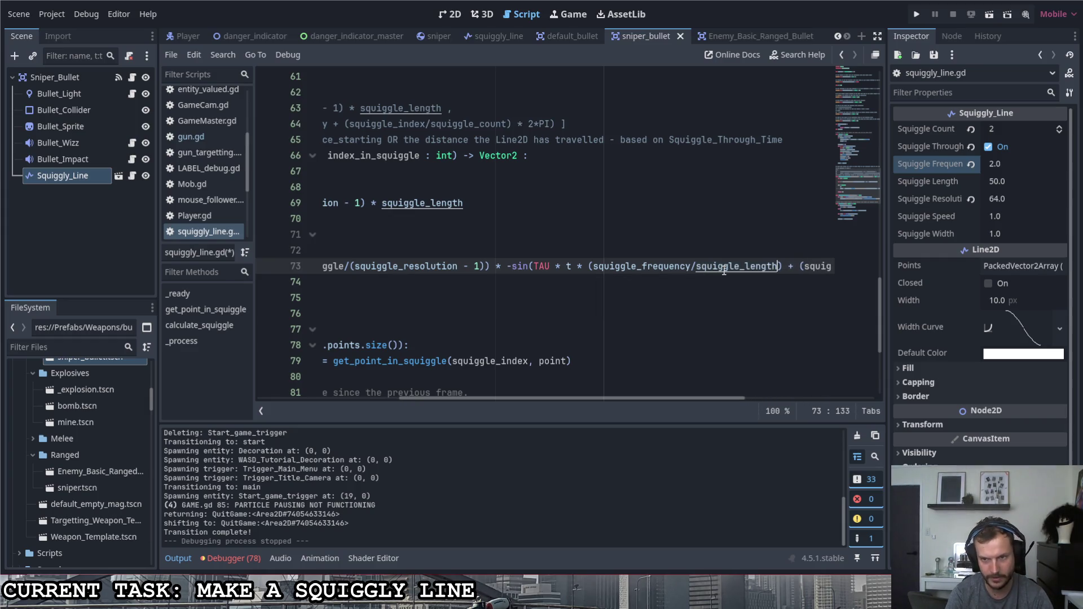
Save the script, test the bullet trail in-game, and quit from the pause menu.
key("ctrl+s")
left_click(915, 14)
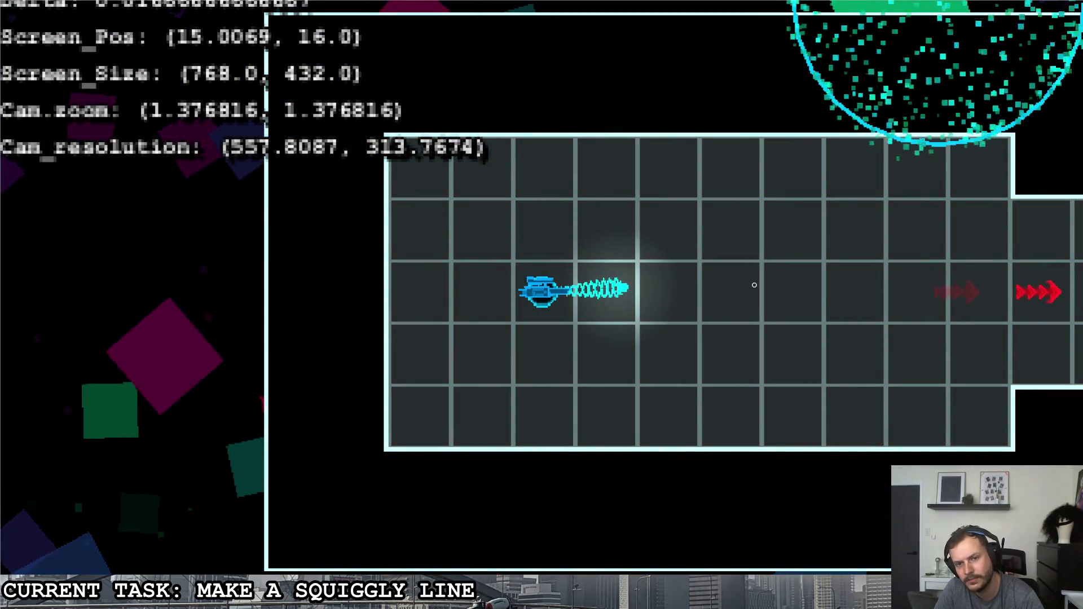
key("Up")
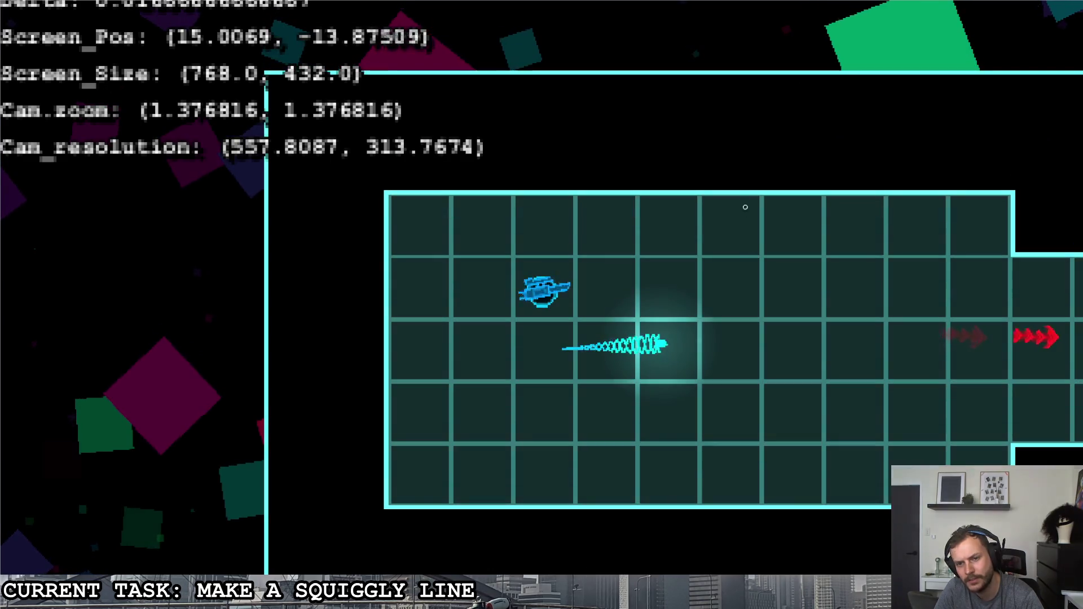
key("Escape")
key("Right")
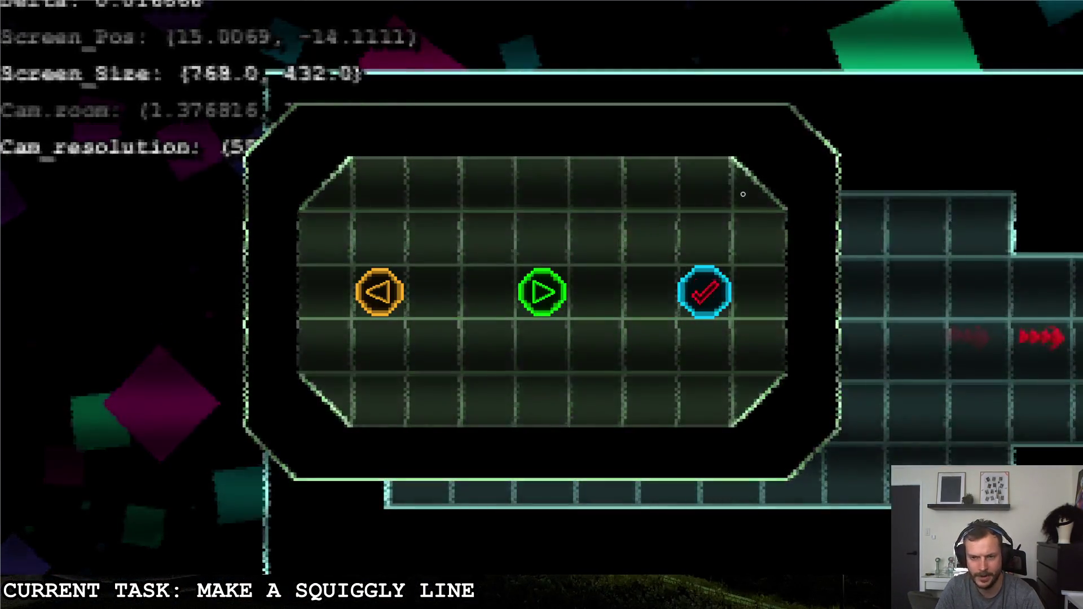
key("Return")
left_click(995, 164)
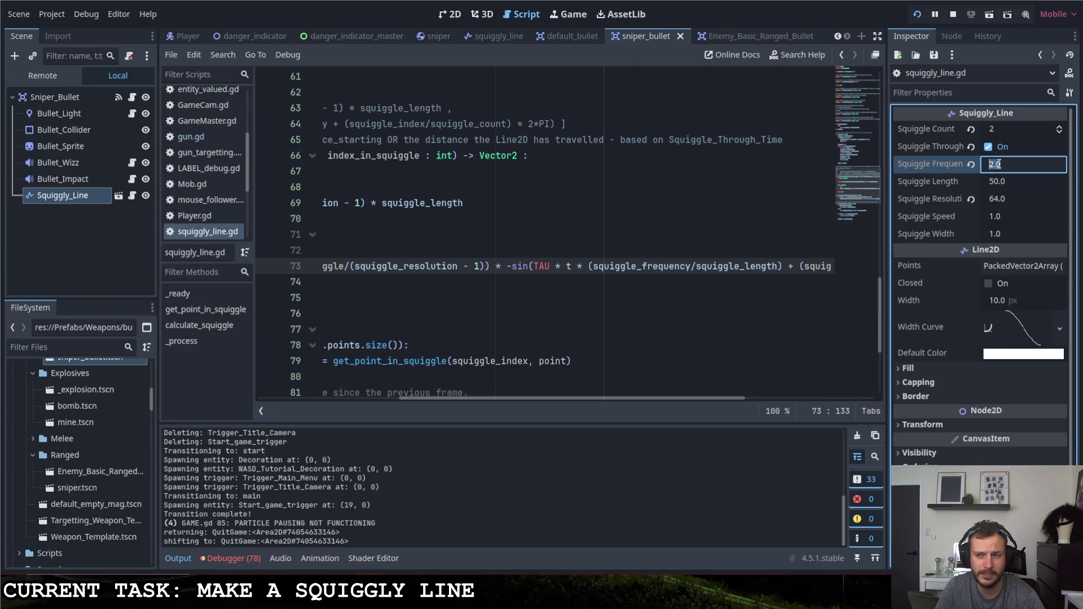
Commit Squiggle Frequency as 1.0 and run the game to view the trail.
key("Return")
left_click(917, 14)
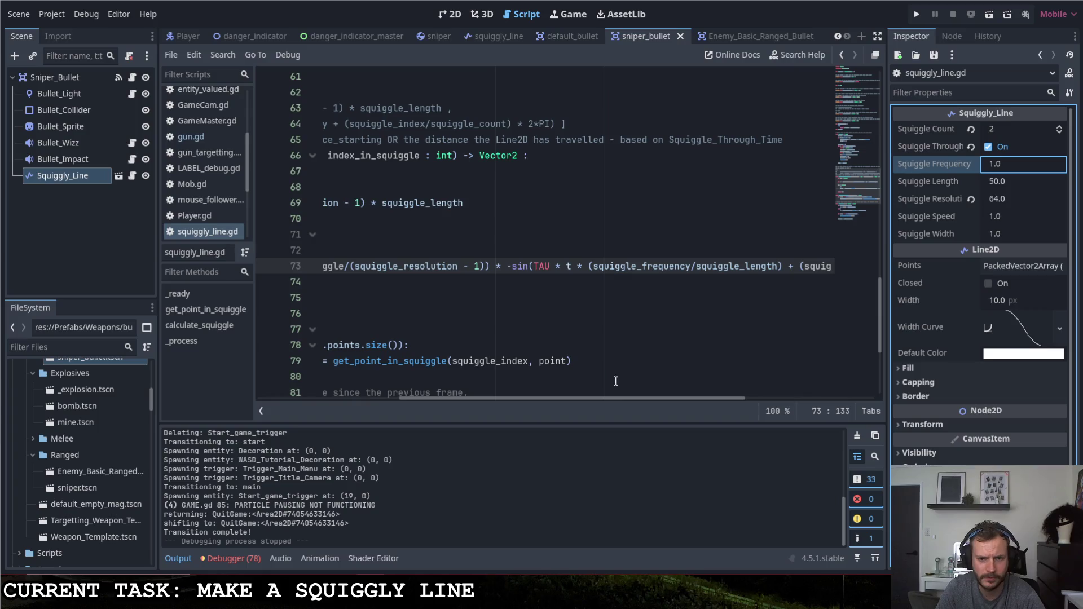
left_click_drag(618, 398, 702, 397)
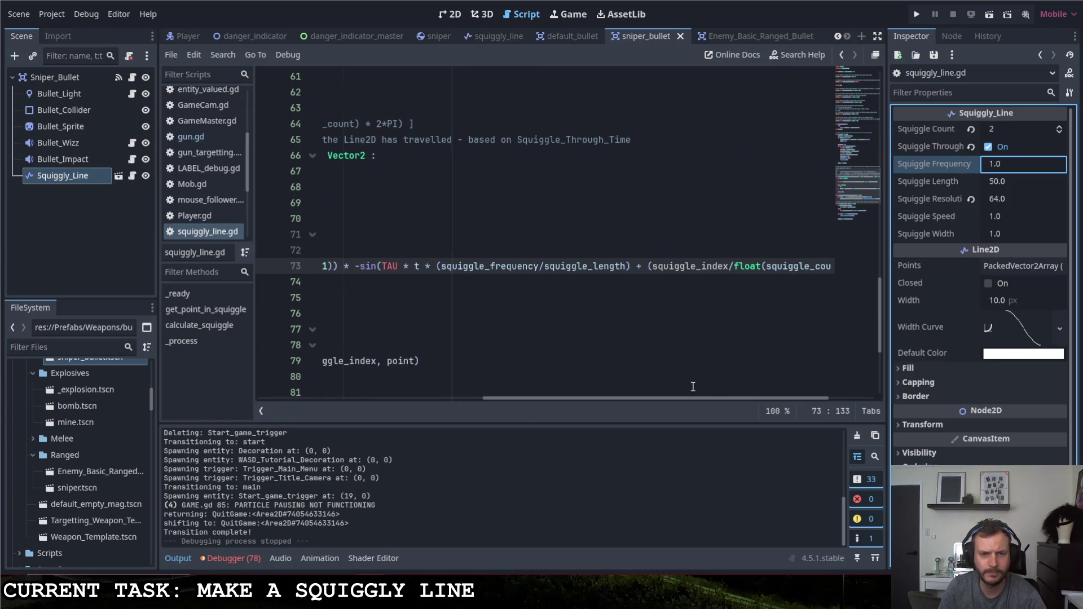
Remove the 'TAU * ' factor from line 73's sine, then save, run, and close the game.
left_click_drag(416, 269, 384, 272)
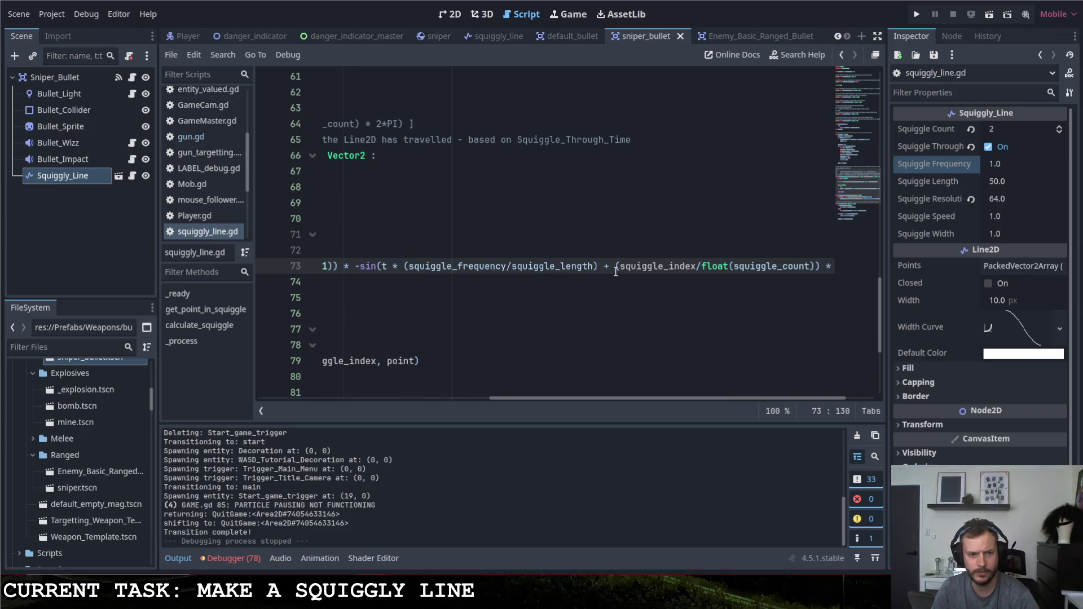
key("F5")
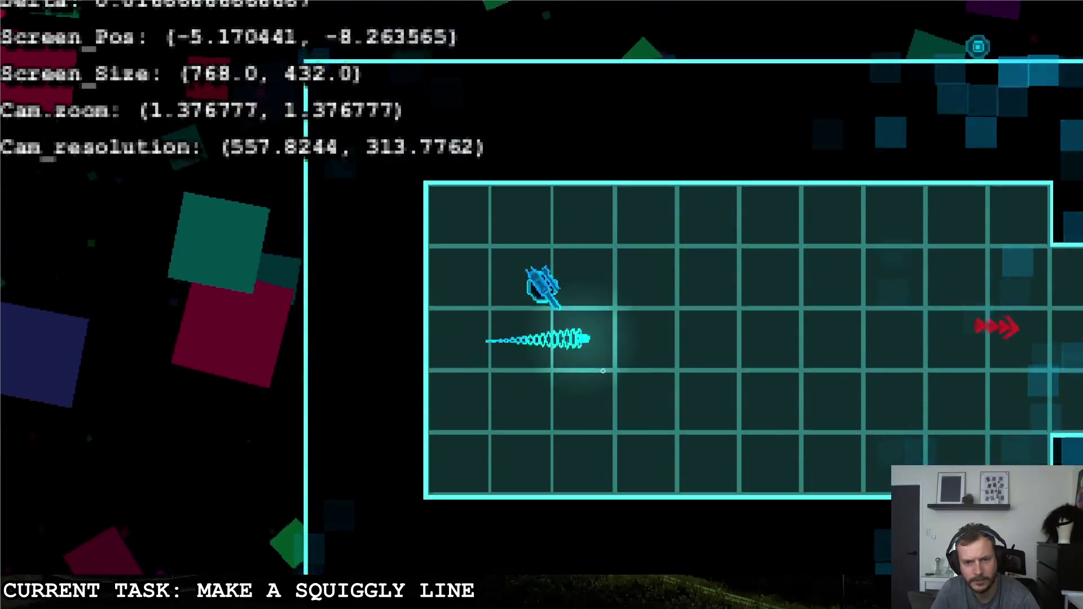
key("Escape")
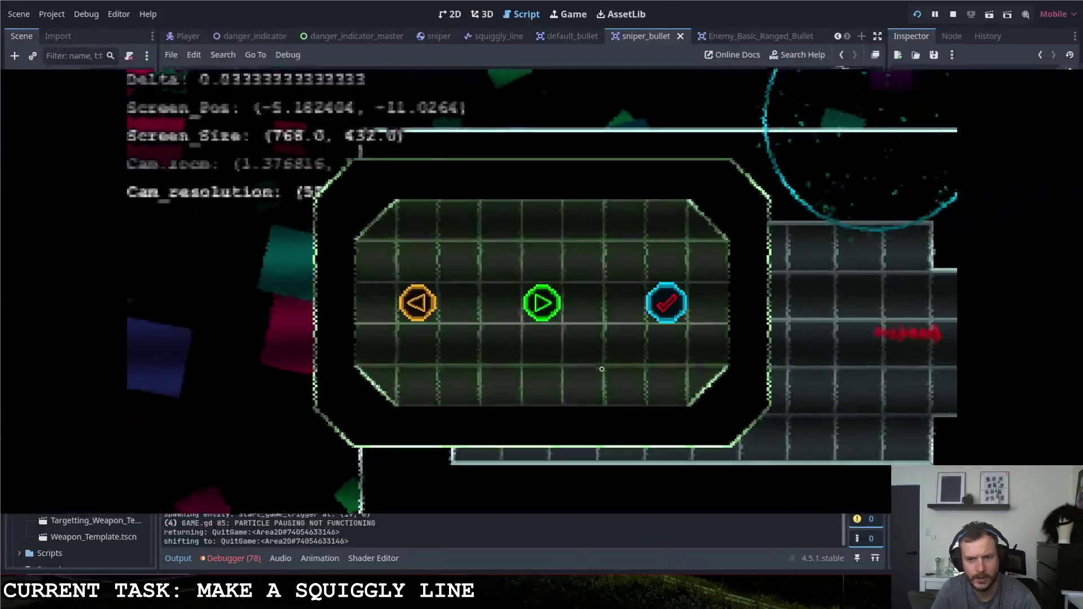
key("alt+Tab")
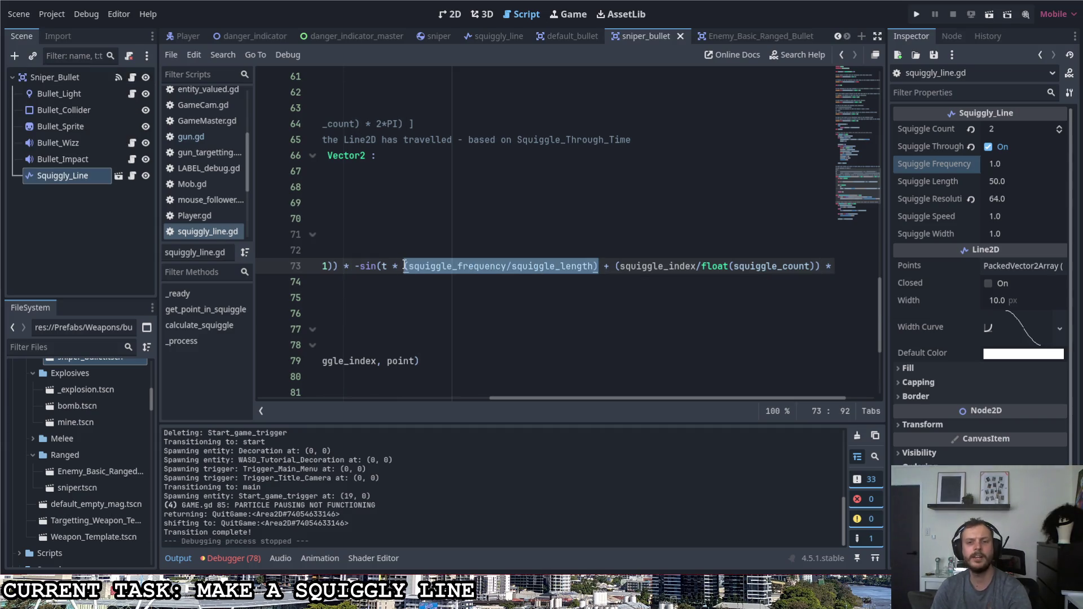
Delete (squiggle_frequency/squiggle_length) from line 73's sine, save, and run the game.
key("BackSpace")
key("BackSpace")
key("BackSpace")
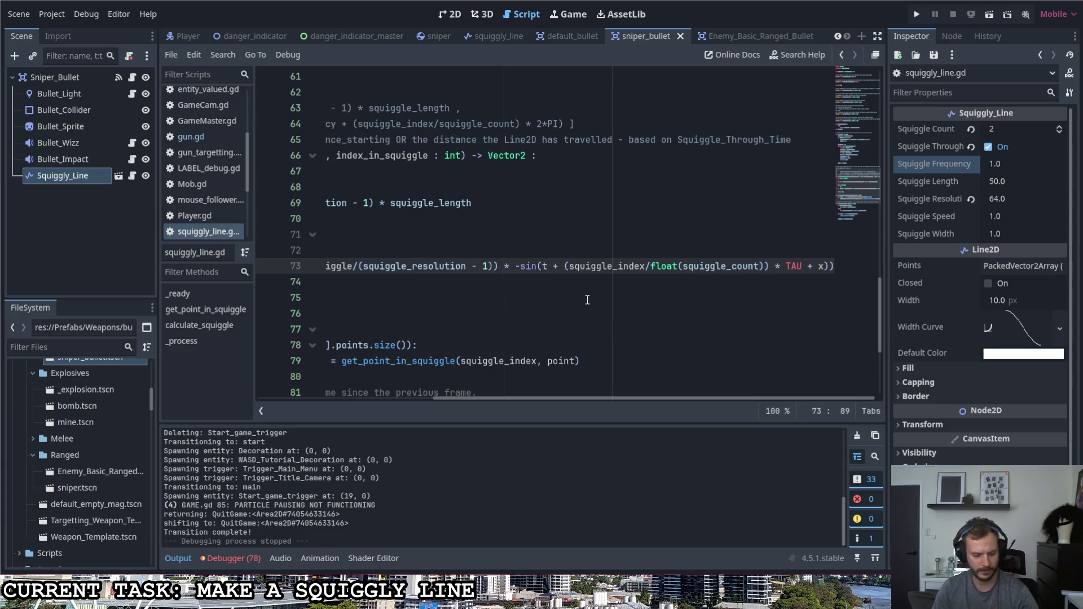
key("ctrl+s")
key("F5")
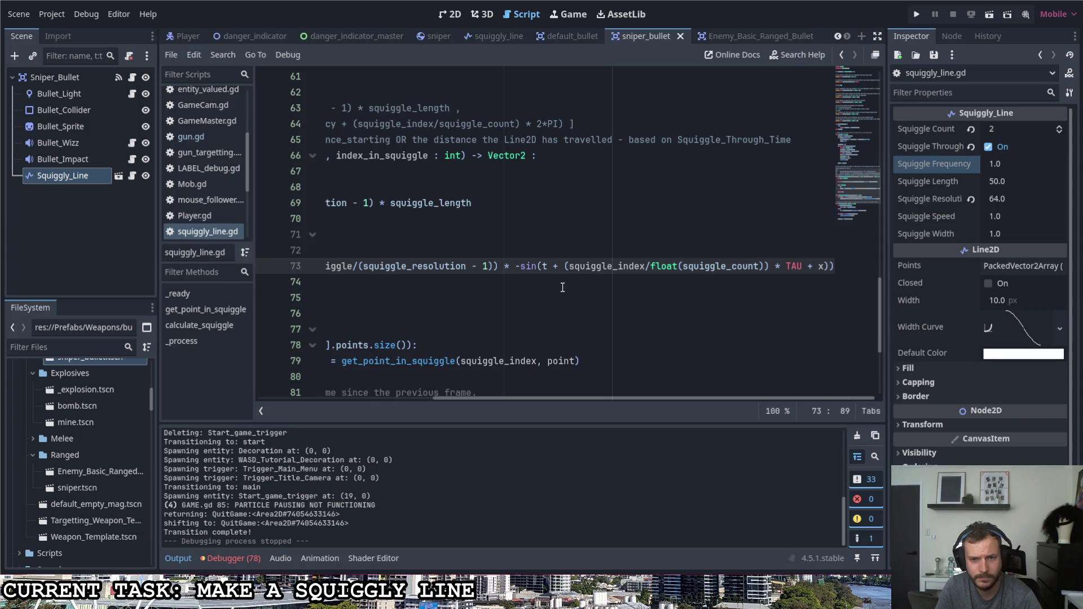
left_click(993, 129)
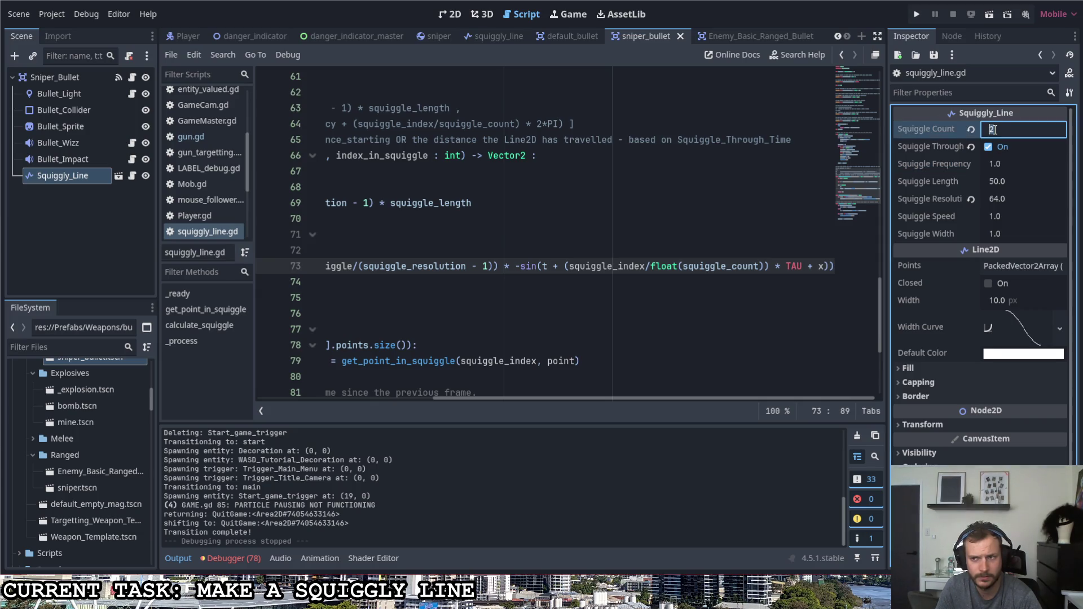
Set Squiggle Count to 1 and run the game, moving the tank and firing a sniper shot.
type("1")
key("F5")
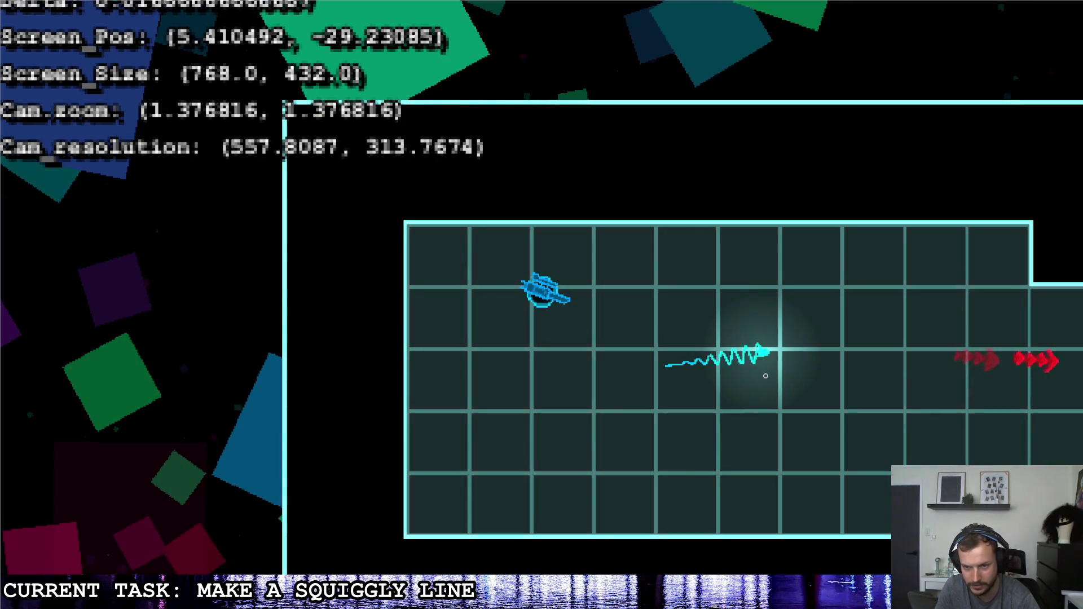
key("d")
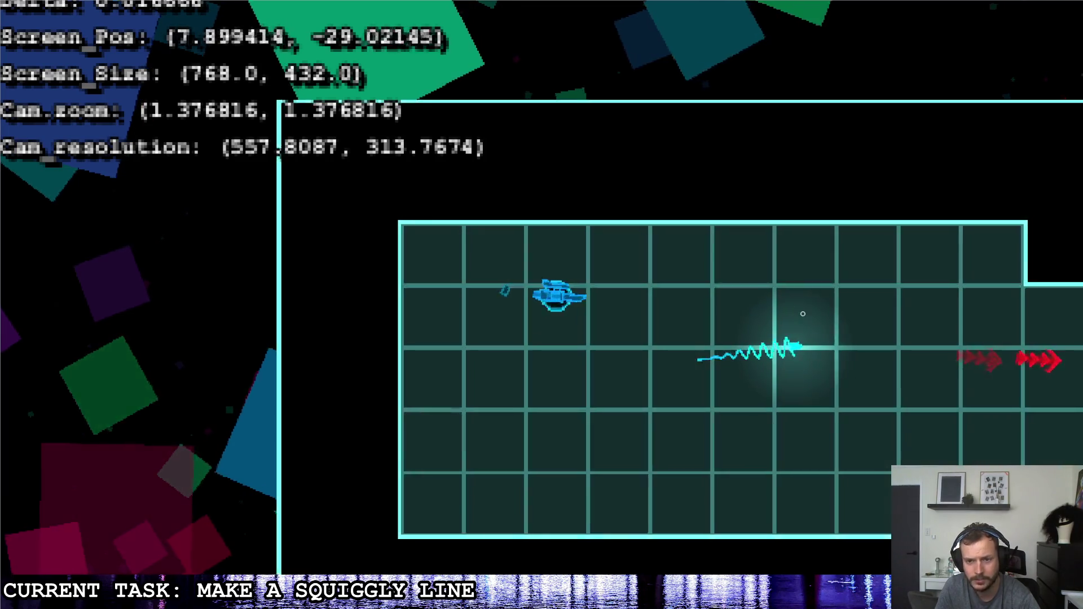
key("s")
key("w")
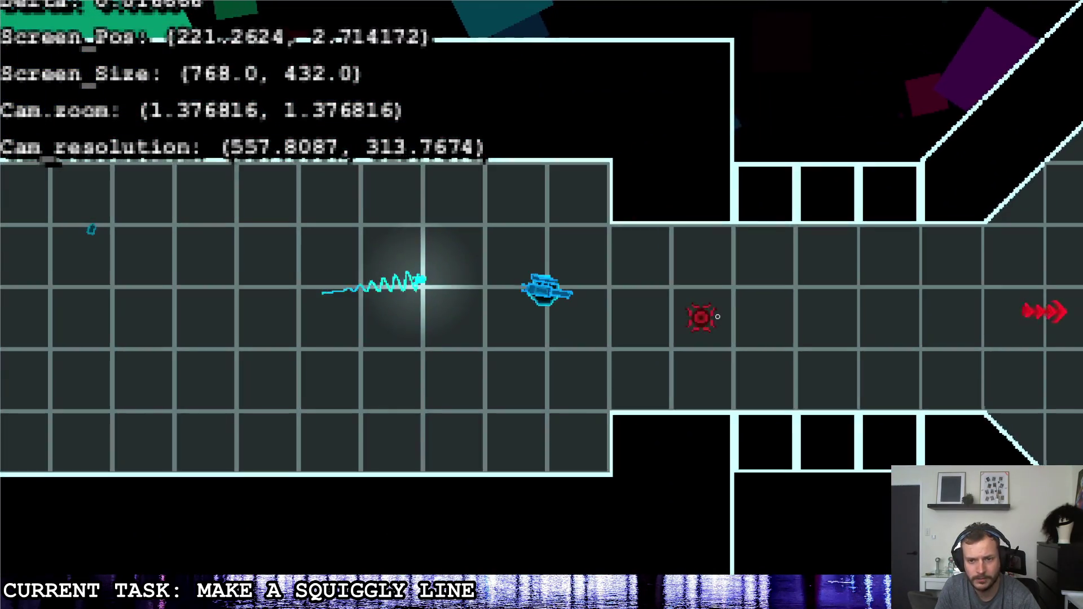
left_click(649, 293)
key("a")
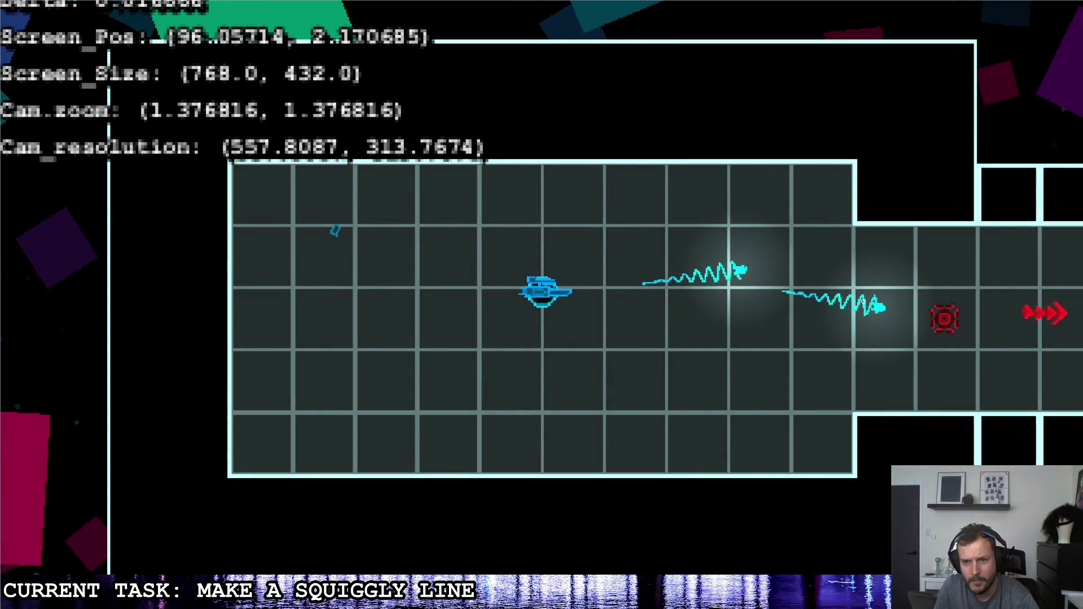
Quit the game, turn off Squiggle Through Time, and relaunch.
key("Escape")
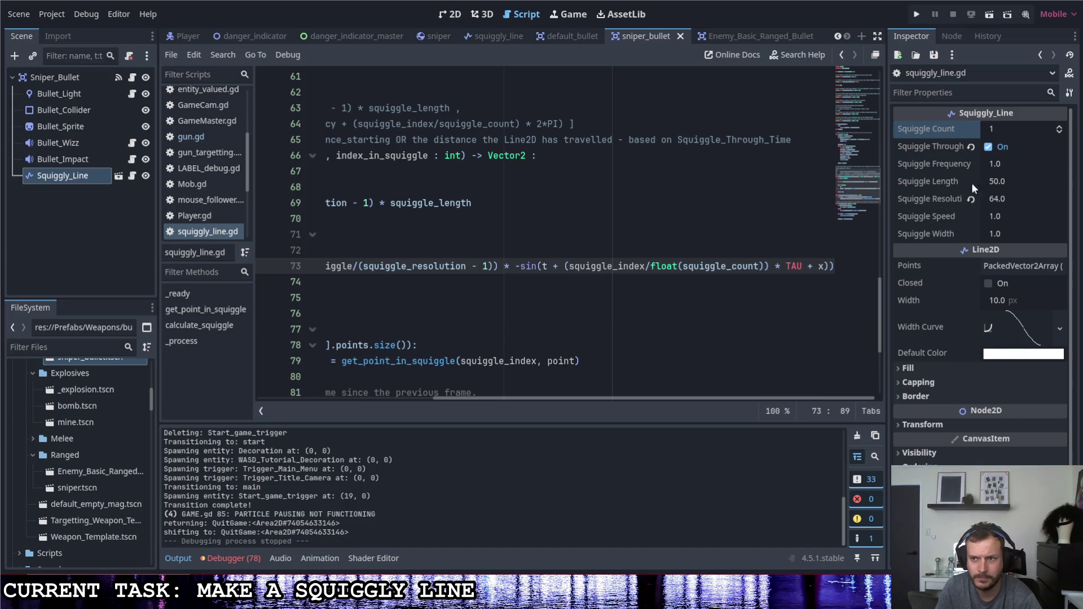
left_click(989, 147)
left_click(917, 14)
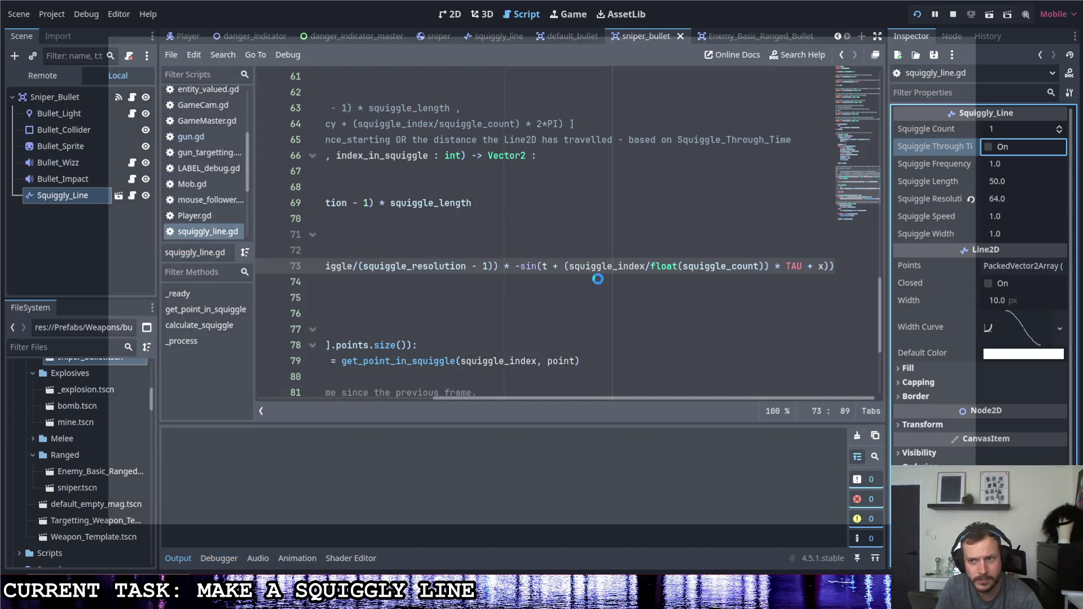
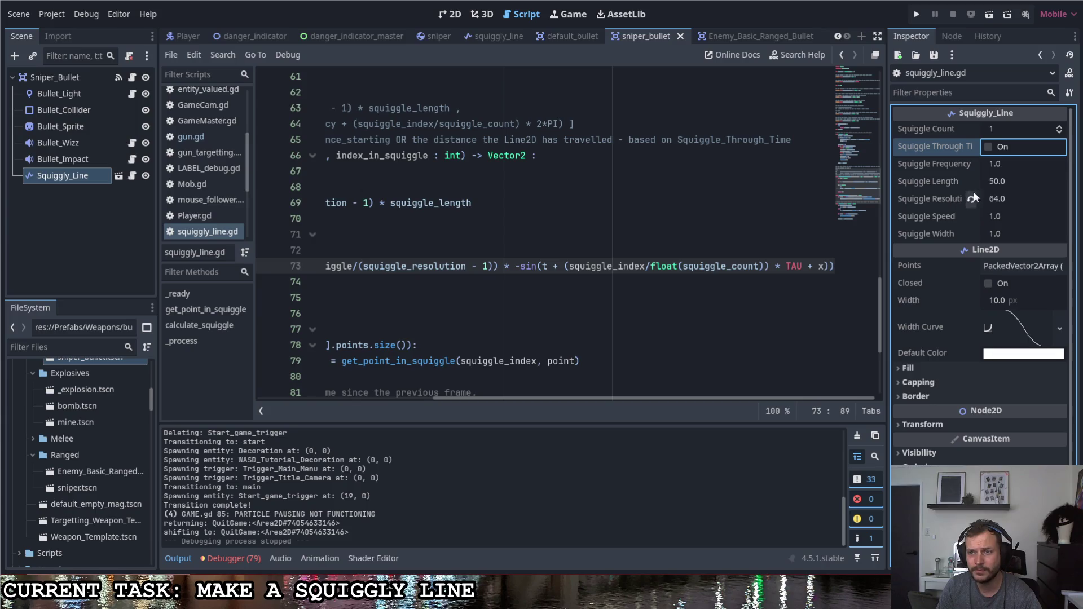
Make line 73's sine divide t by squiggle_frequency and save the script.
scroll(644, 393, "left", 2)
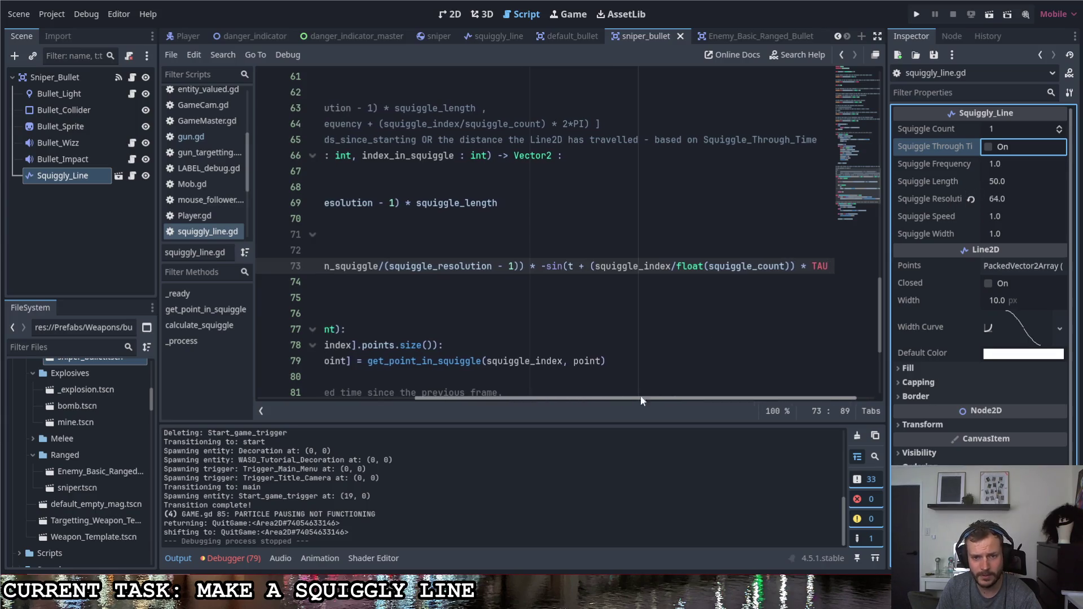
scroll(641, 395, "right", 2)
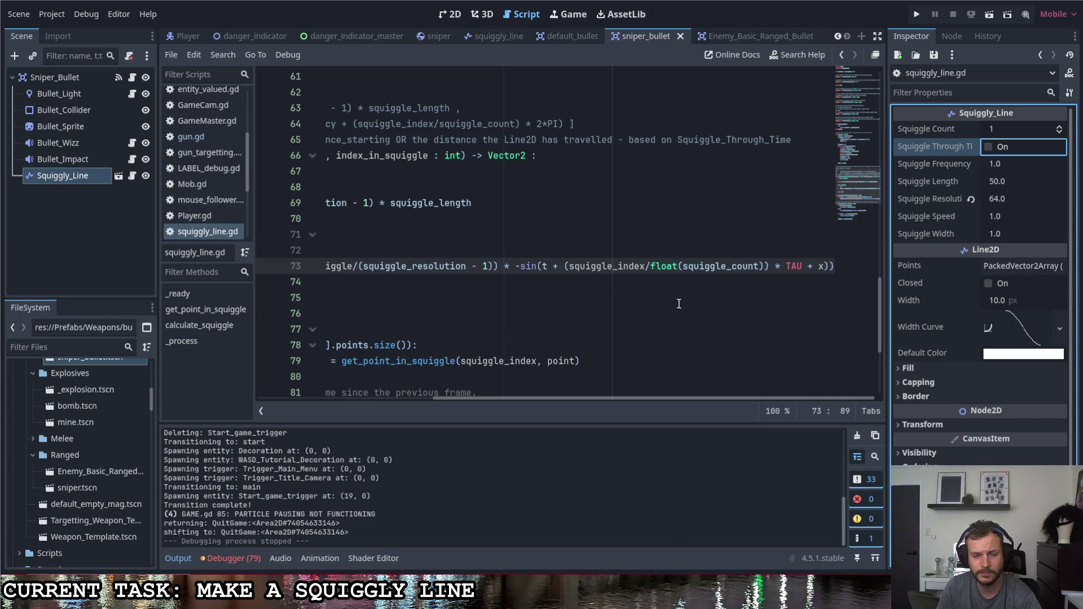
left_click(546, 271)
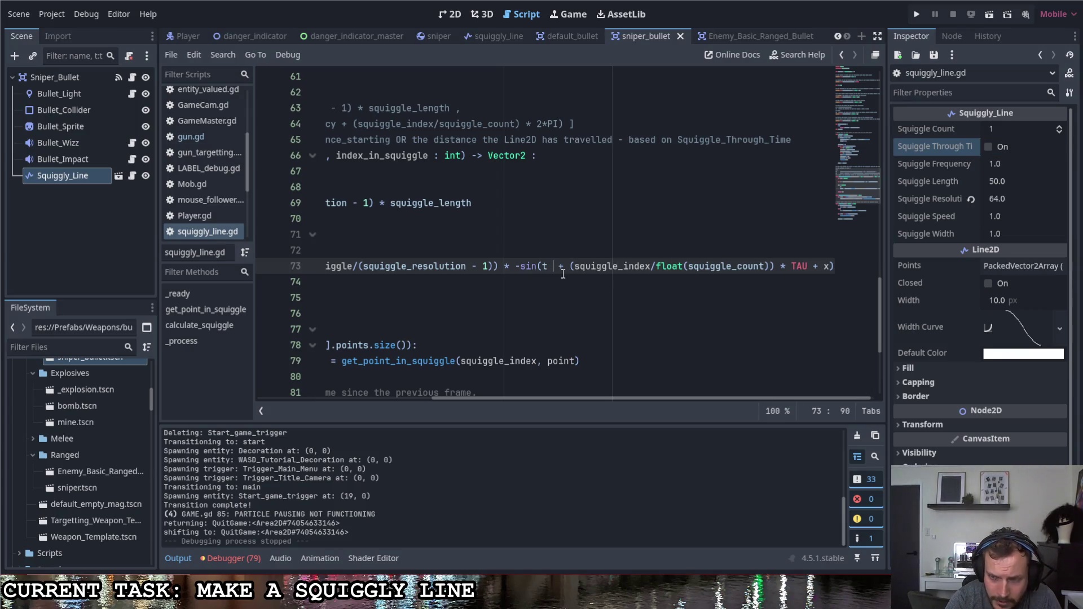
type("squi")
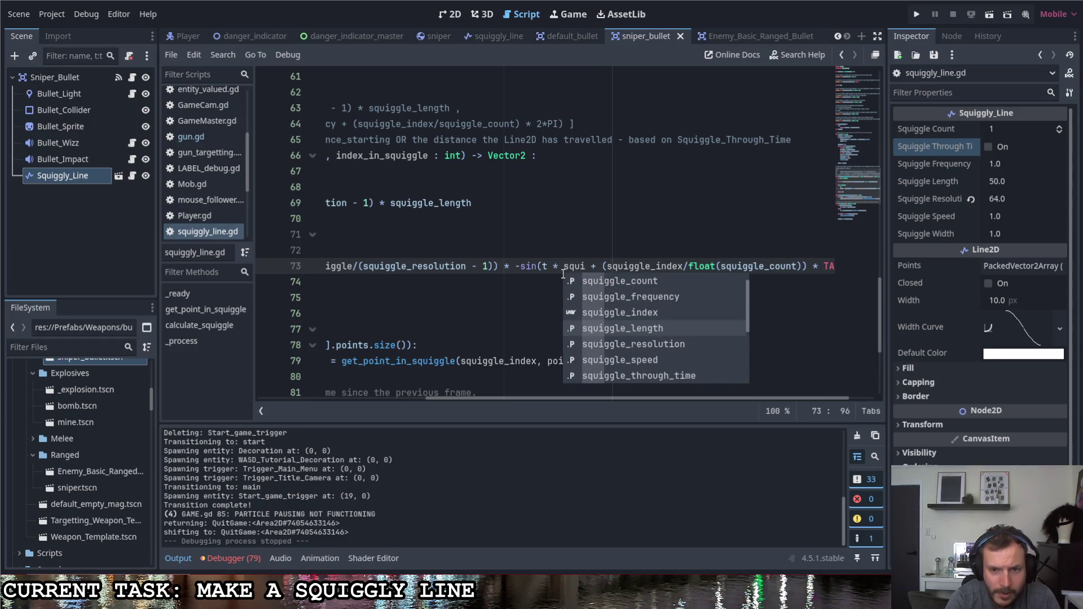
left_click(630, 297)
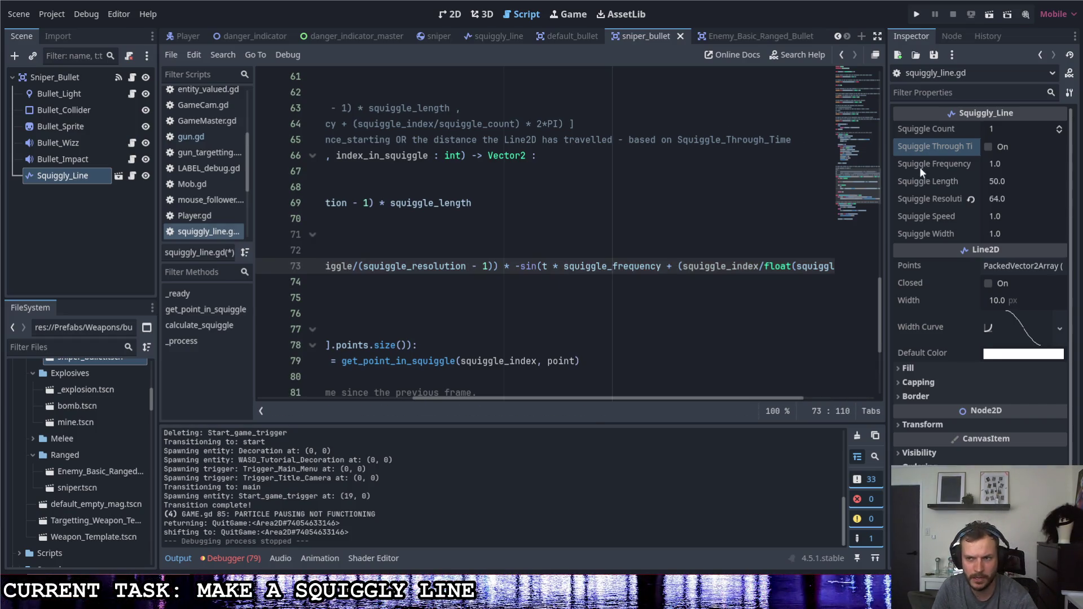
key("ctrl+s")
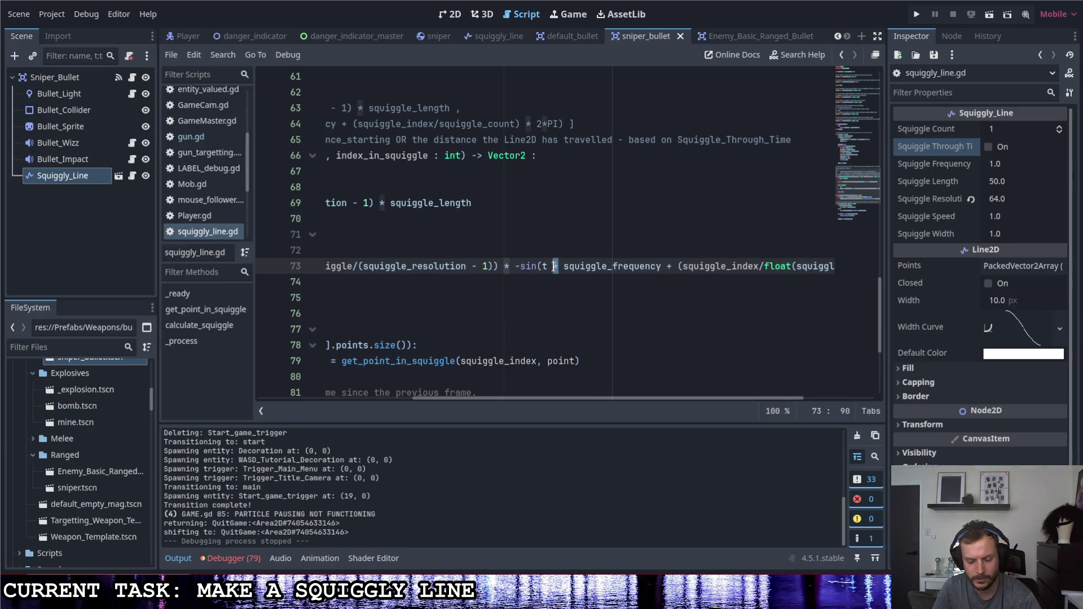
type("/")
Set Squiggly_Line's Squiggle Frequency to 2.0 and save the script again.
left_click(998, 165)
type("2")
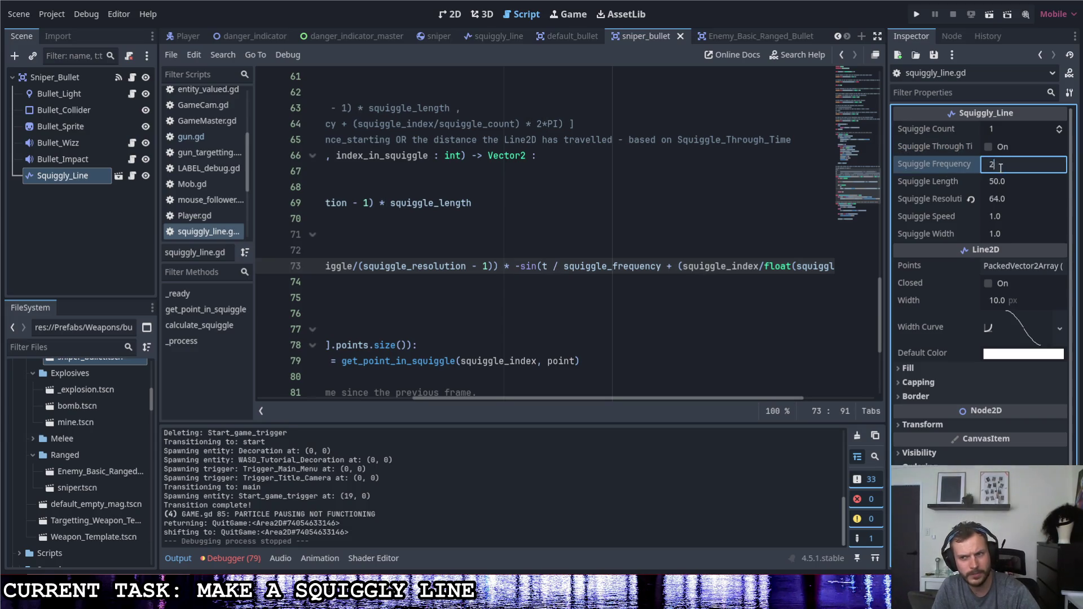
key("Return")
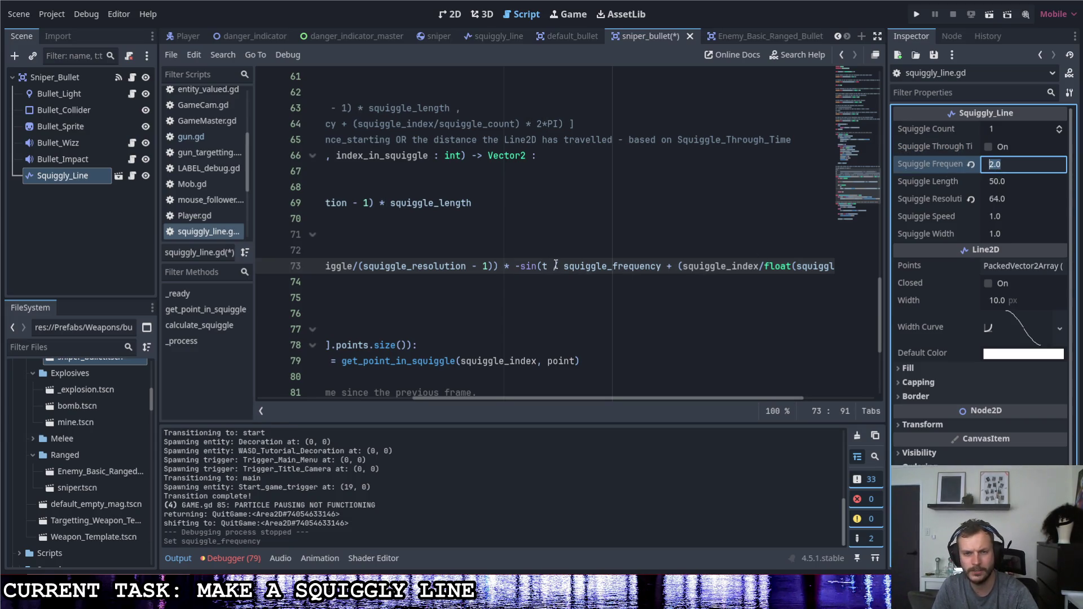
left_click(555, 265)
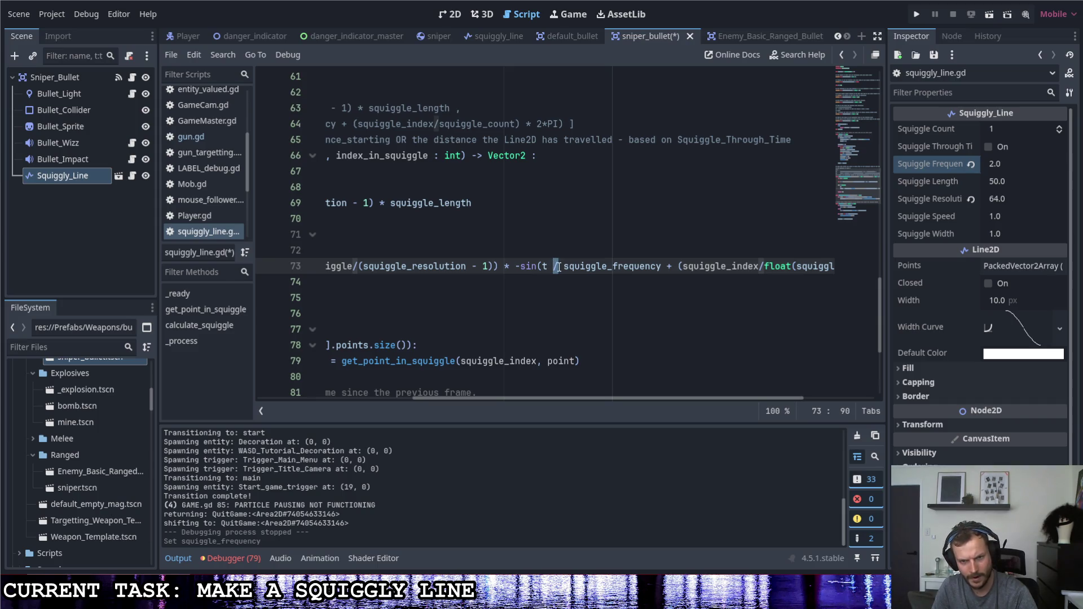
left_click(635, 254)
key("ctrl+s")
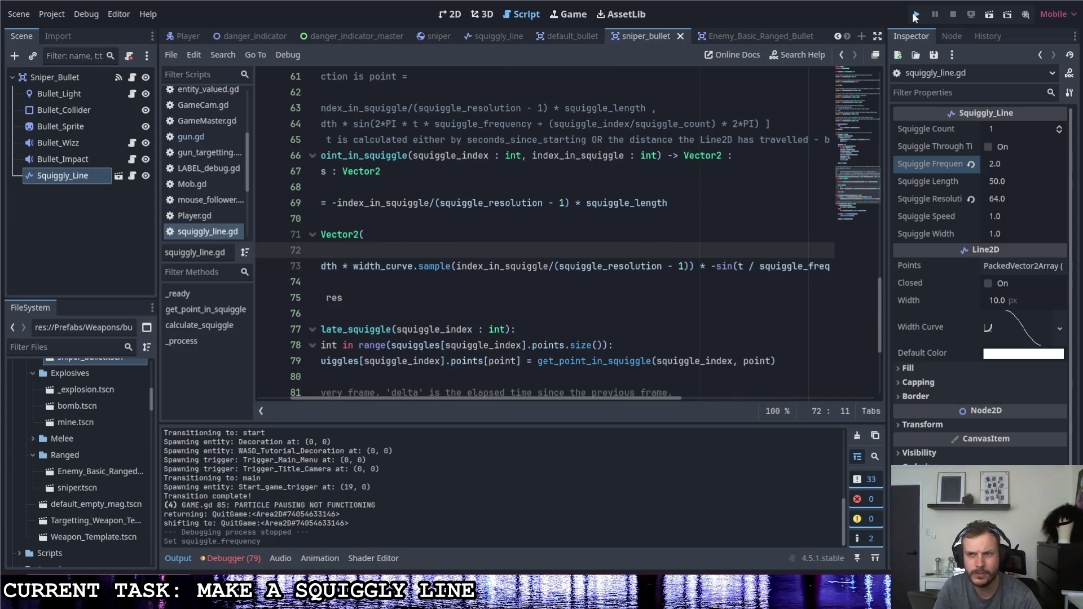
Run the game to test the bullet trail, then quit back to the editor.
left_click(915, 15)
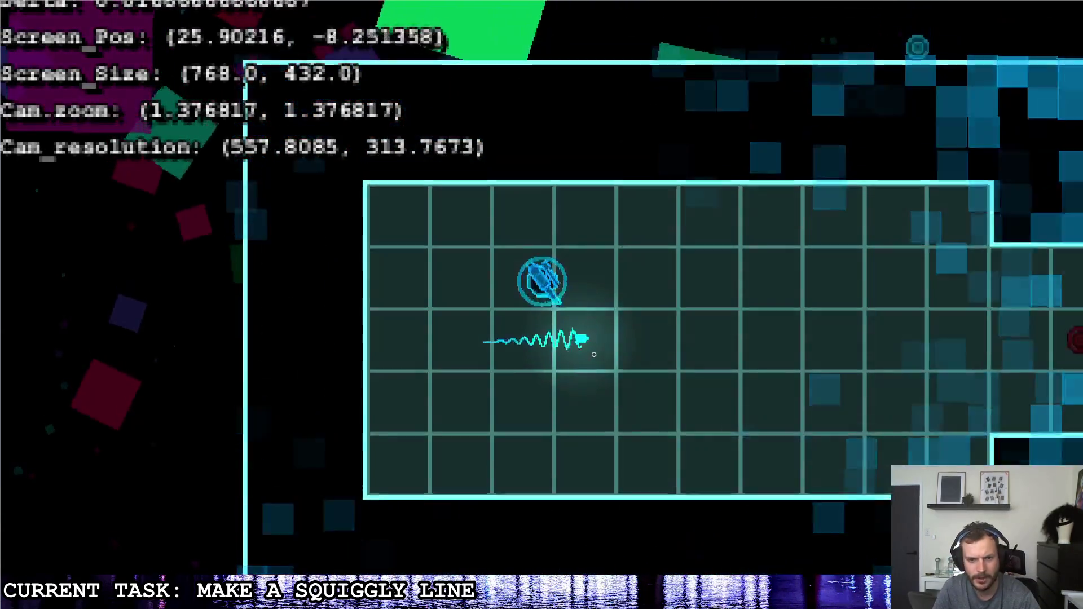
key("Escape")
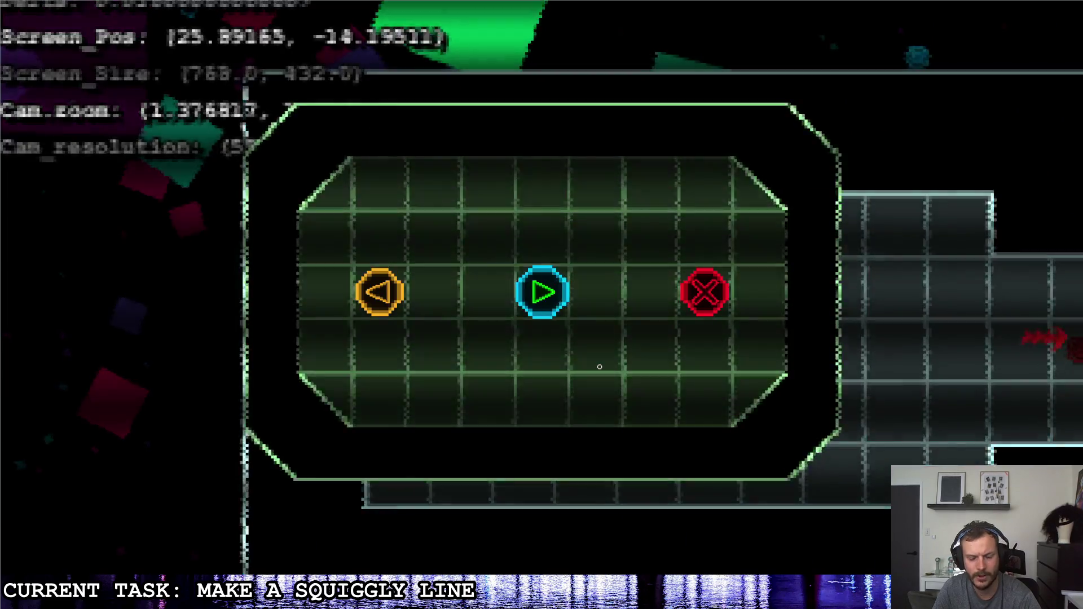
key("Right")
key("Return")
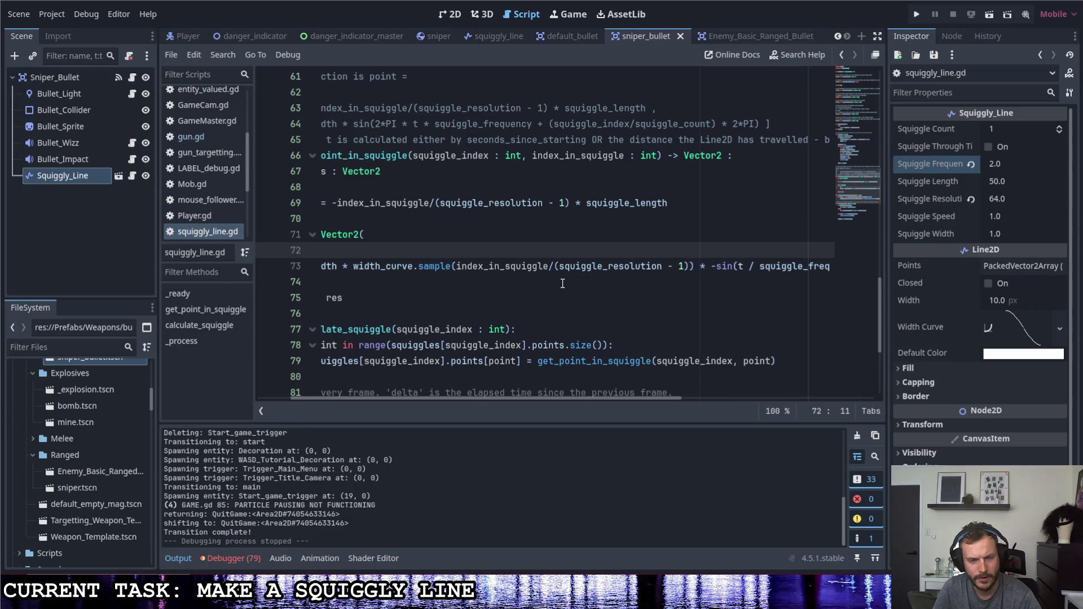
Check the operator after t on line 73 and save the script.
left_click_drag(578, 399, 710, 405)
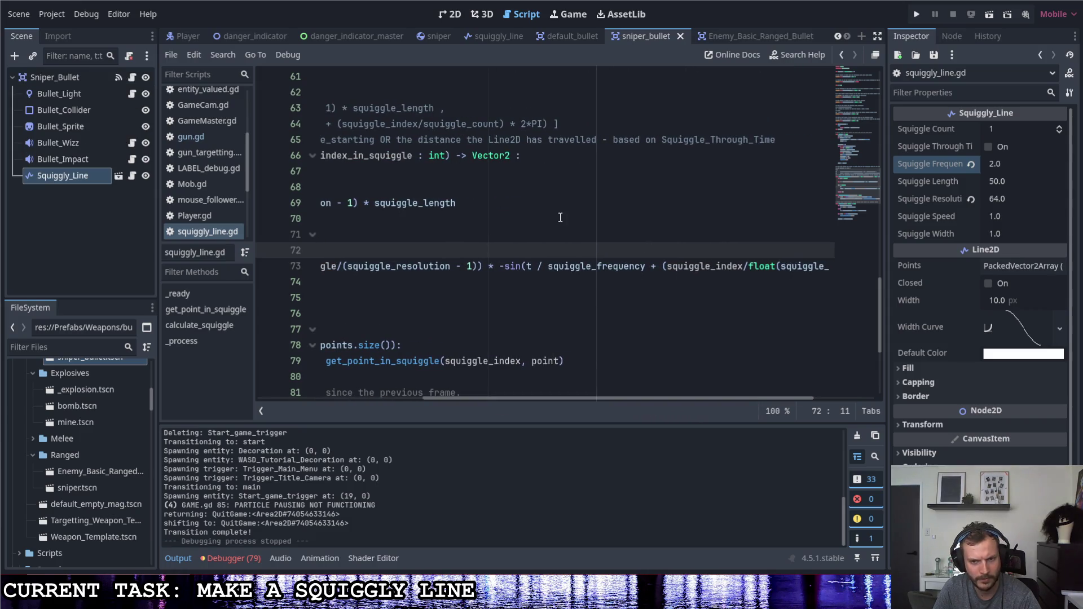
left_click(540, 266)
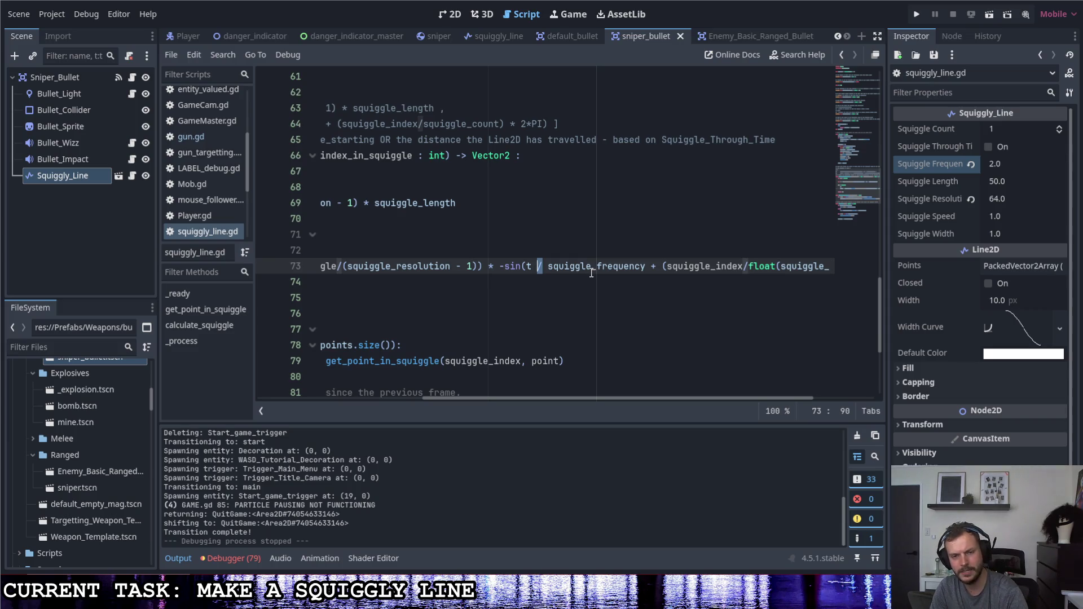
left_click(645, 266)
key("ctrl+s")
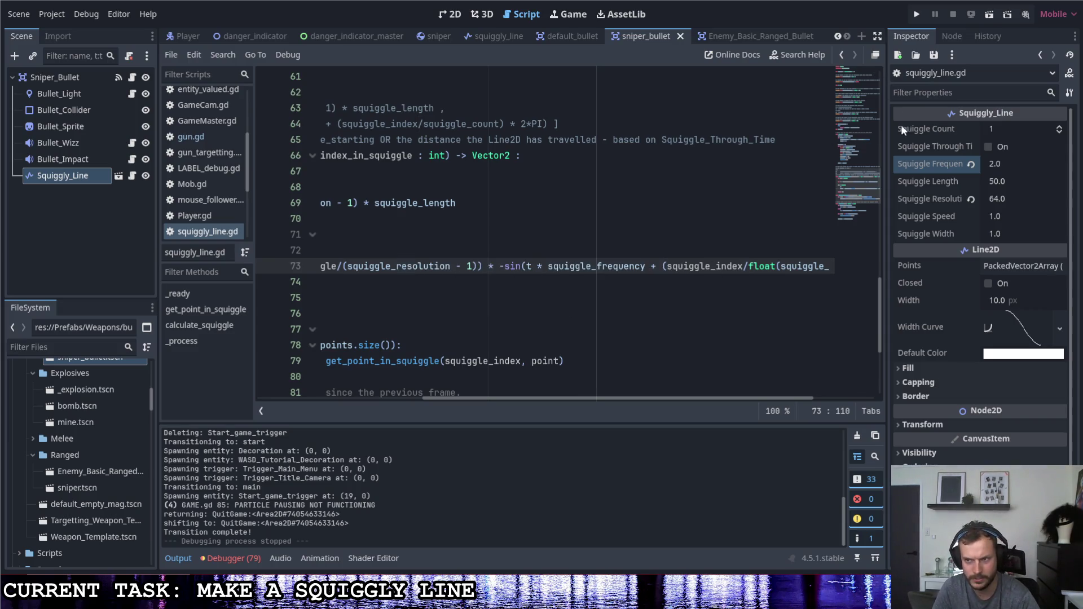
Append * squiggle_frequency to both t += increments on lines 84 and 86.
mouse_move(682, 398)
left_mouse_down()
mouse_move(815, 397)
mouse_move(594, 389)
left_mouse_up()
scroll(568, 345, "down", 4)
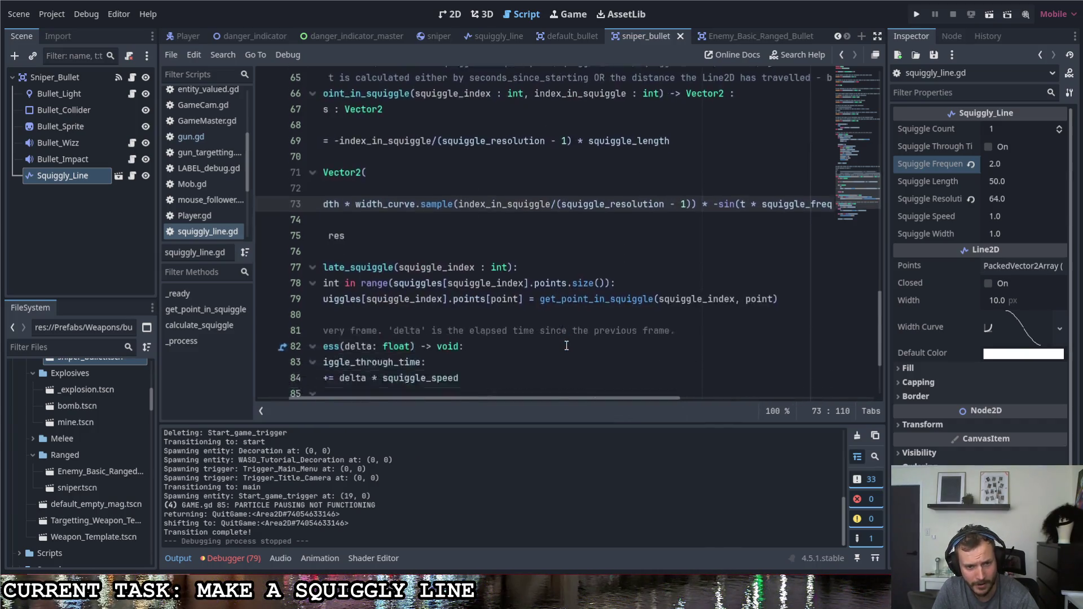
scroll(478, 402, "left", 2)
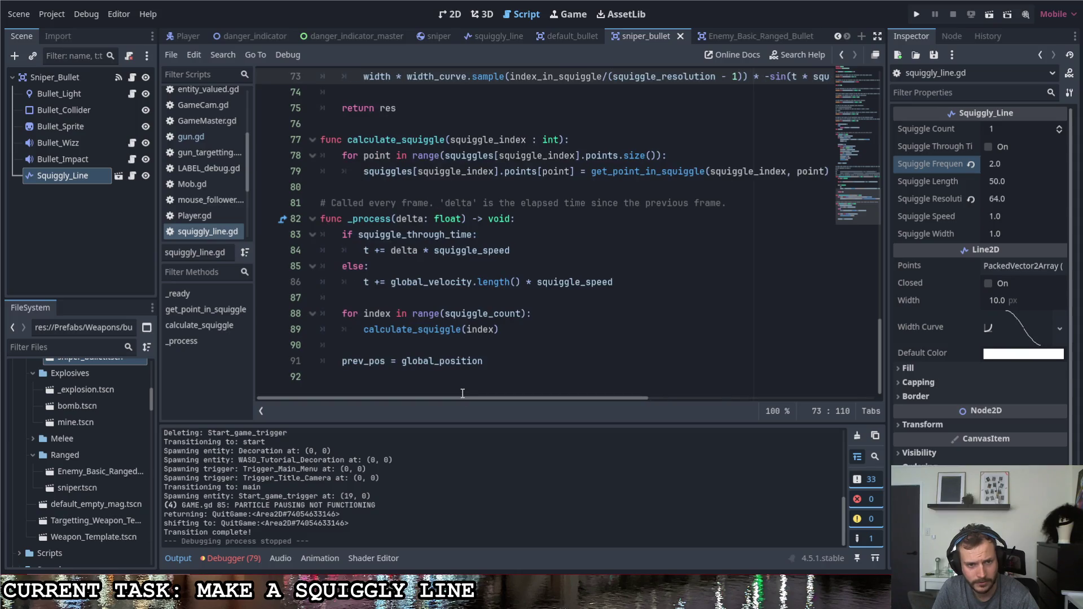
left_click(518, 251)
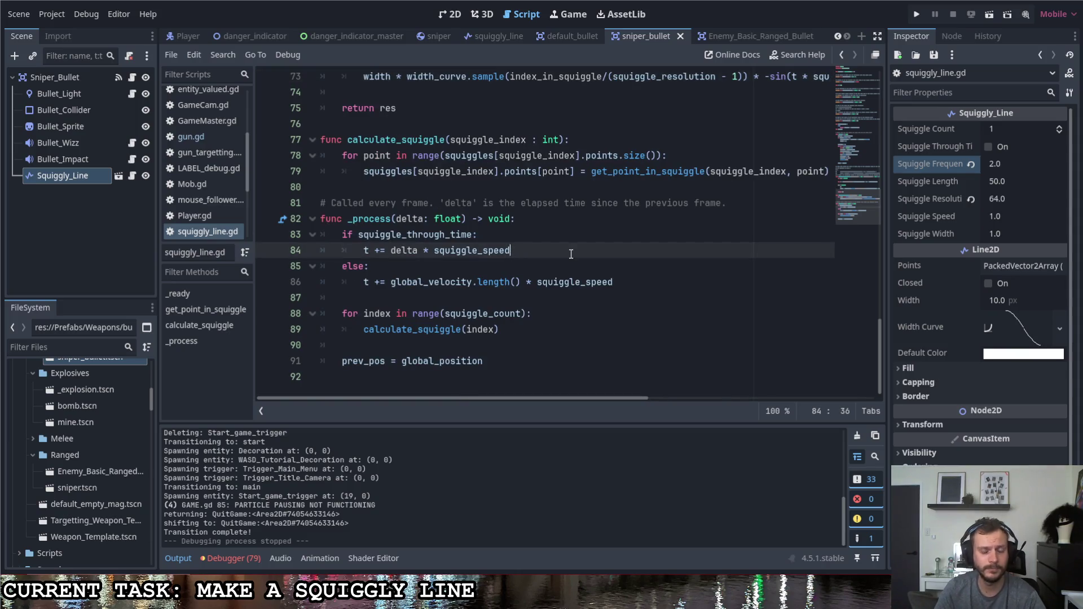
type(" * squi")
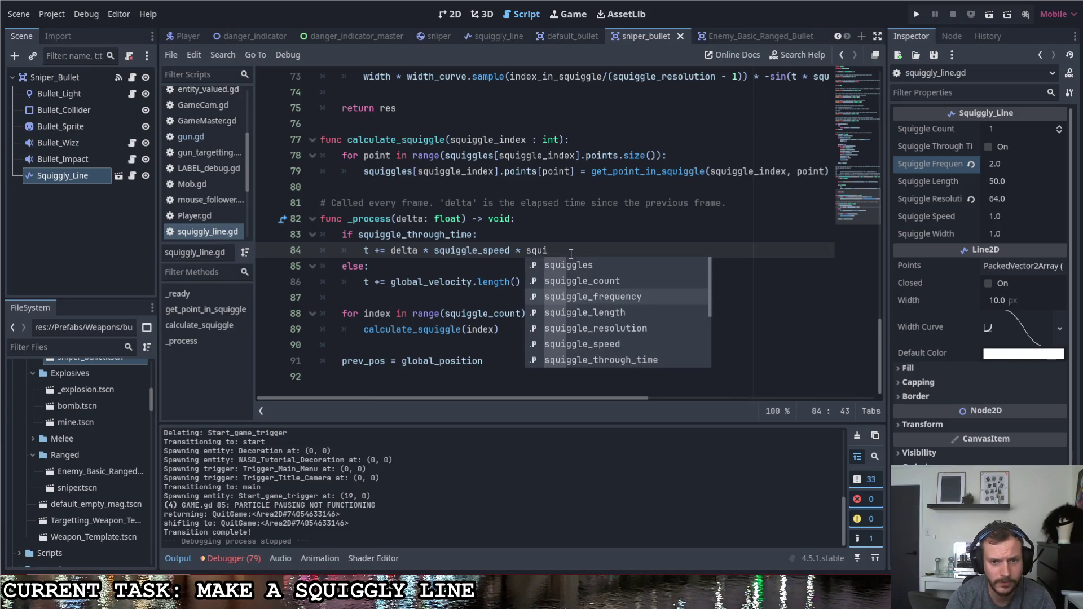
key("Return")
left_click(638, 283)
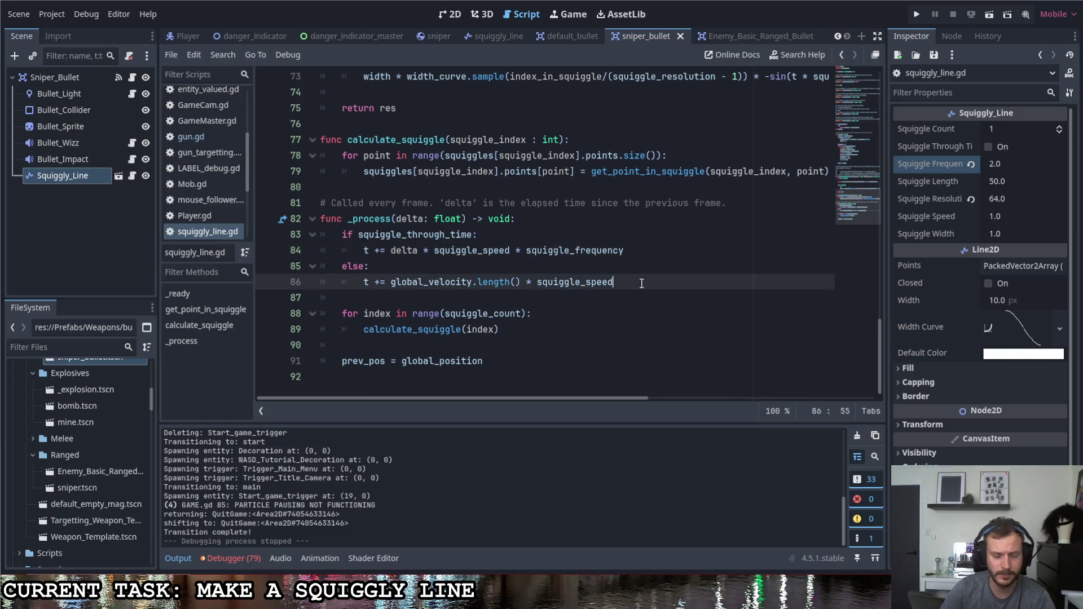
type(" * squi")
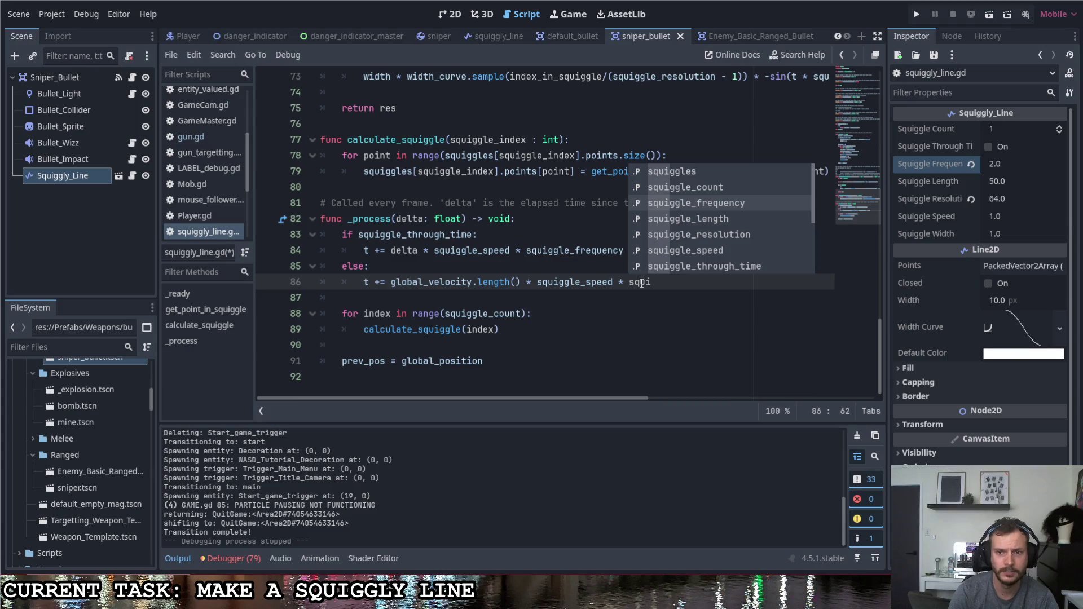
key("Return")
Put '/' after t in line 73's sine and run the game with F5.
scroll(640, 282, "up", 3)
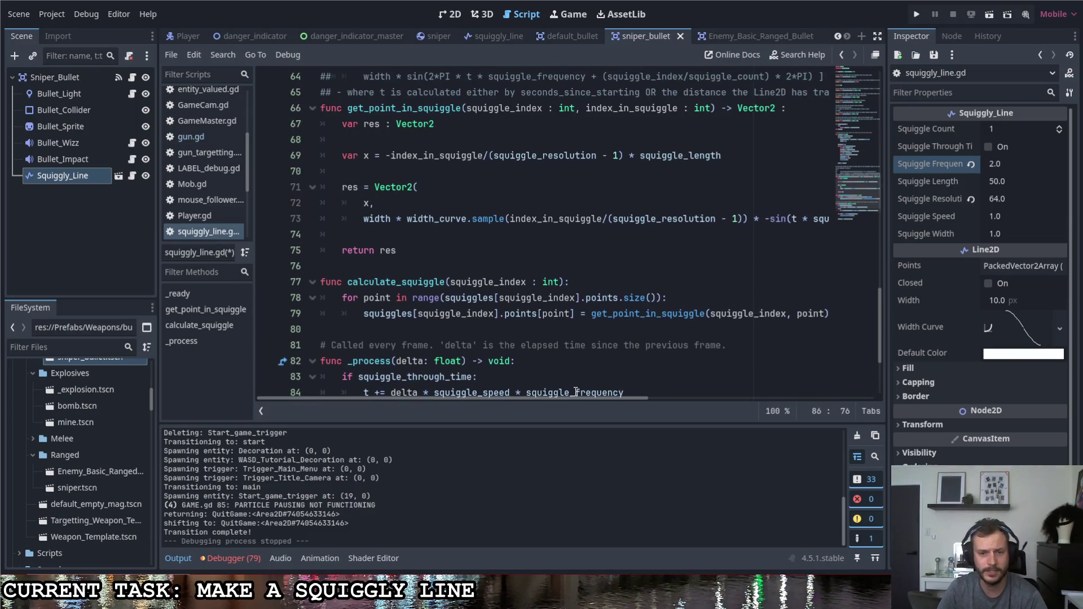
left_click_drag(578, 398, 684, 399)
left_click(639, 218)
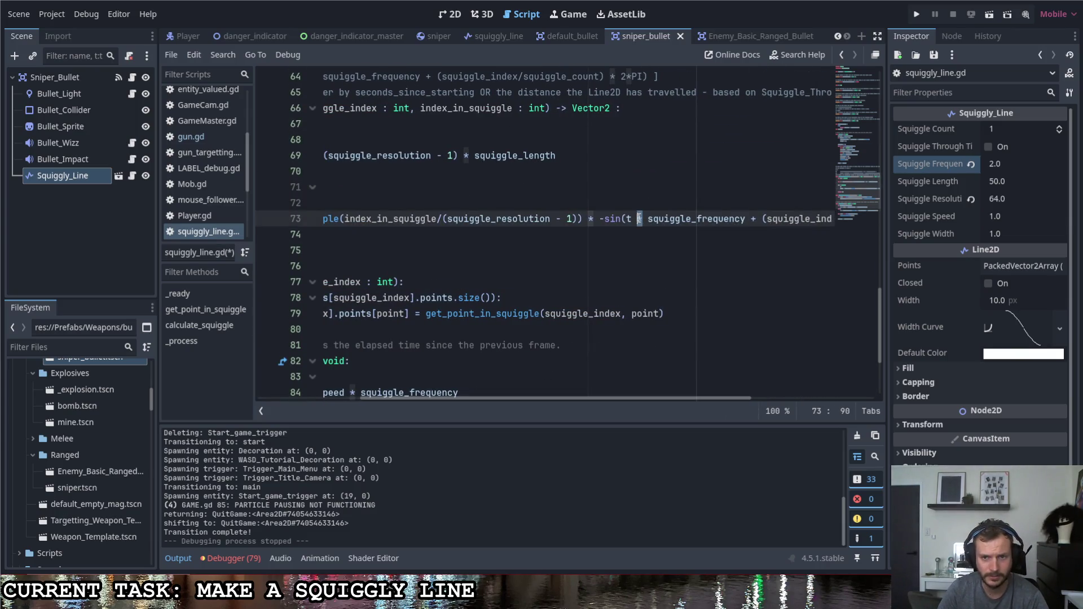
type("/")
key("F5")
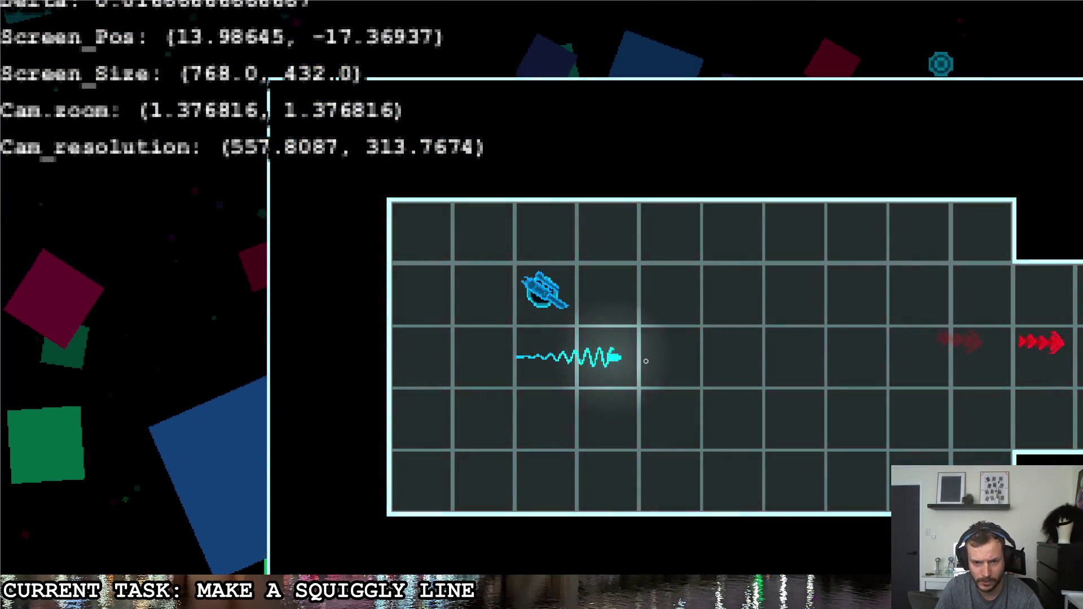
Test Squiggle Frequency 3.0 over two game runs, firing a bullet to inspect the trail.
key("Escape")
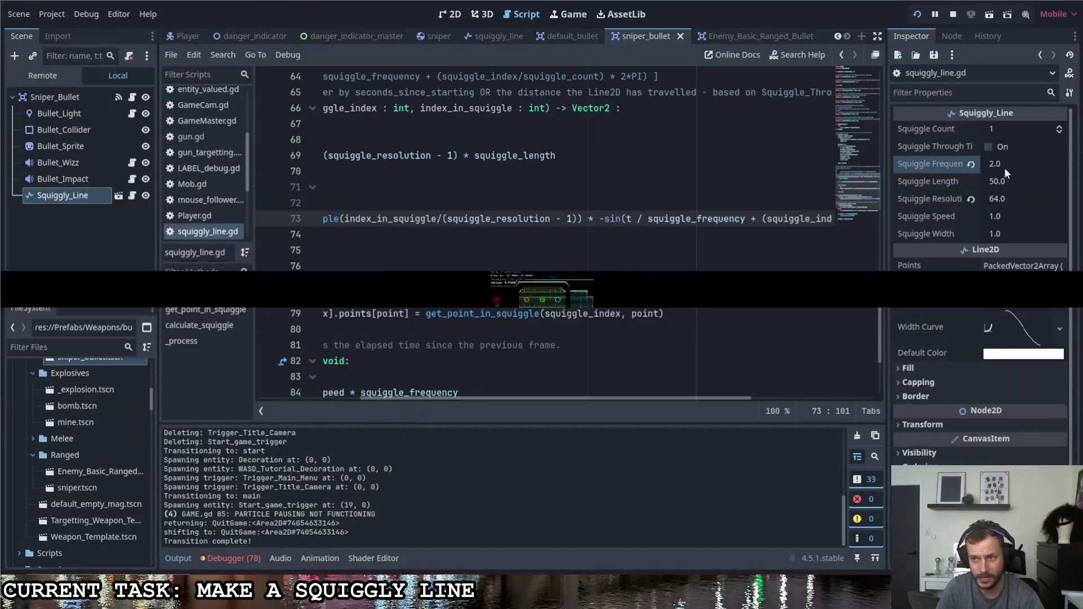
left_click(1002, 164)
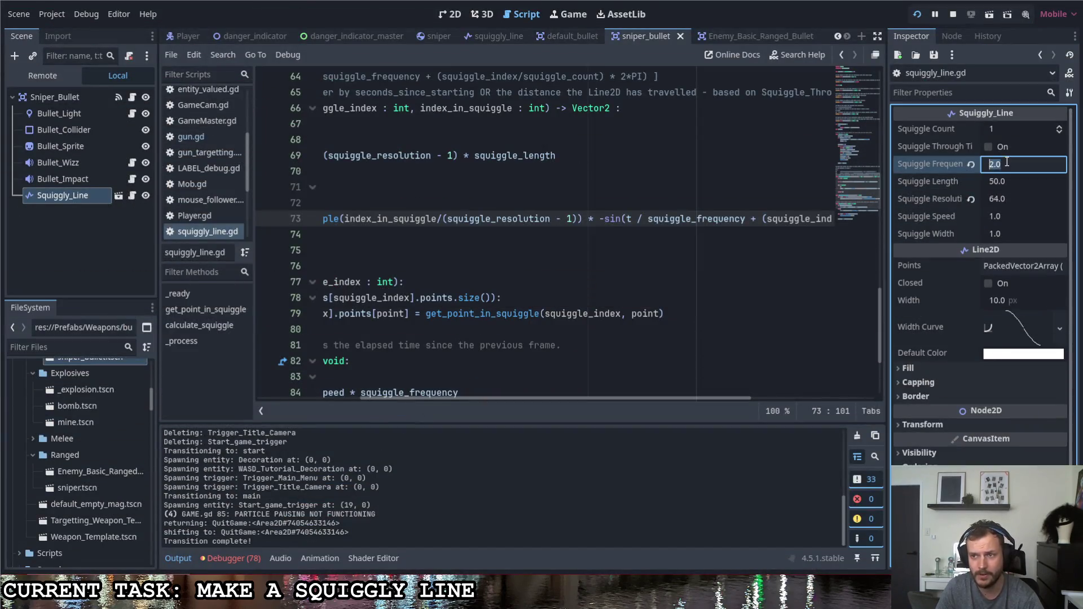
type("3")
left_click(918, 14)
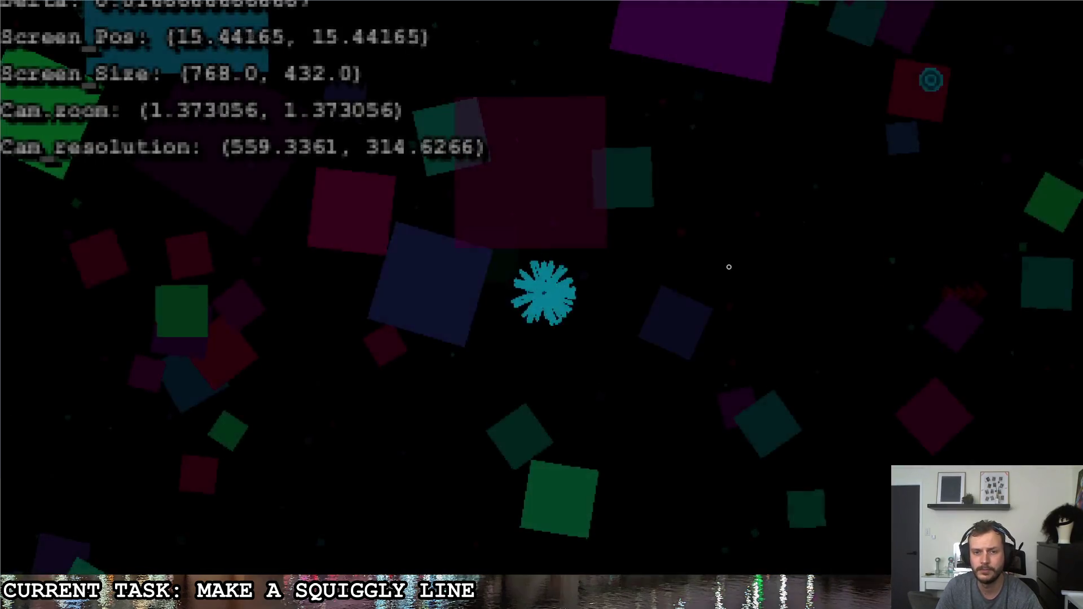
left_click(762, 284)
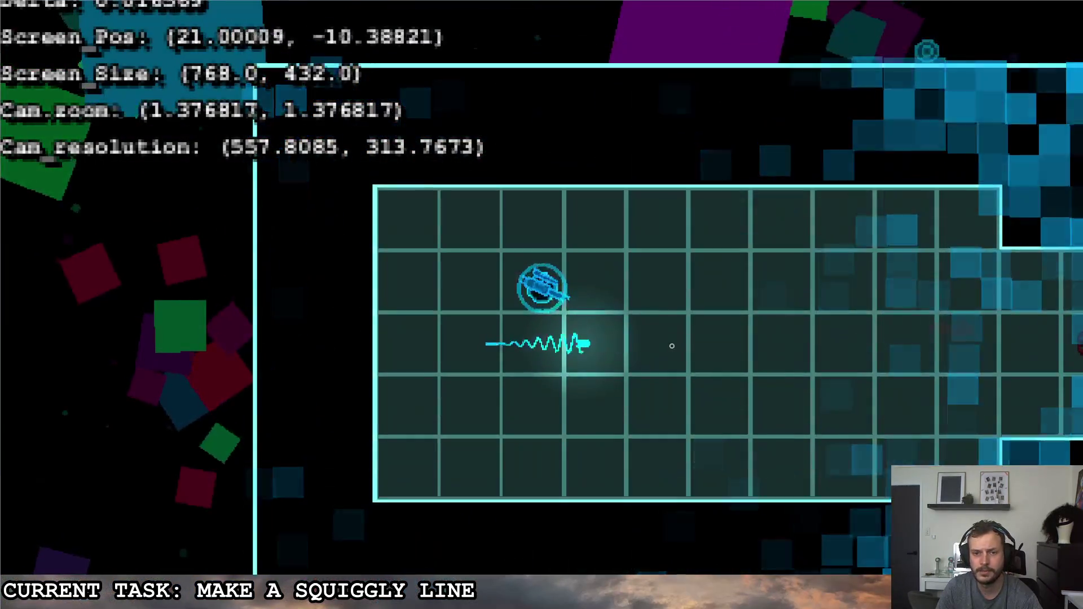
key("Escape")
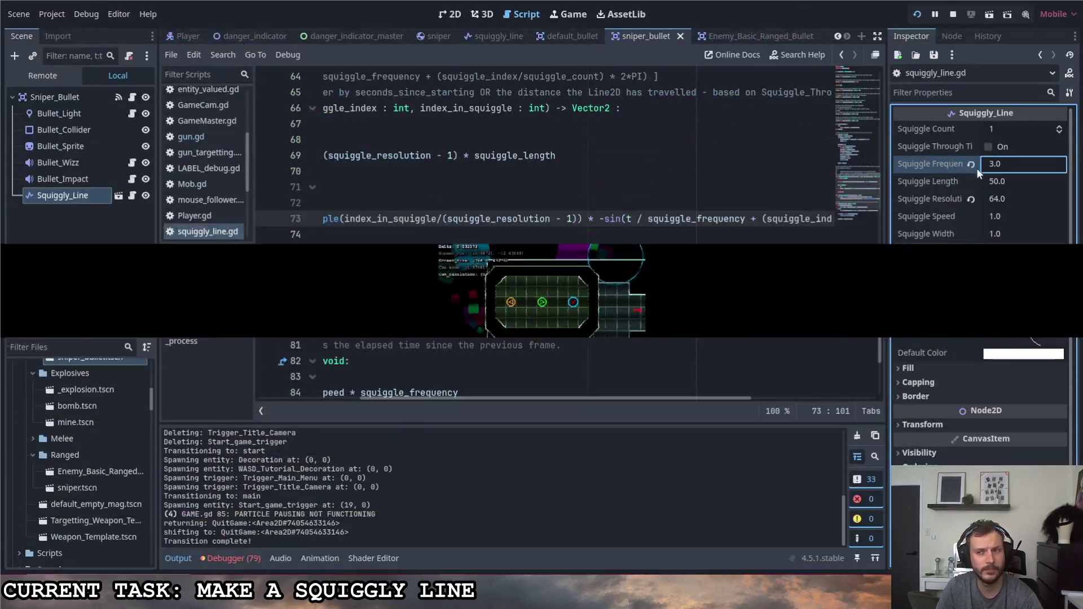
left_click(1004, 166)
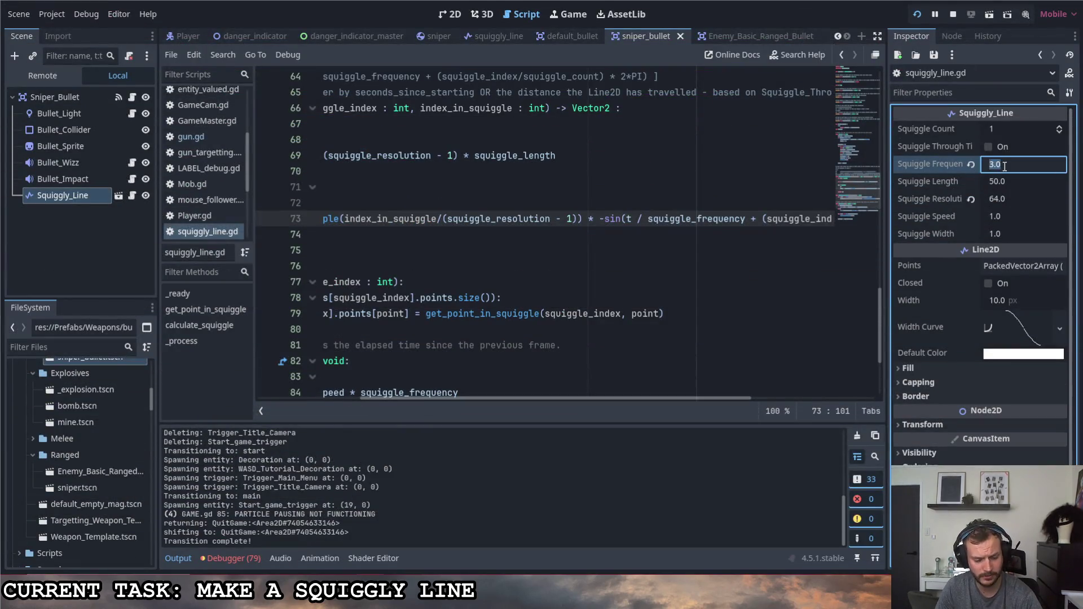
type("3")
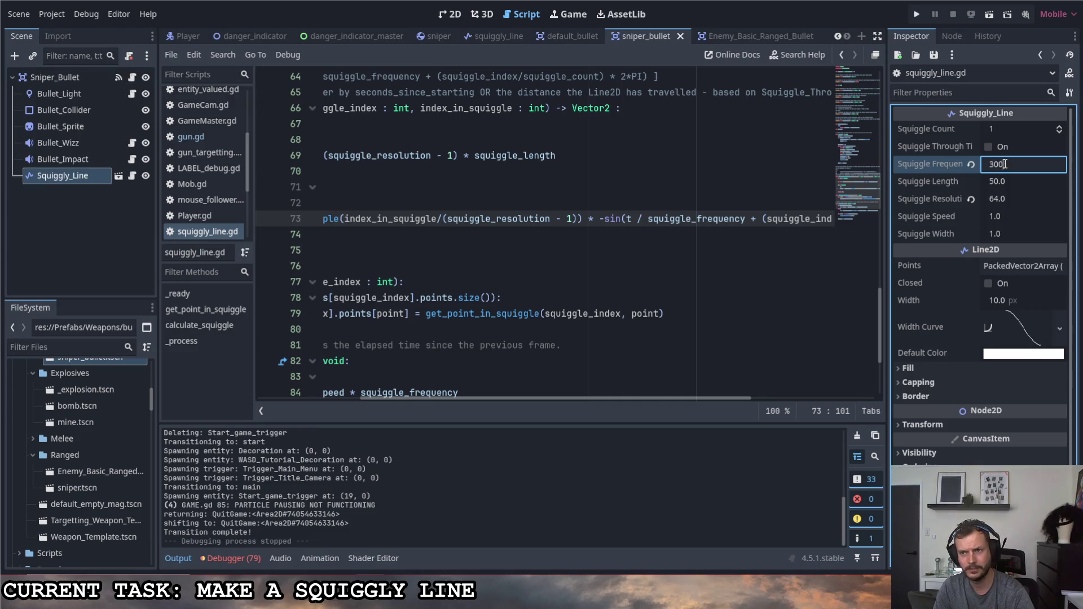
left_click(916, 15)
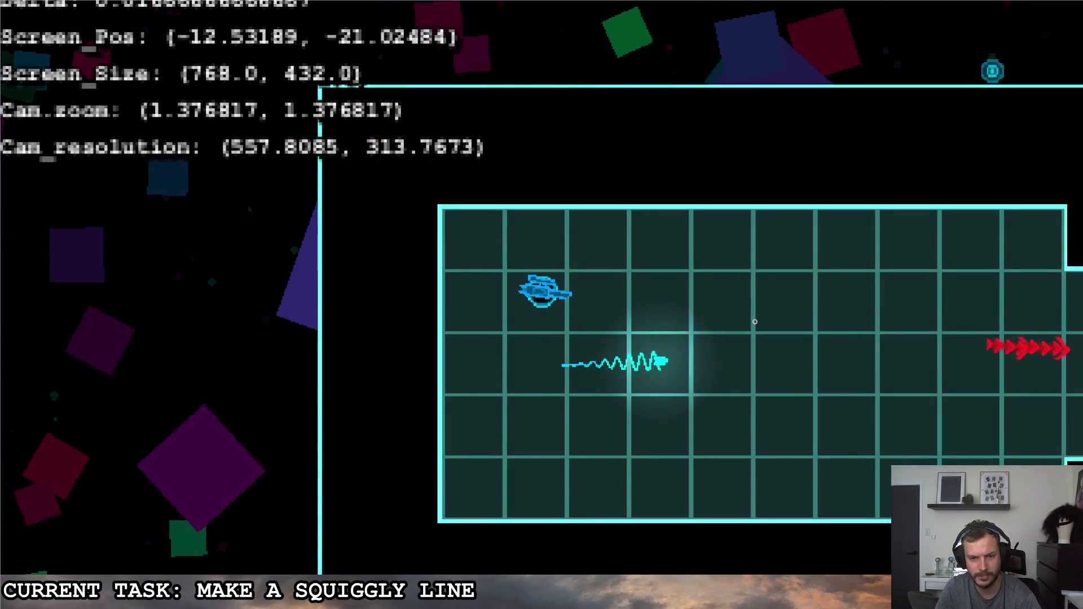
key("Escape")
key("F8")
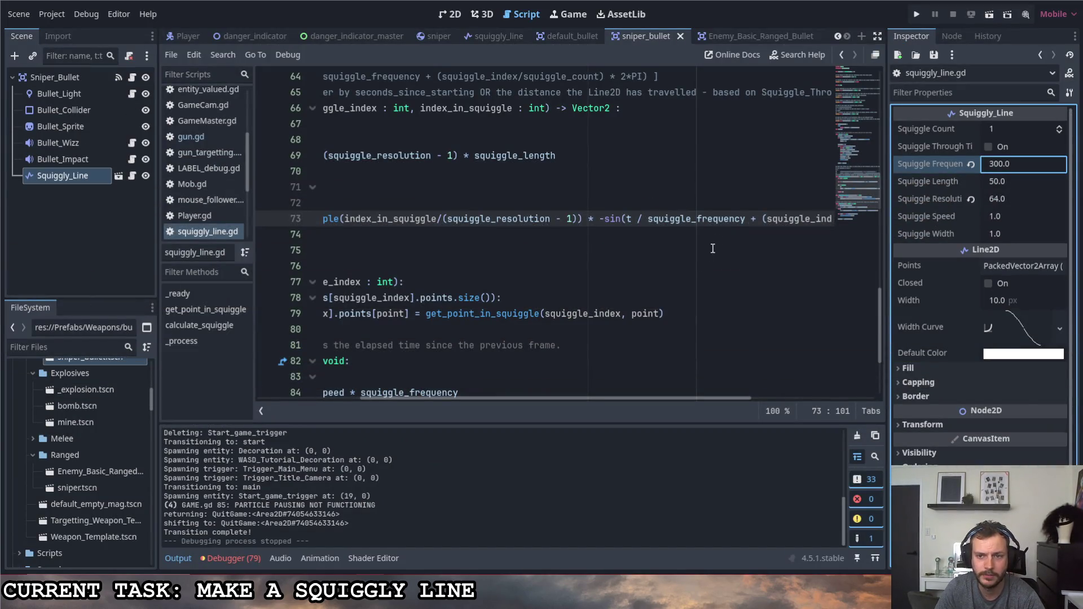
Add a '+ (' index phase term after t in line 73's sine and run the game.
scroll(744, 220, "left", 3)
left_click_drag(743, 218, 773, 225)
type("+ (")
left_click(916, 14)
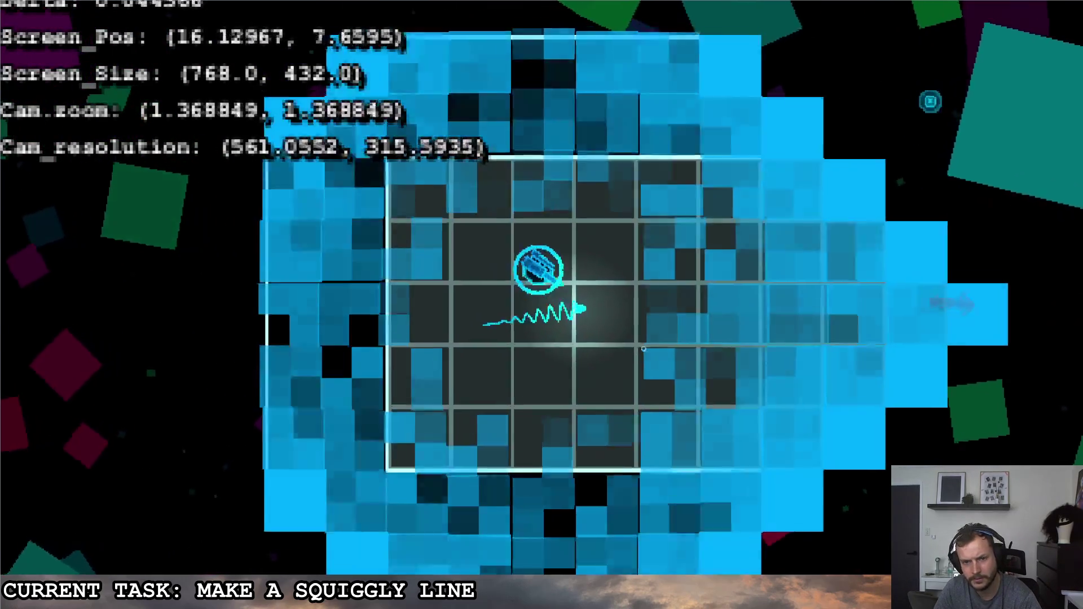
Back in the editor, set Squiggle Frequency to 2.0 and begin annotating the sine formula.
key("alt+Tab")
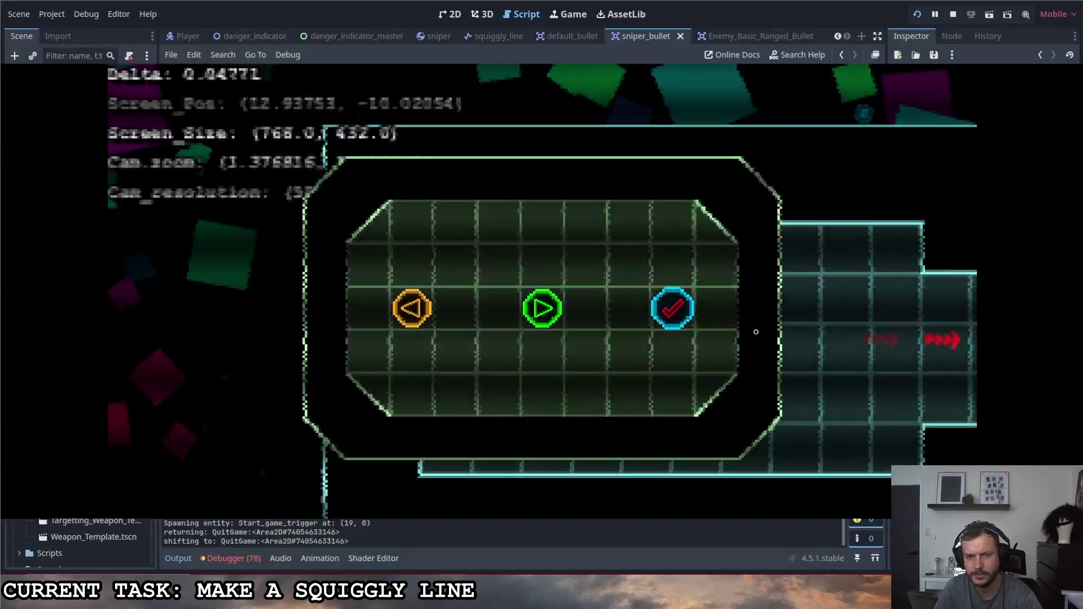
left_click(1008, 164)
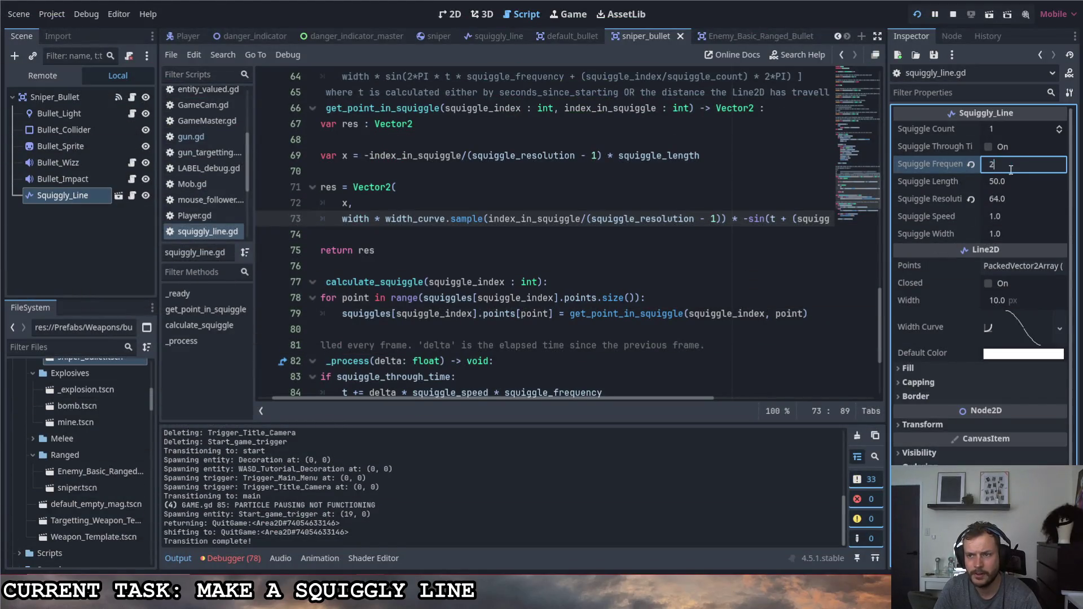
type("2")
key("Return")
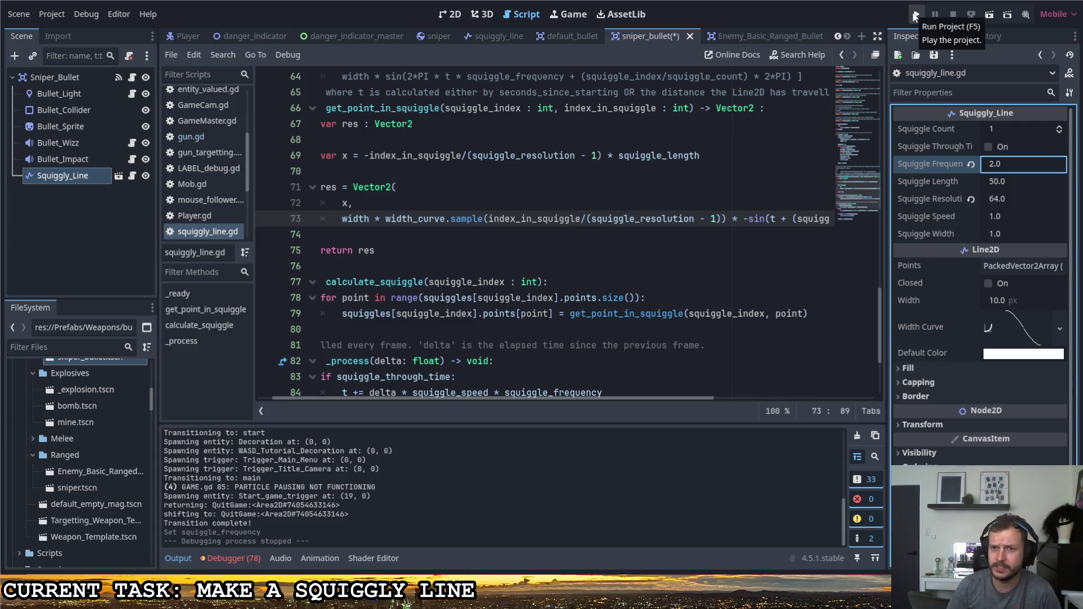
left_click_drag(640, 397, 692, 383)
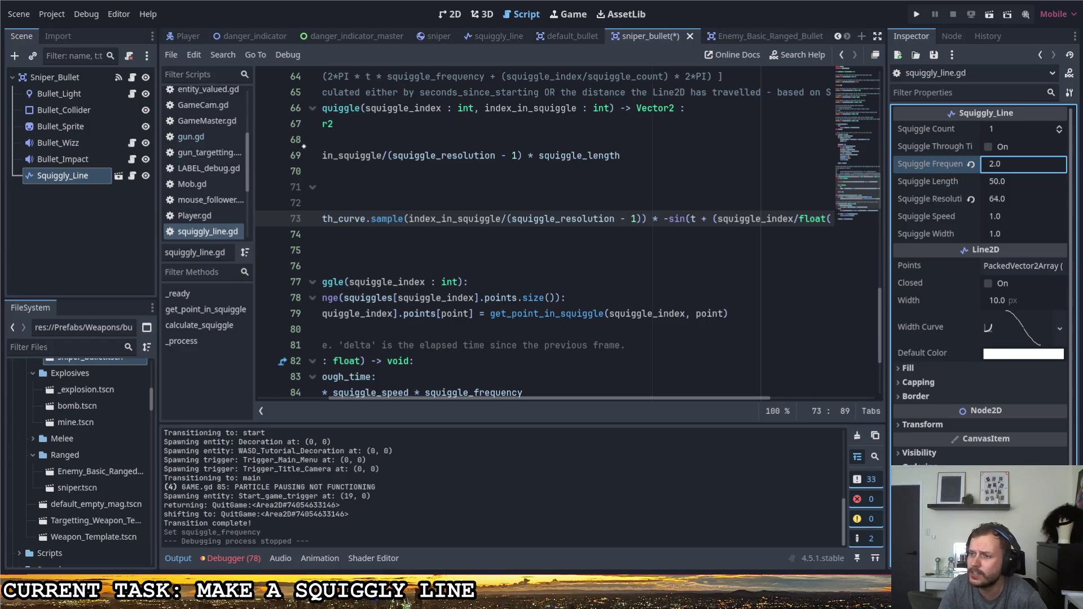
mouse_move(347, 123)
left_mouse_down()
mouse_move(314, 145)
mouse_move(407, 148)
left_mouse_up()
Handwrite the formula a·sin(bx+c)+D over the code and underline it.
left_click(366, 112)
left_click_drag(459, 93, 452, 178)
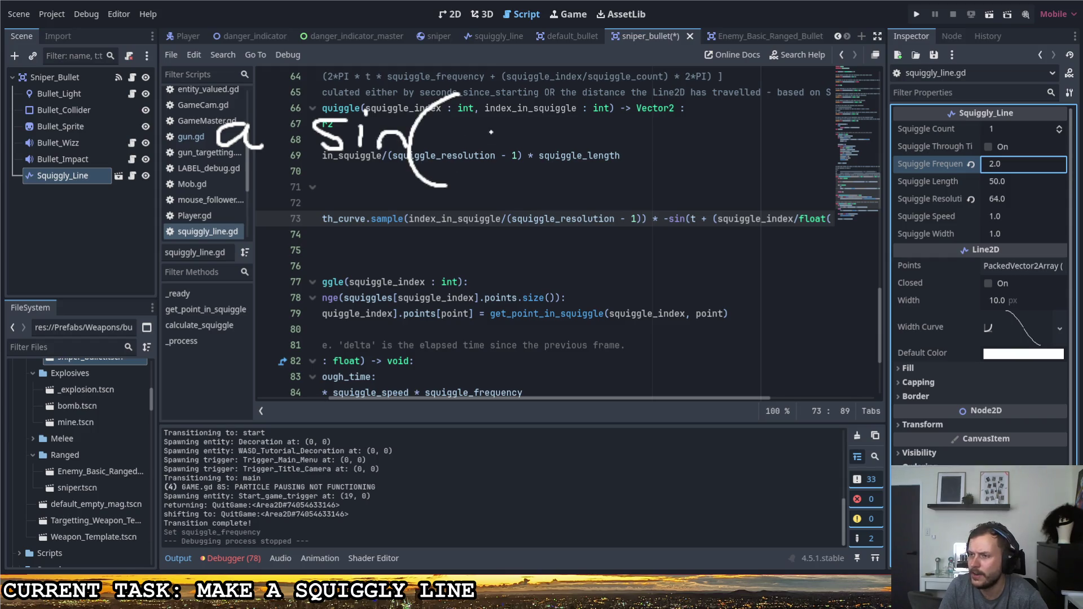
mouse_move(478, 106)
left_mouse_down()
mouse_move(478, 156)
mouse_move(548, 154)
mouse_move(522, 159)
left_mouse_up()
left_click_drag(587, 127, 588, 162)
left_click_drag(574, 148, 606, 146)
left_click_drag(639, 124, 636, 163)
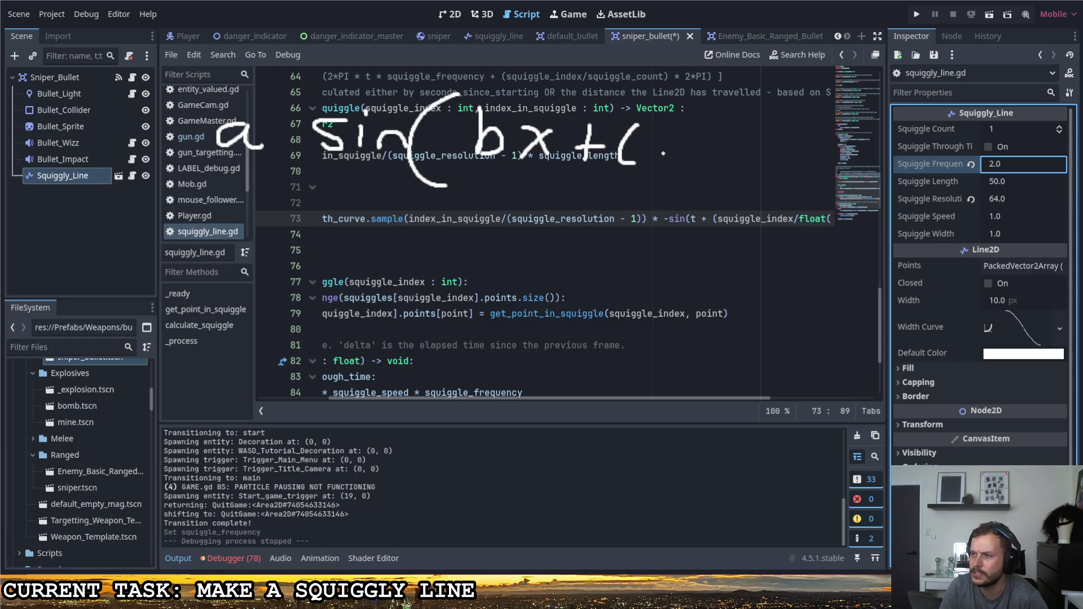
left_click_drag(673, 94, 666, 198)
left_click_drag(756, 122, 757, 185)
mouse_move(743, 162)
left_mouse_down()
mouse_move(777, 156)
mouse_move(814, 173)
left_mouse_up()
left_click_drag(813, 125, 819, 171)
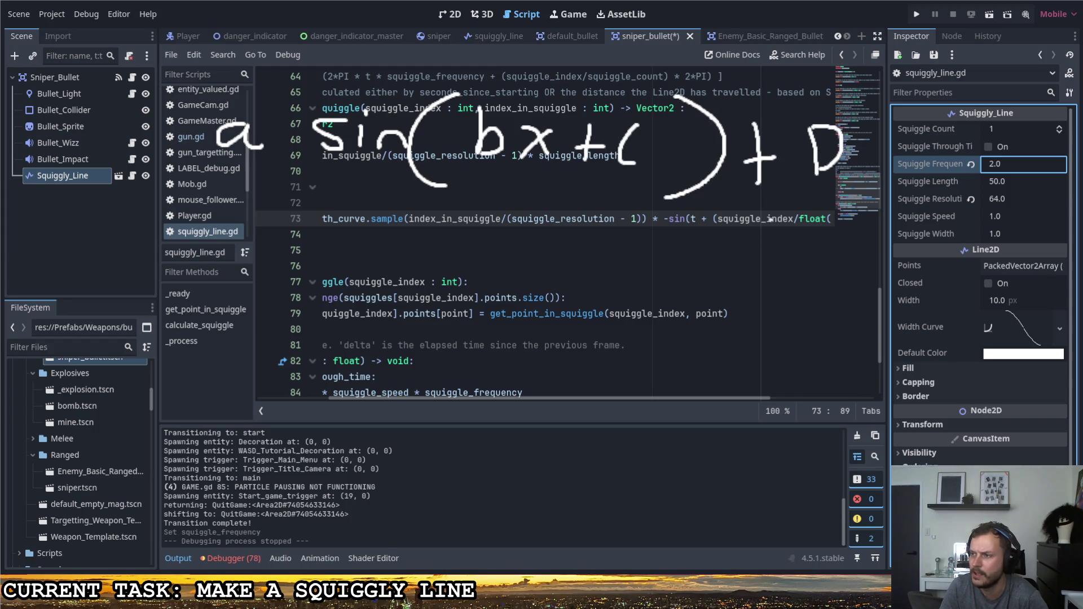
left_click_drag(182, 213, 750, 209)
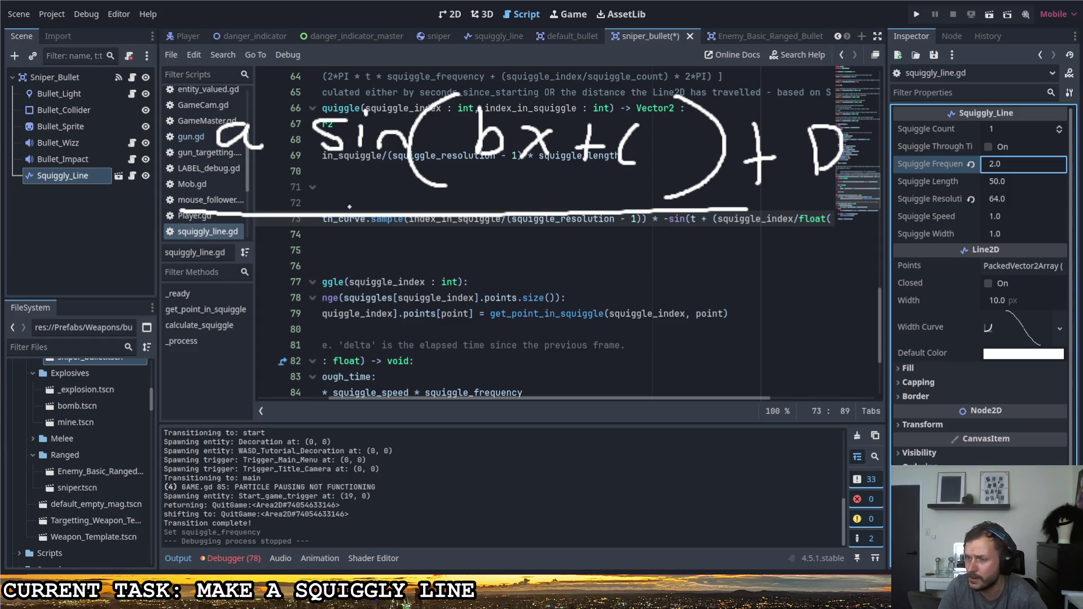
Sketch a sine wave labelling height 2a, period b, phase shift c and offset D.
left_click_drag(257, 172, 229, 170)
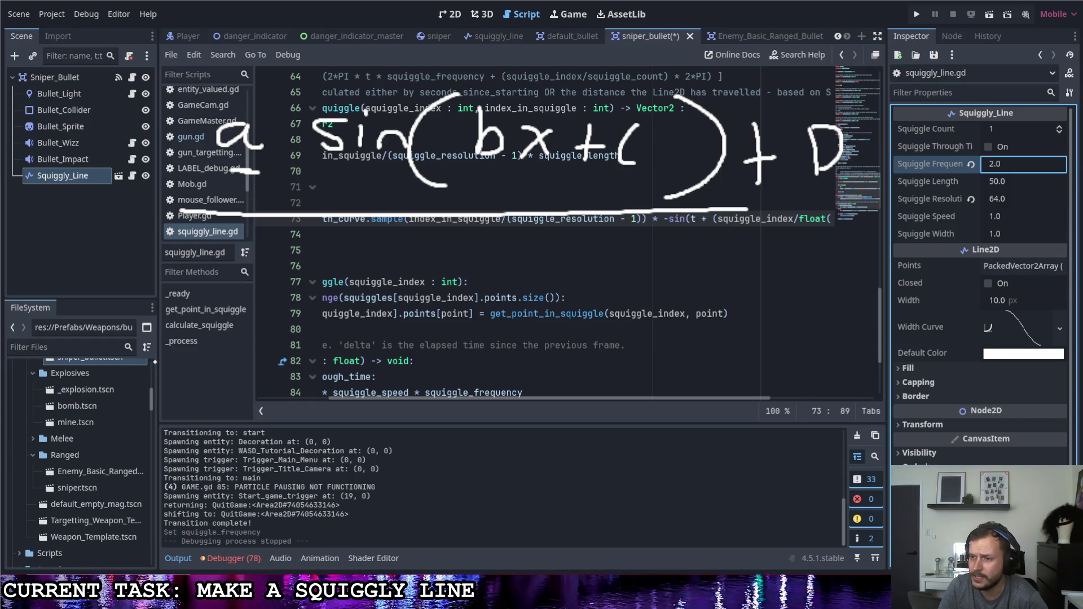
mouse_move(148, 326)
left_mouse_down()
mouse_move(135, 350)
mouse_move(167, 347)
mouse_move(154, 489)
mouse_move(185, 461)
left_mouse_up()
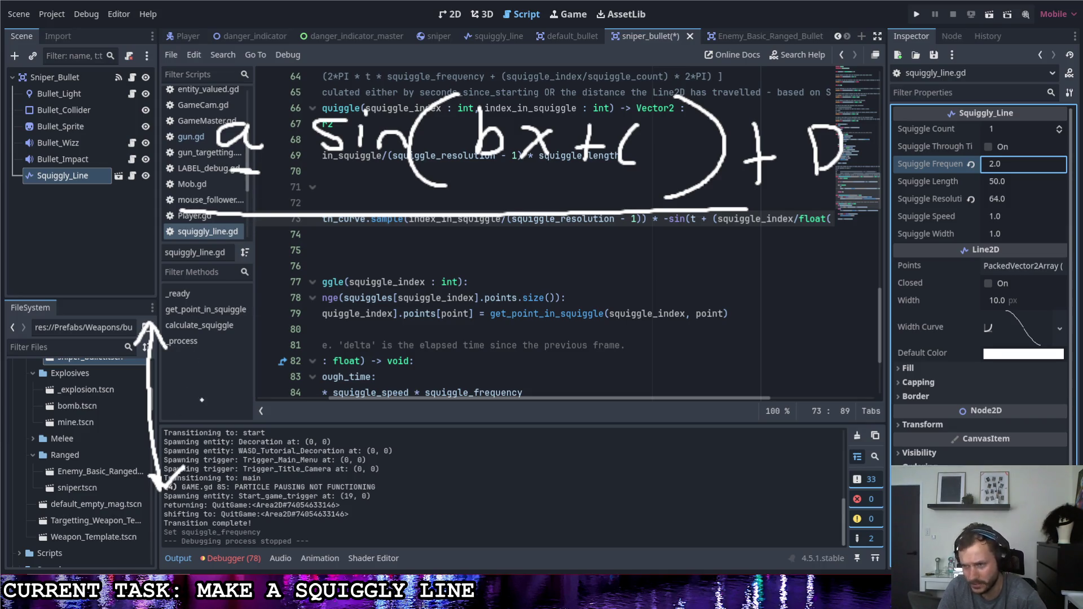
left_click_drag(168, 393, 213, 402)
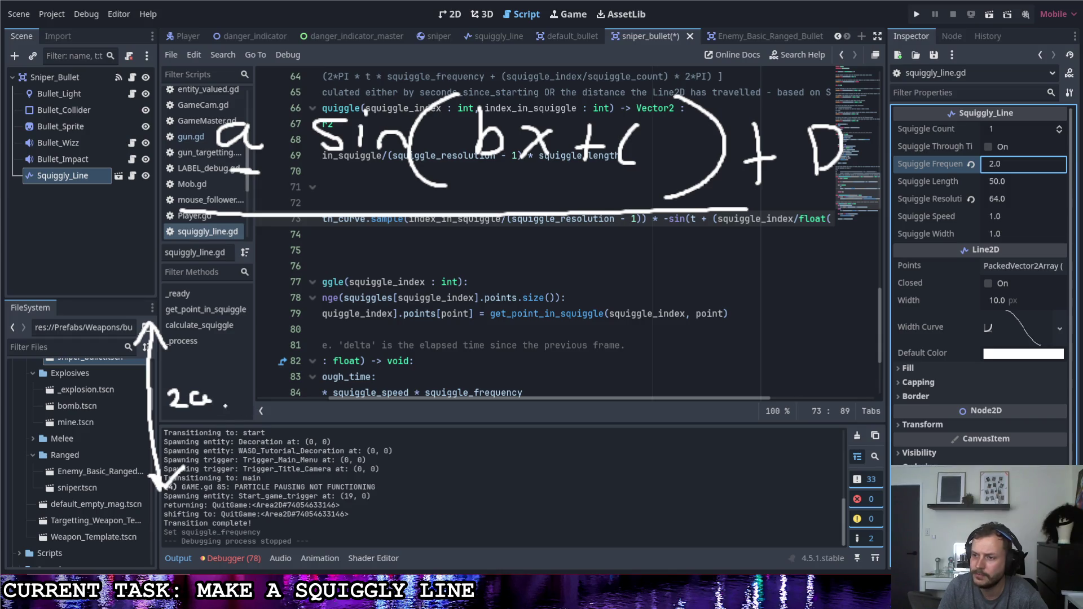
mouse_move(232, 328)
left_mouse_down()
mouse_move(298, 447)
mouse_move(413, 354)
mouse_move(537, 458)
mouse_move(683, 359)
mouse_move(784, 492)
left_mouse_up()
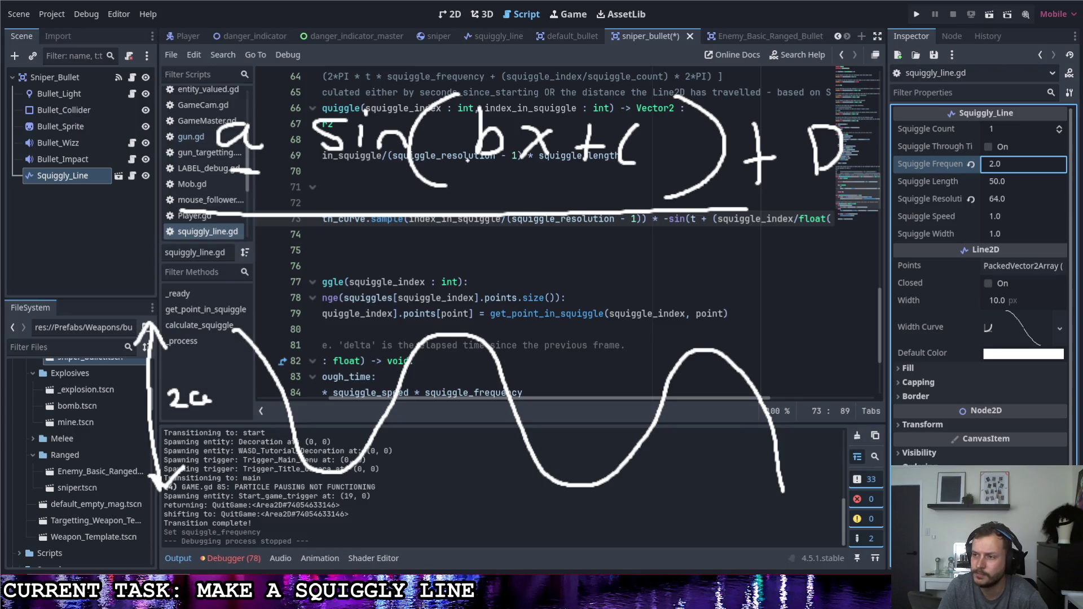
left_click_drag(472, 167, 554, 171)
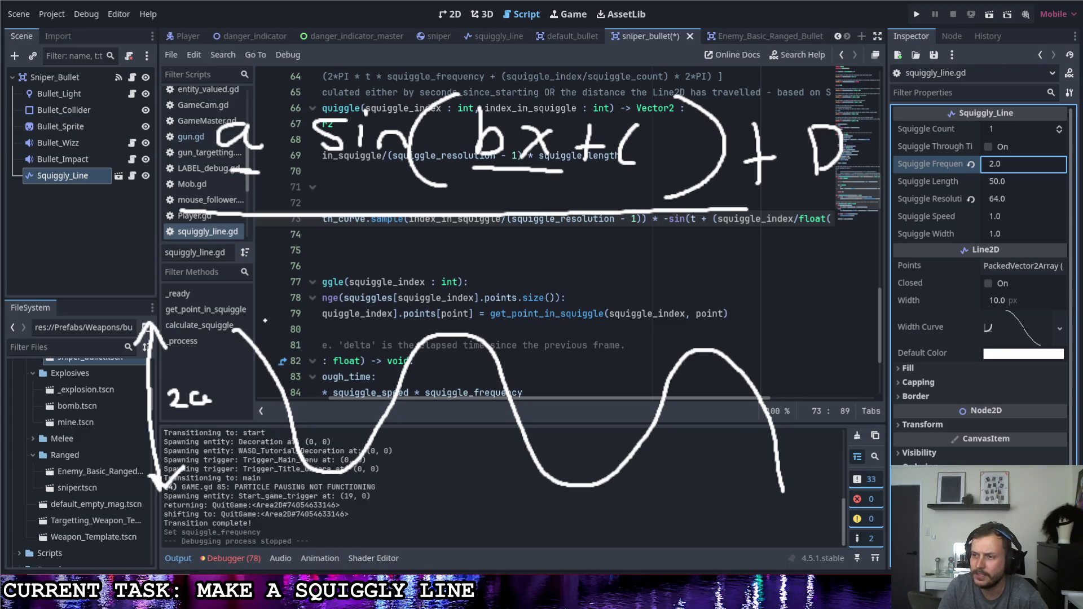
mouse_move(232, 318)
left_mouse_down()
mouse_move(233, 288)
mouse_move(445, 284)
mouse_move(458, 321)
left_mouse_up()
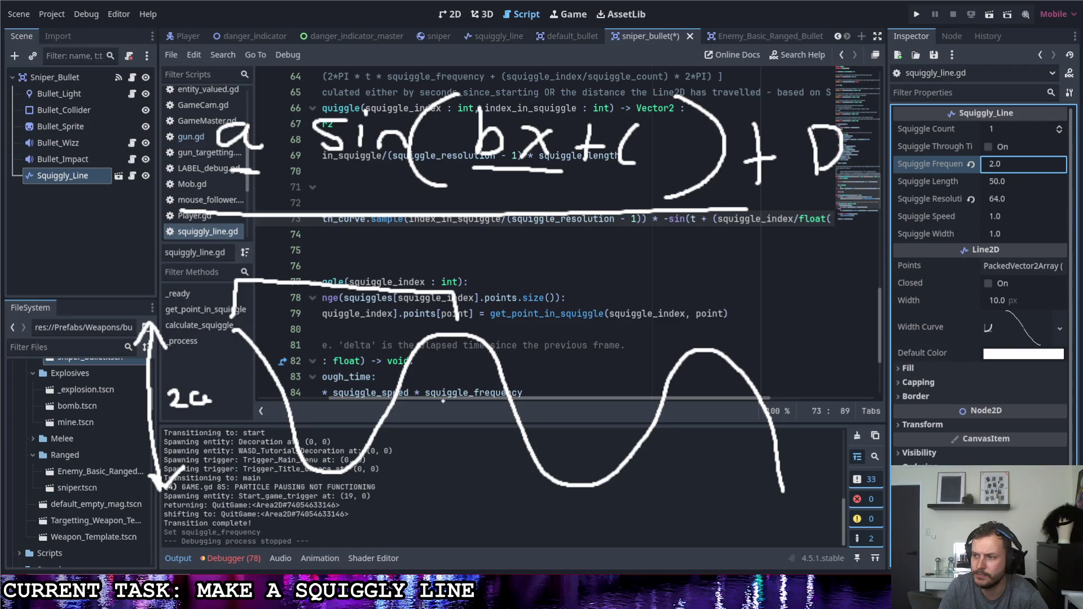
left_click_drag(324, 244, 324, 262)
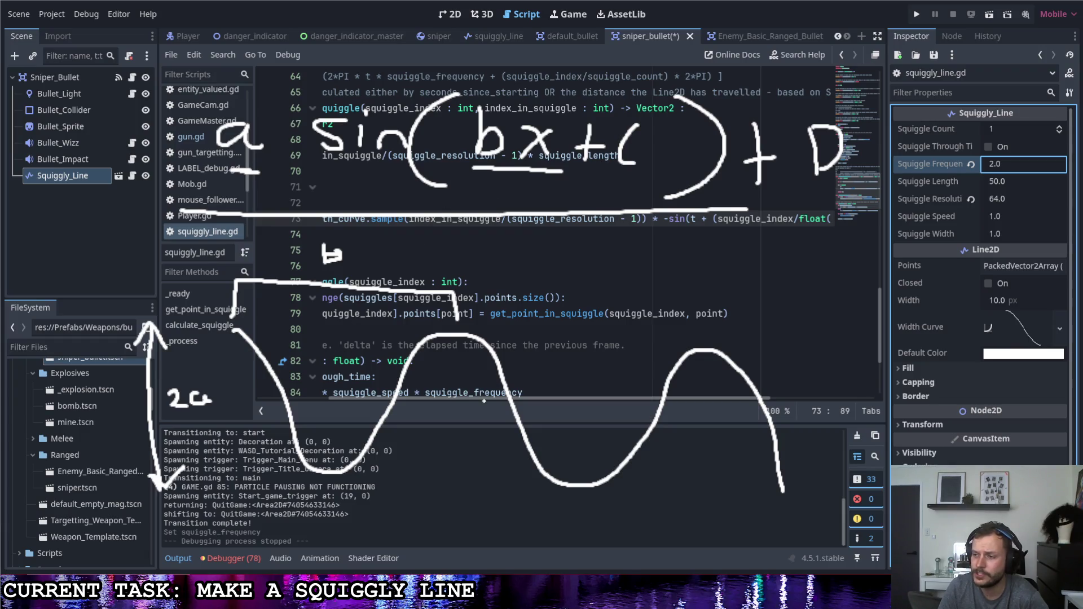
mouse_move(776, 422)
left_mouse_down()
mouse_move(846, 418)
mouse_move(833, 432)
mouse_move(779, 428)
mouse_move(820, 448)
left_mouse_up()
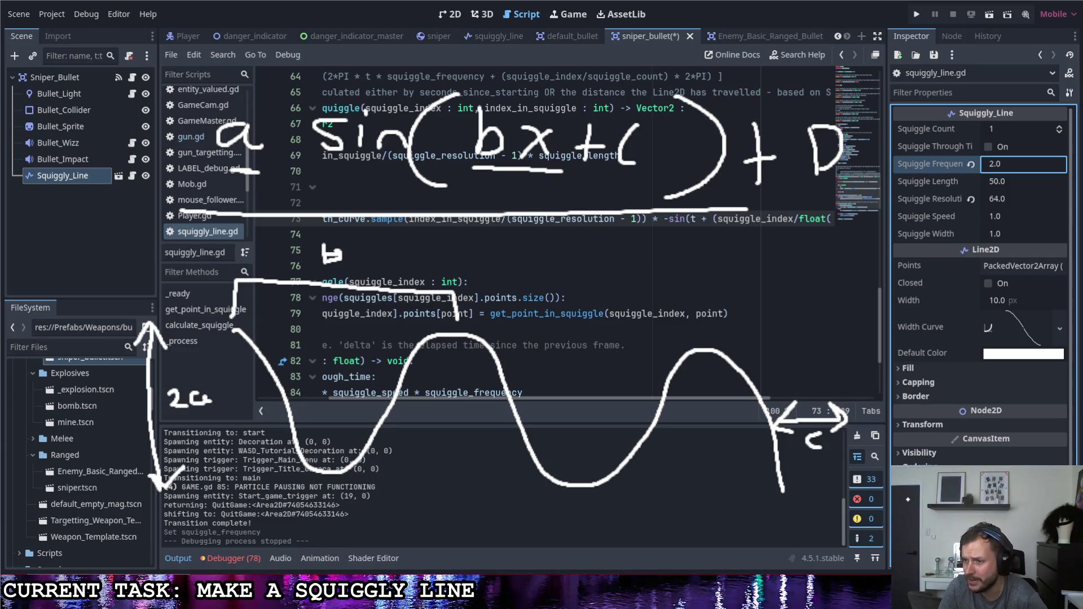
mouse_move(901, 432)
left_mouse_down()
mouse_move(900, 307)
mouse_move(878, 328)
mouse_move(924, 337)
mouse_move(938, 398)
left_mouse_up()
mouse_move(938, 369)
left_mouse_down()
mouse_move(953, 364)
mouse_move(941, 393)
left_mouse_up()
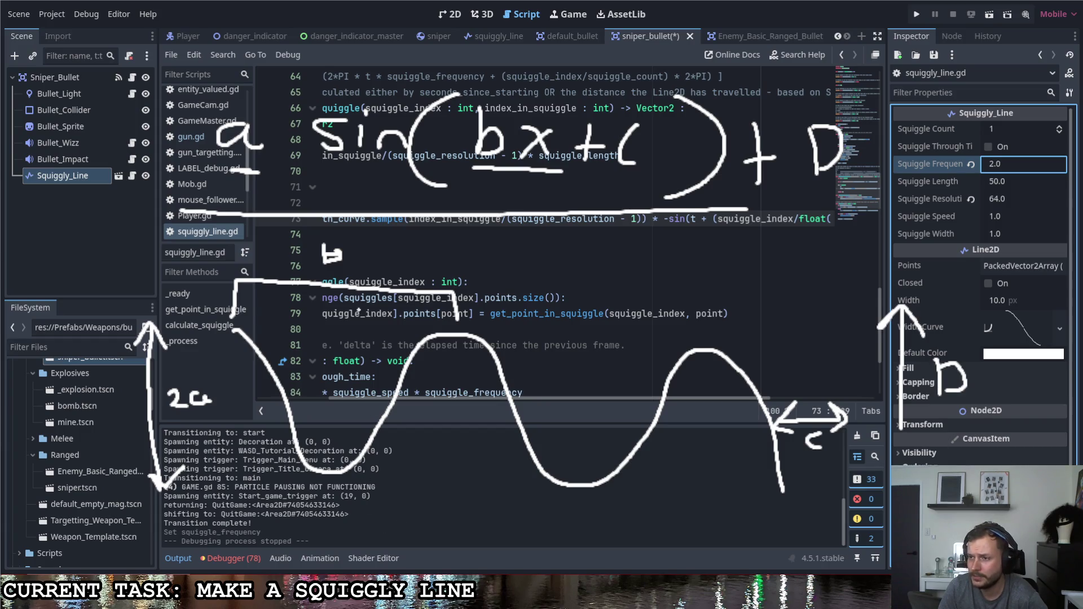
mouse_move(374, 248)
left_mouse_down()
mouse_move(271, 234)
mouse_move(398, 257)
mouse_move(338, 224)
left_mouse_up()
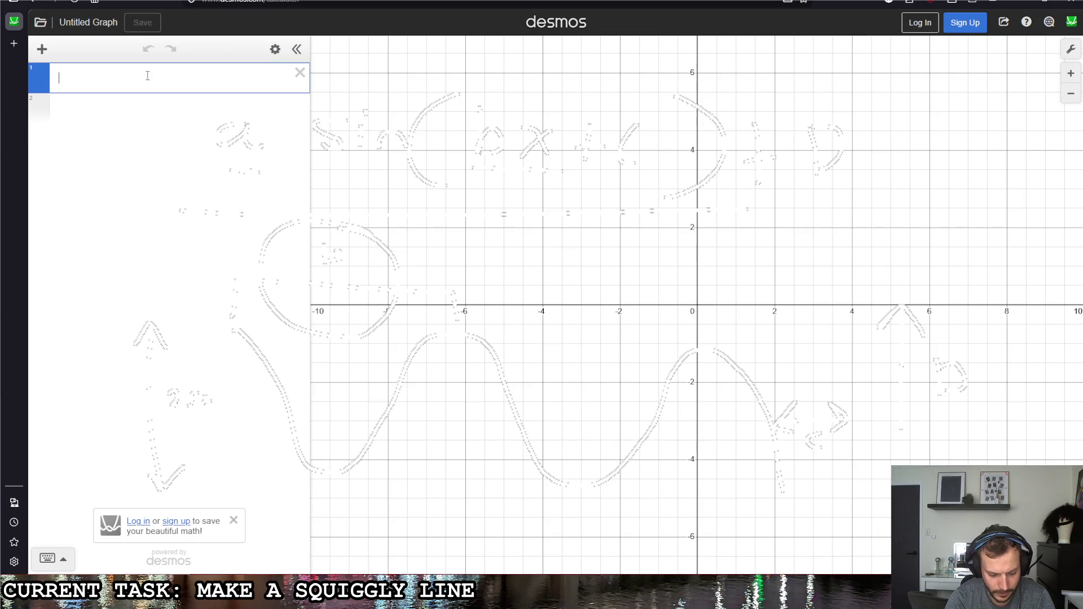
Enter a*sin(bx + c) + d in Desmos and add sliders for all four parameters.
type("a*sin(")
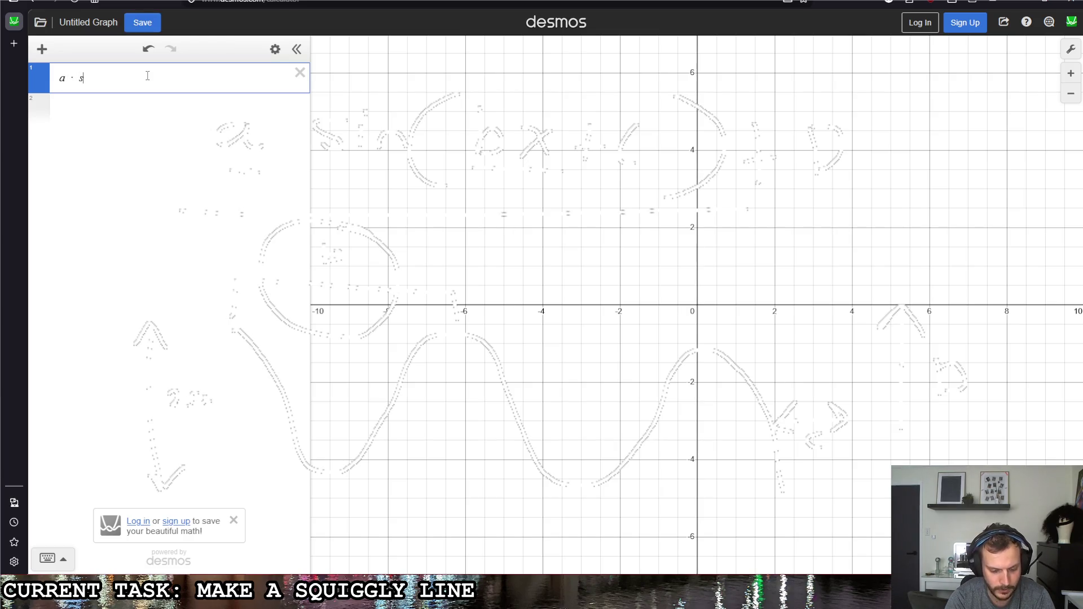
type("bx")
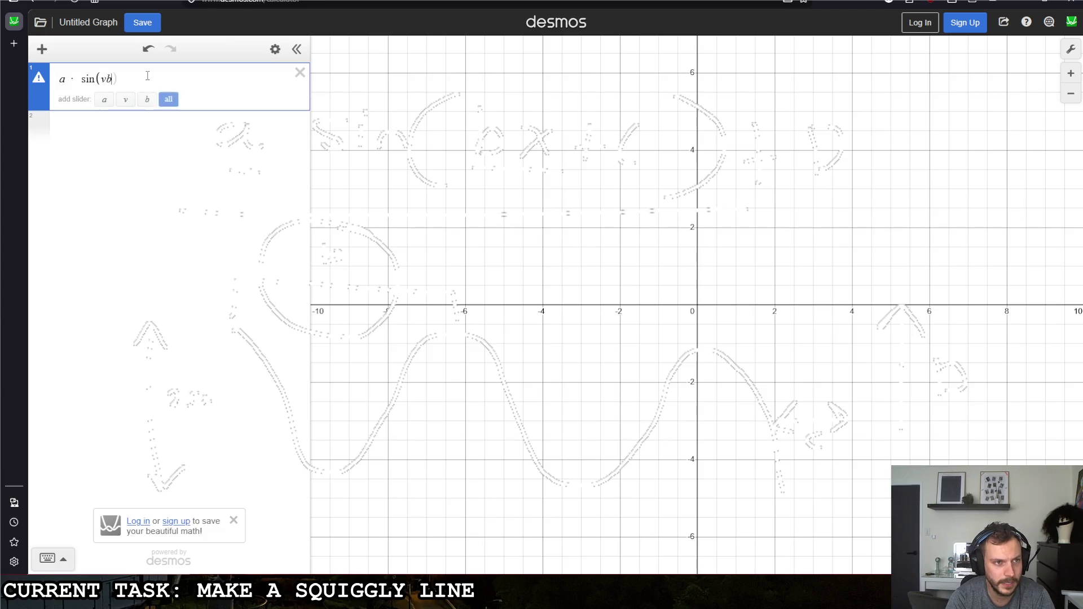
key("BackSpace")
key("BackSpace")
type("bx ")
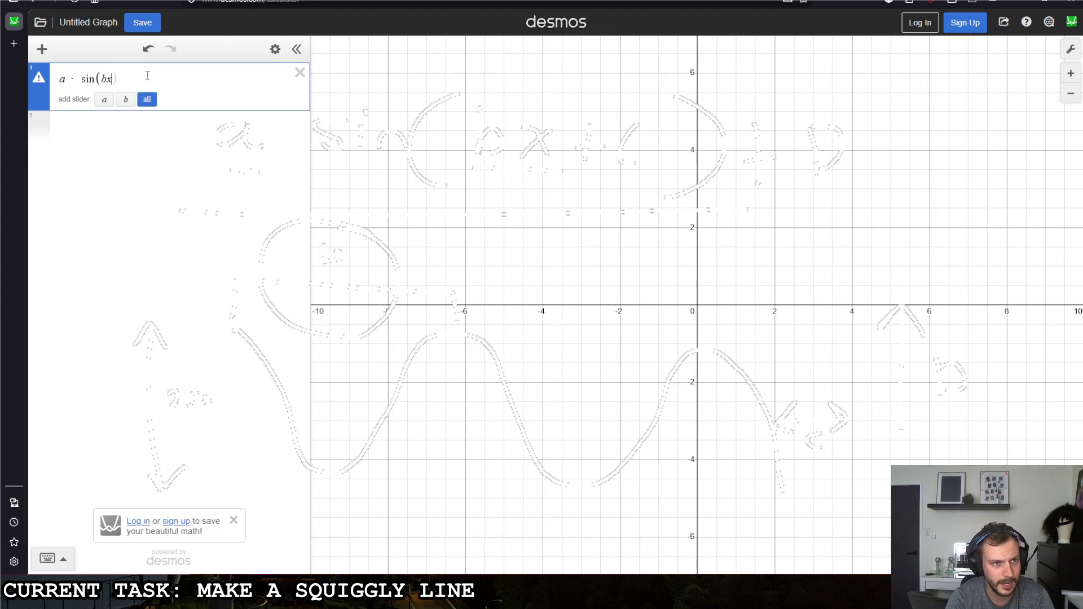
type("+ c) ")
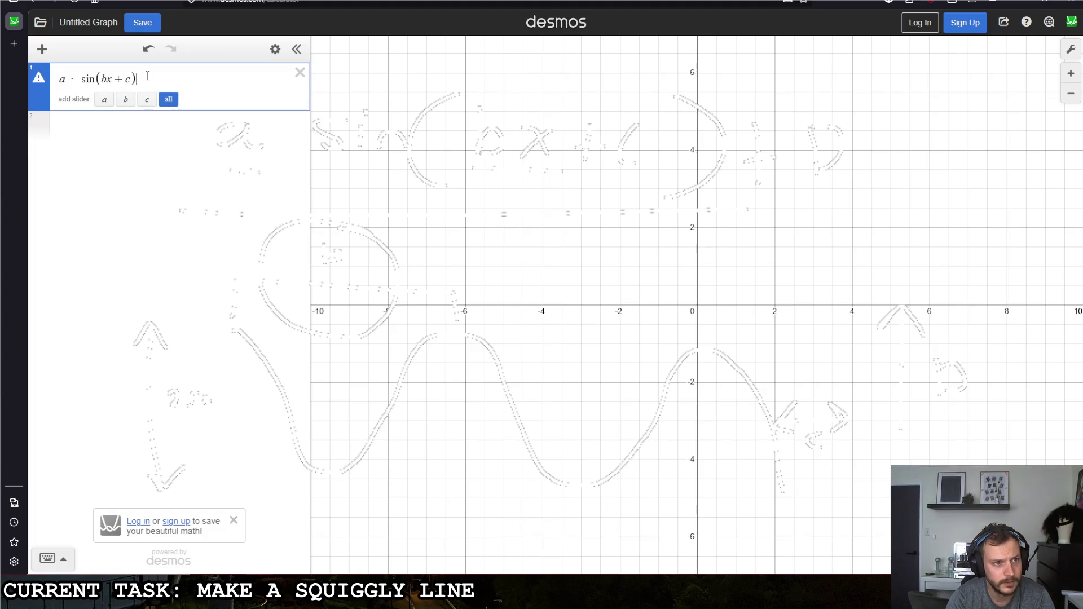
type("+ d")
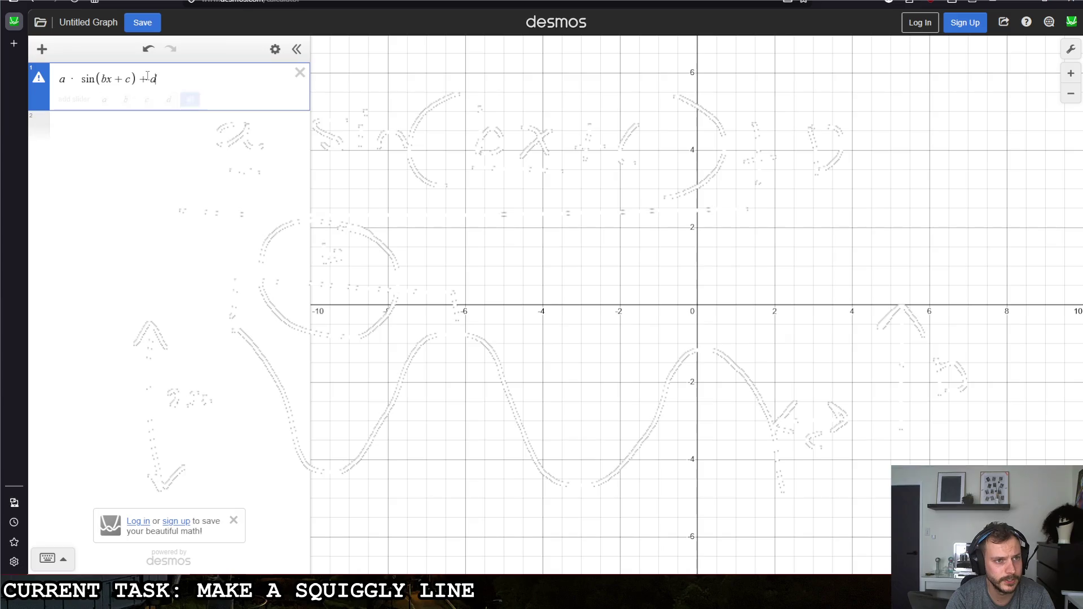
left_click(189, 99)
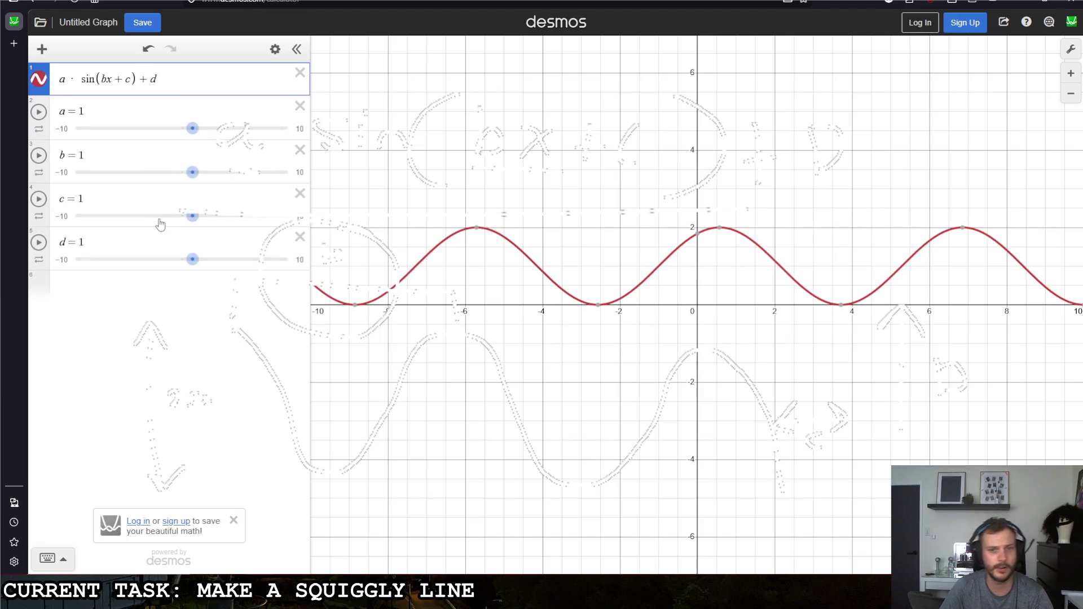
Set d and c to 0.
left_click(83, 244)
type("0")
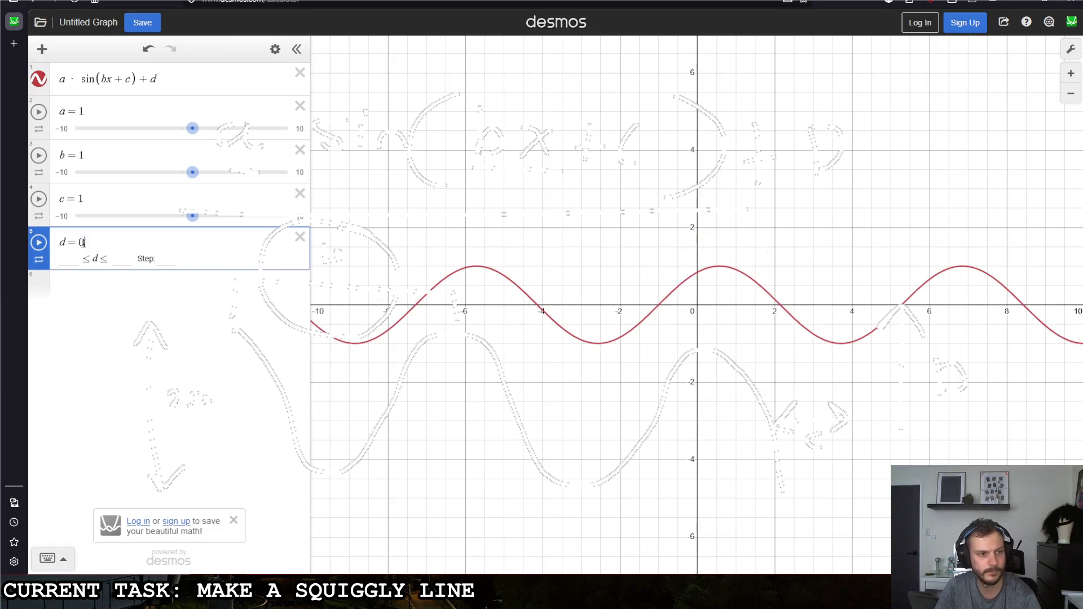
double_click(82, 198)
type("0")
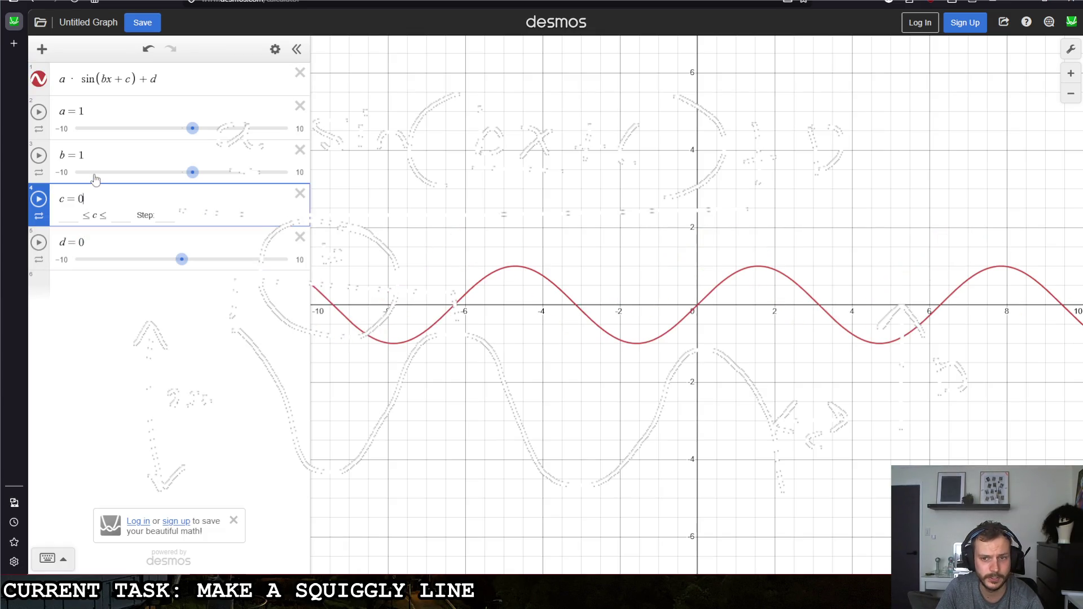
Limit b's slider to 0–2 and drag b to 2.
left_click(82, 155)
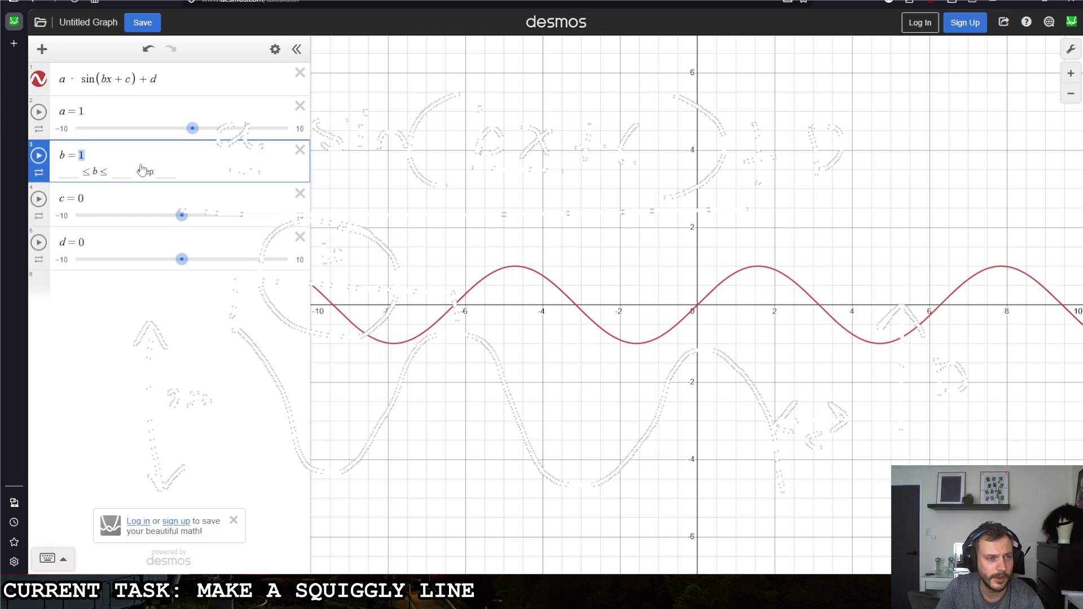
left_click(96, 151)
type("0")
left_click(116, 175)
type("2")
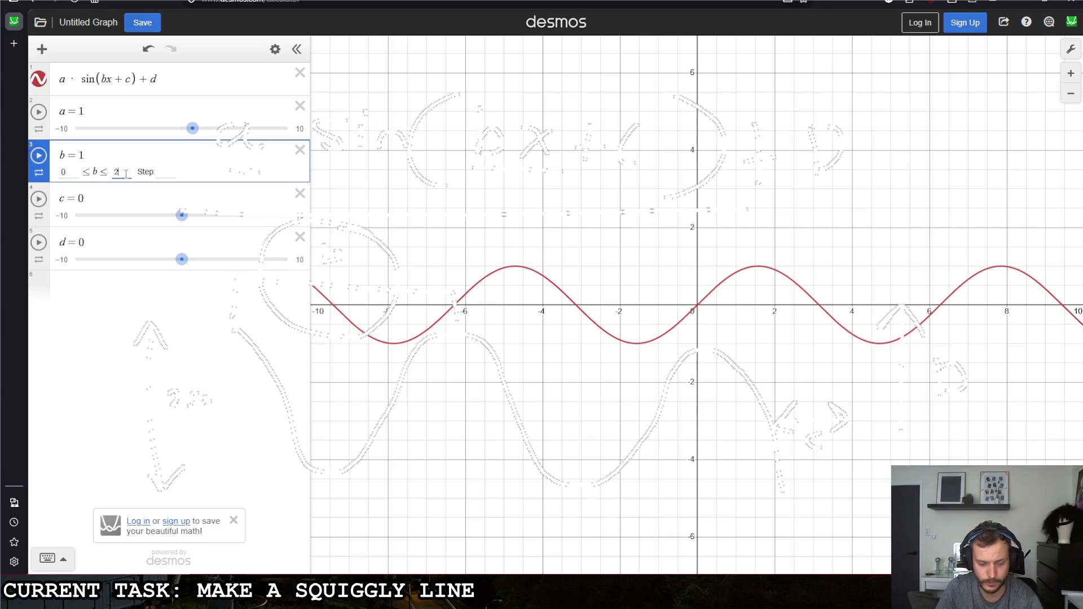
key("Return")
mouse_move(179, 173)
left_mouse_down()
mouse_move(72, 177)
mouse_move(304, 183)
left_mouse_up()
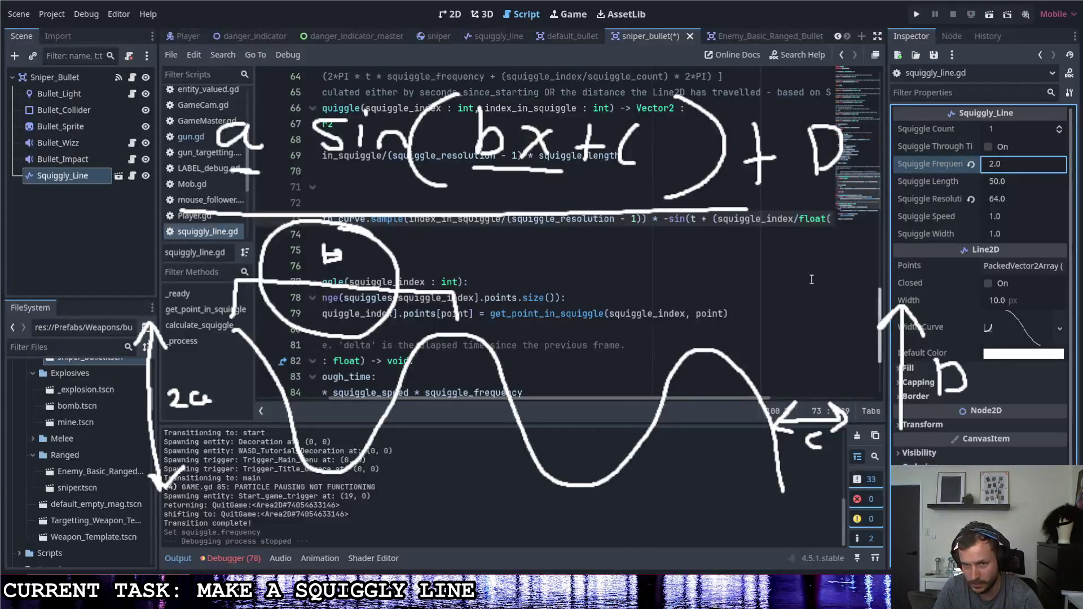
scroll(620, 395, "left", 3)
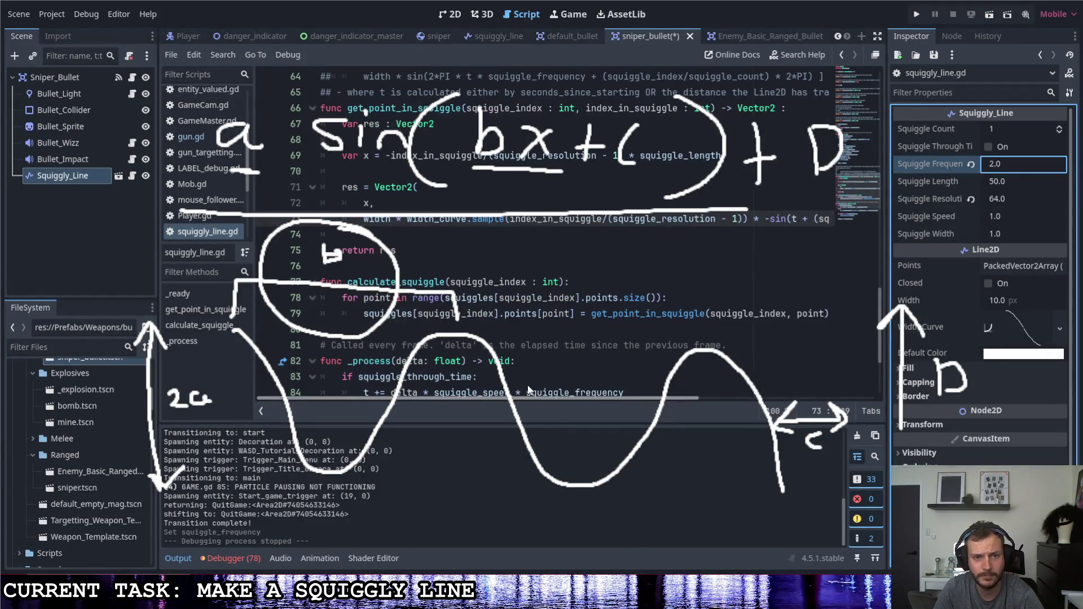
scroll(608, 385, "left", 3)
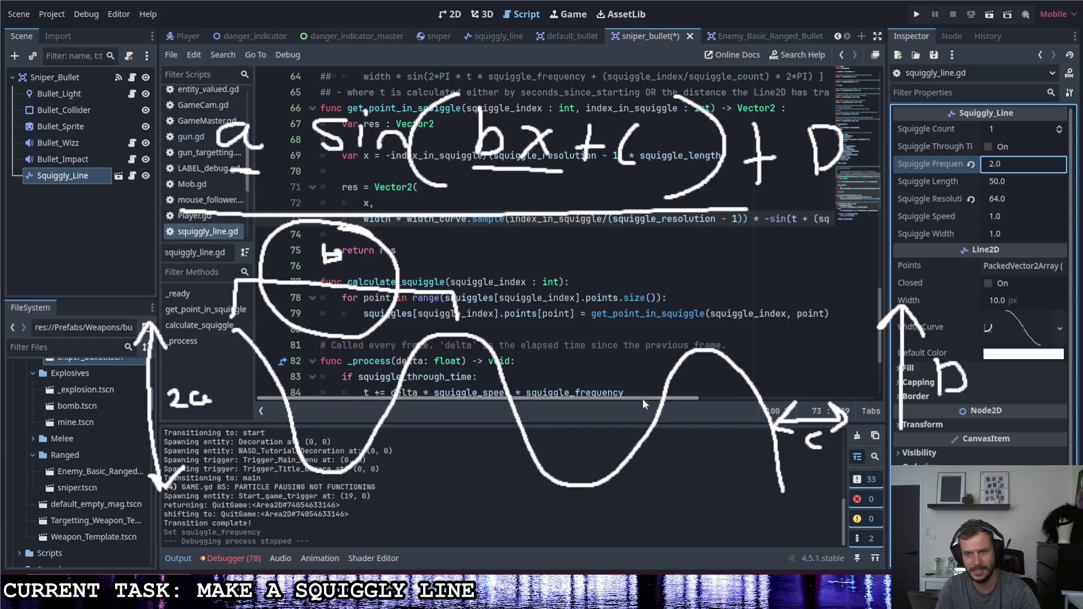
mouse_move(642, 398)
left_mouse_down()
mouse_move(682, 398)
mouse_move(724, 328)
left_mouse_up()
left_click(691, 222)
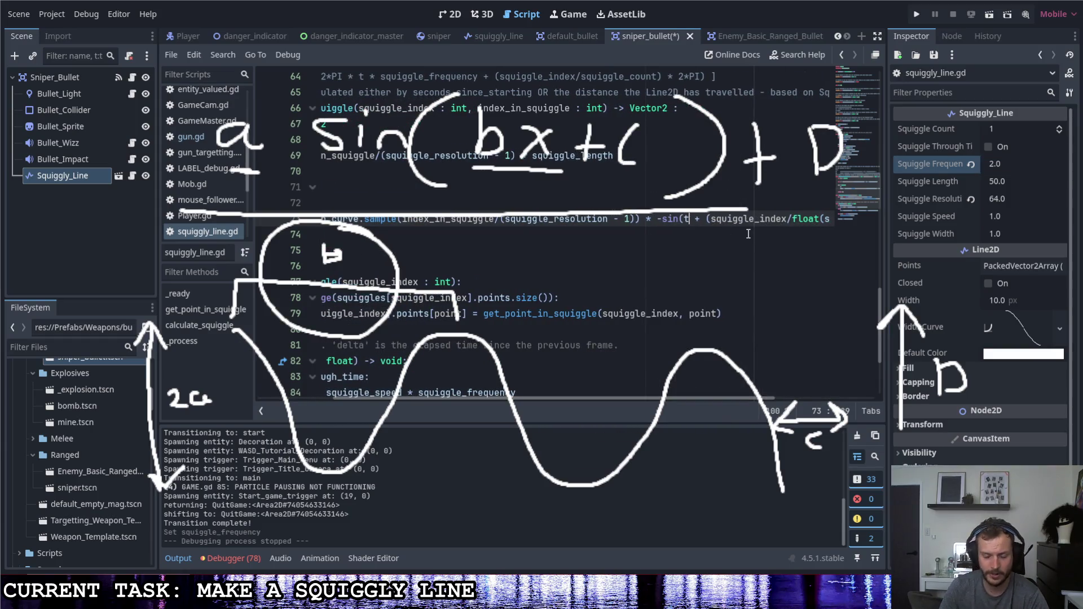
type("/")
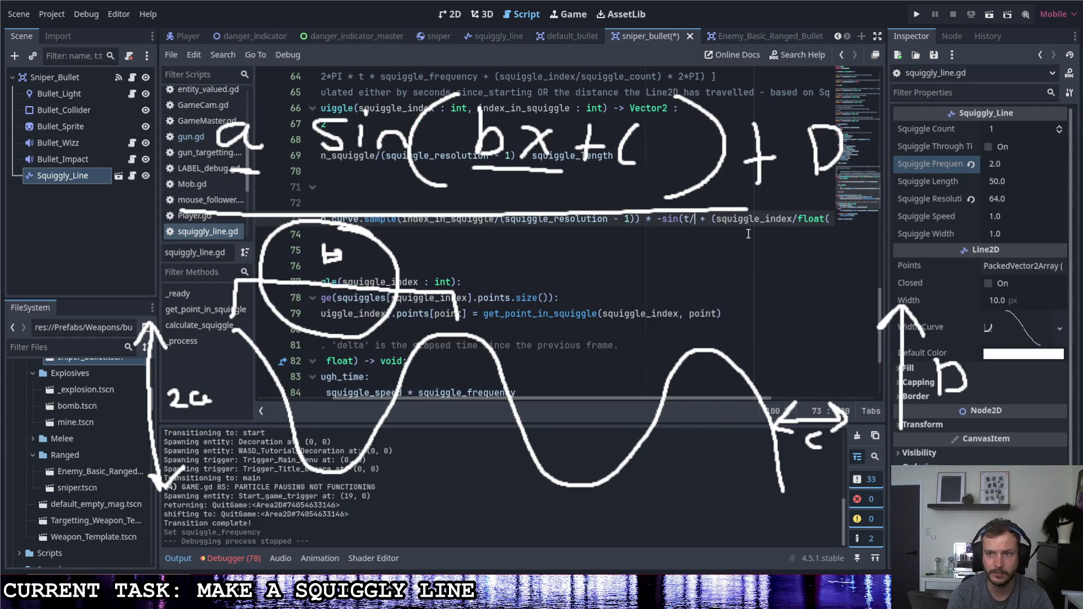
type("squiggle")
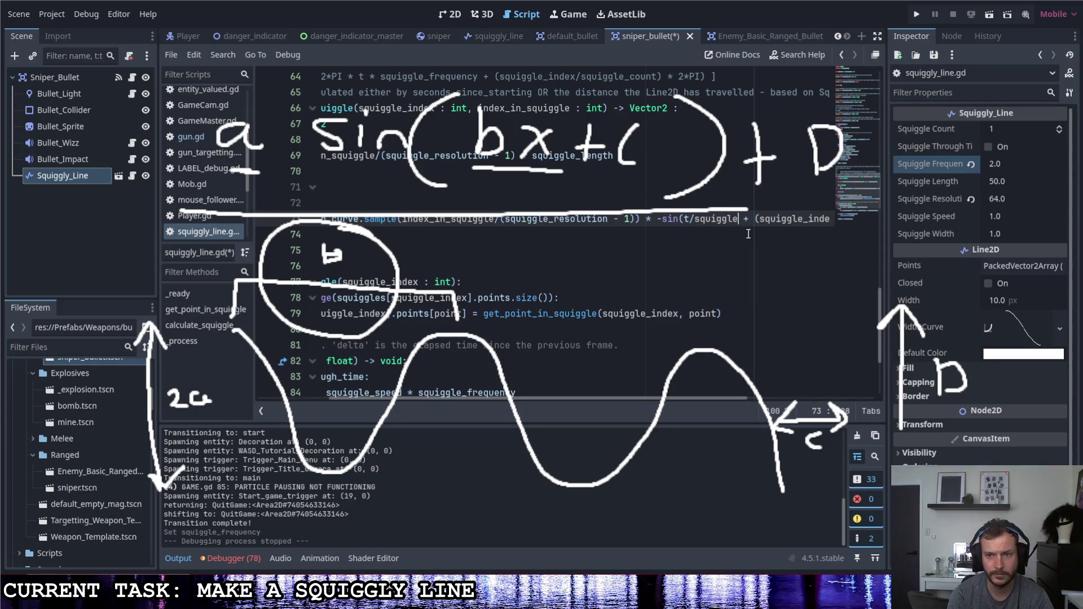
key("BackSpace")
key("BackSpace")
key("BackSpace")
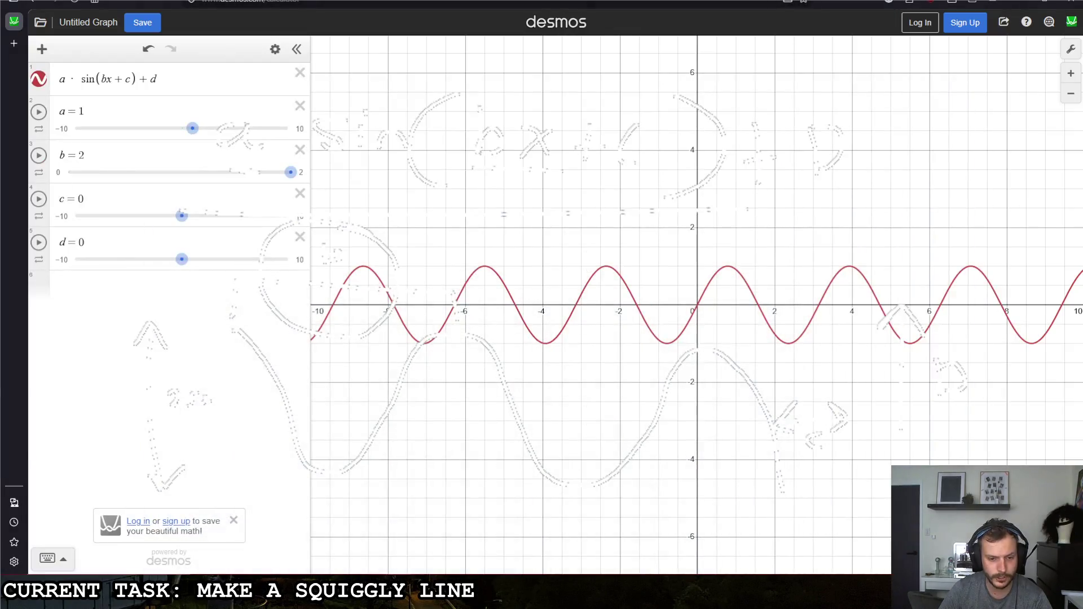
Rewrite the expression as a·sin(b(x+c)+d)+f and add an f slider.
left_click(111, 78)
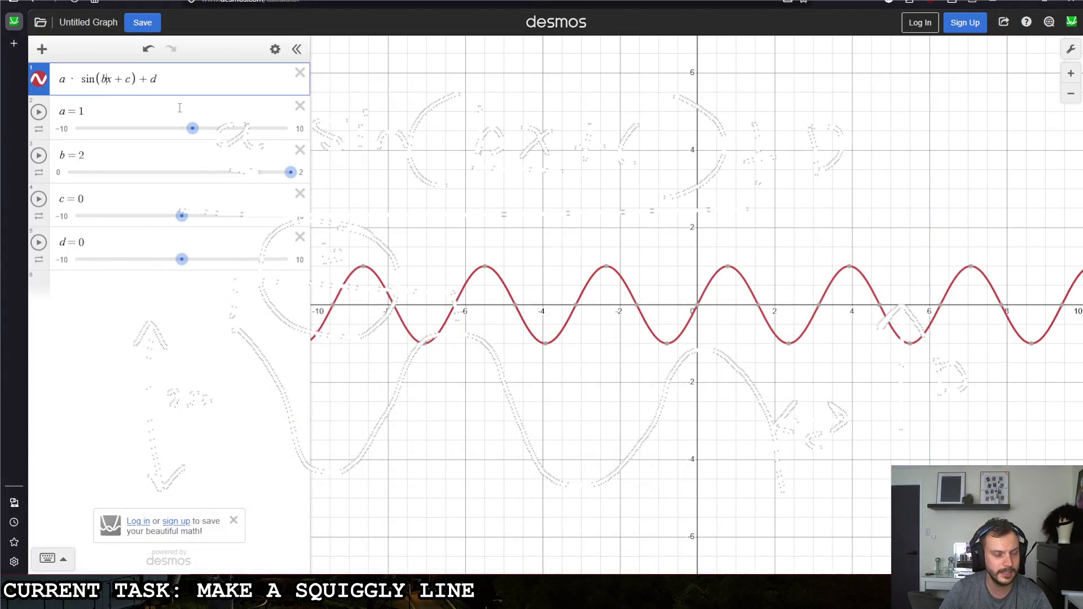
type("(")
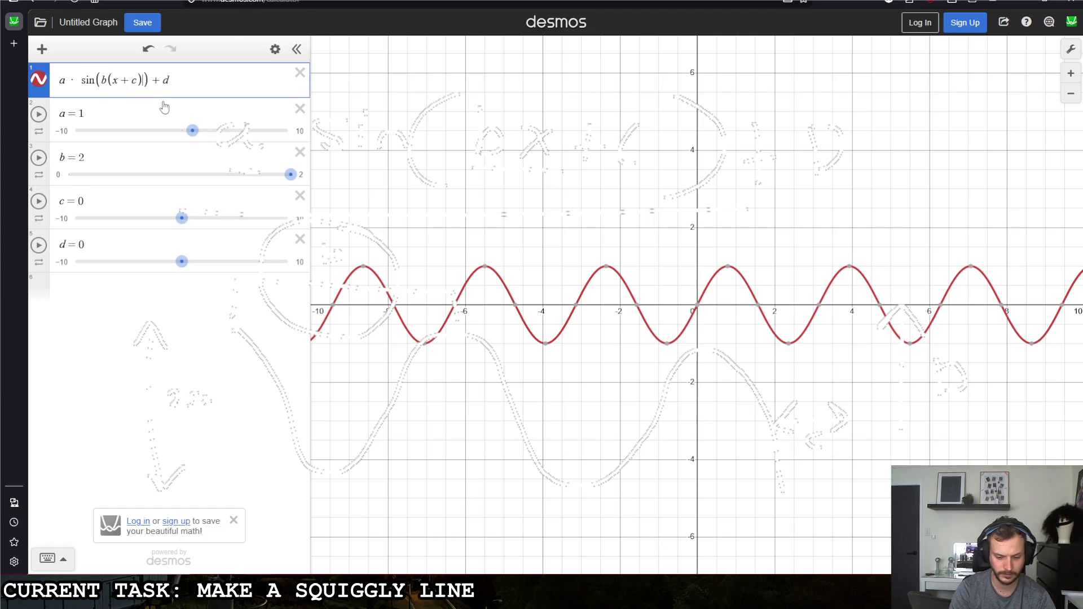
type("+d")
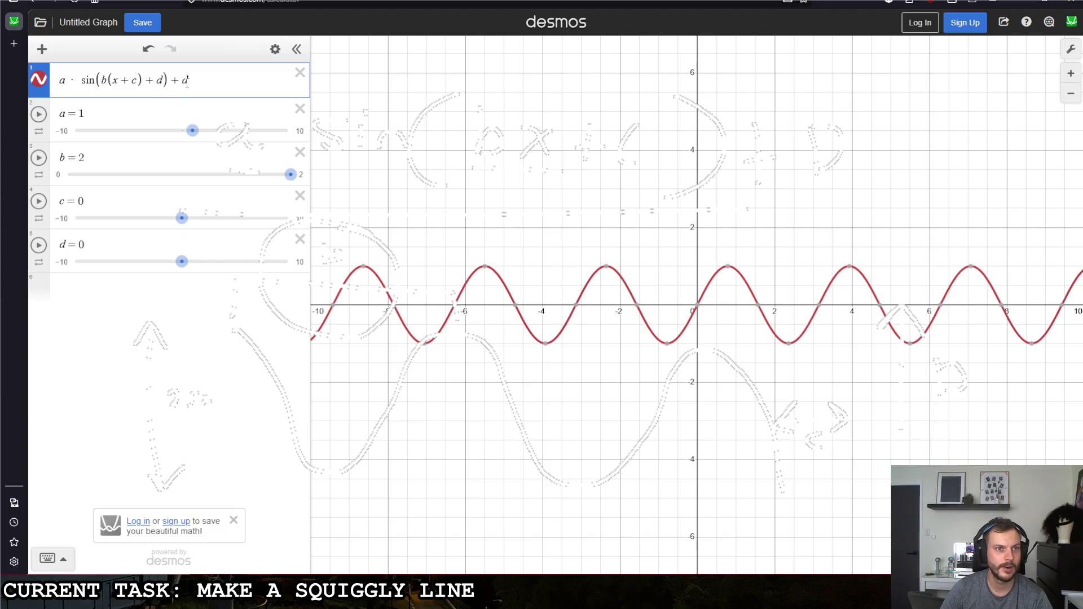
key("BackSpace")
type("e")
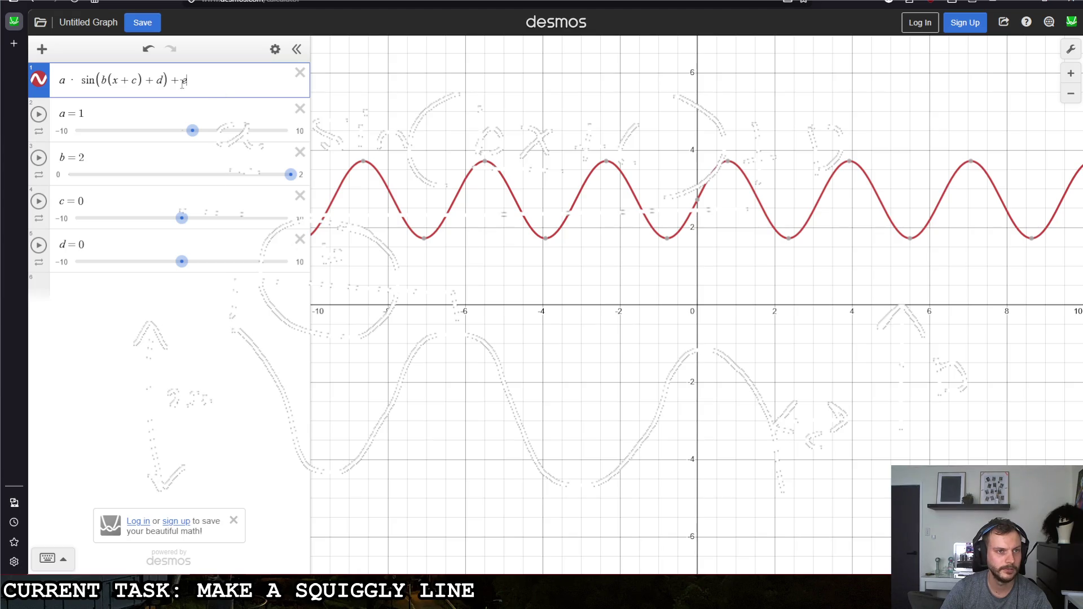
key("BackSpace")
type("f")
left_click(107, 102)
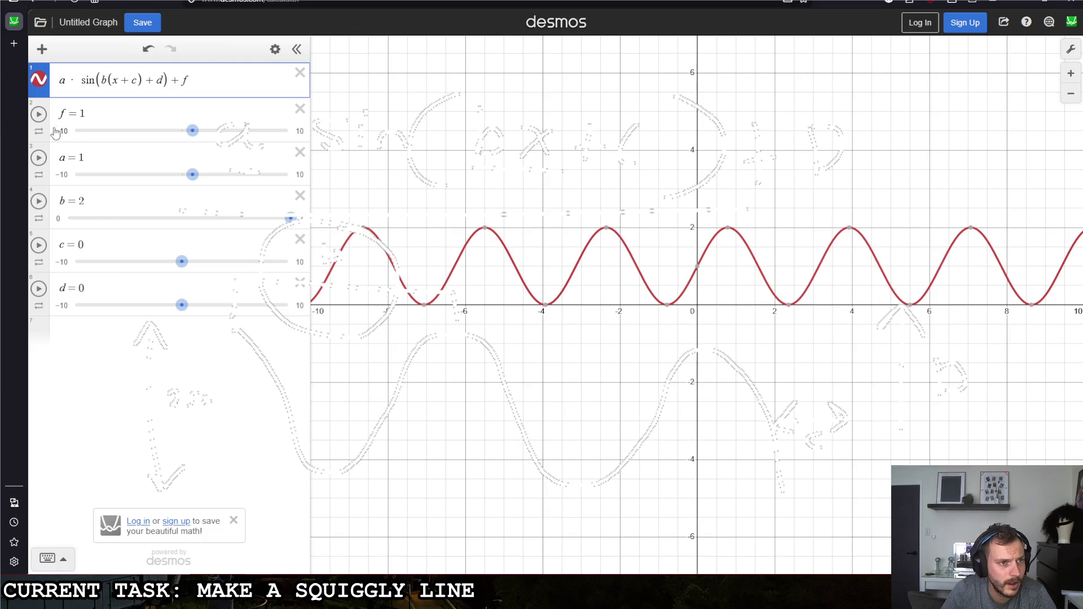
left_click(56, 136)
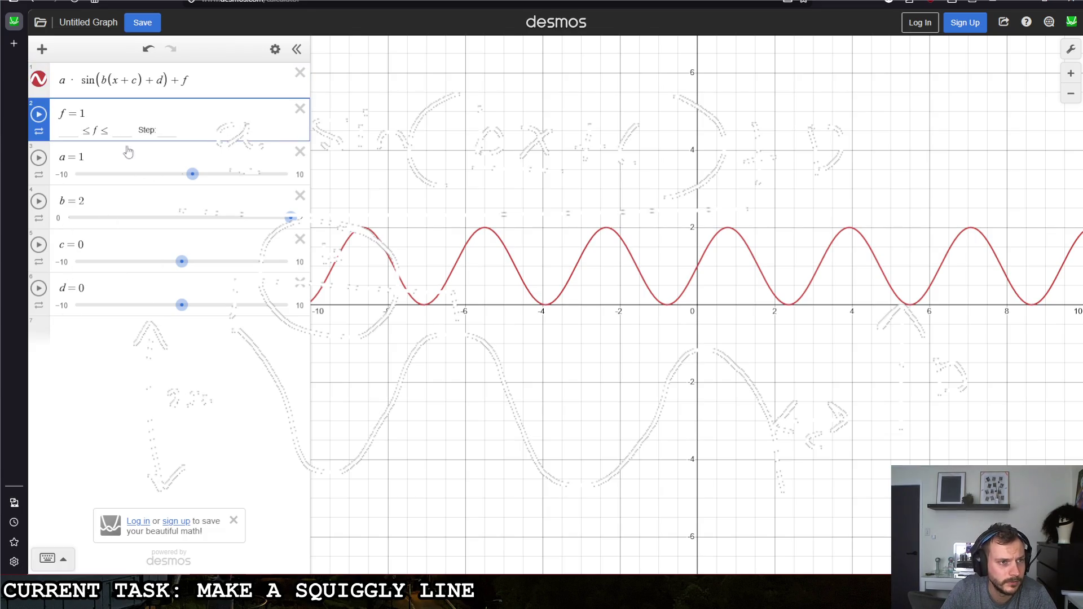
left_click(157, 345)
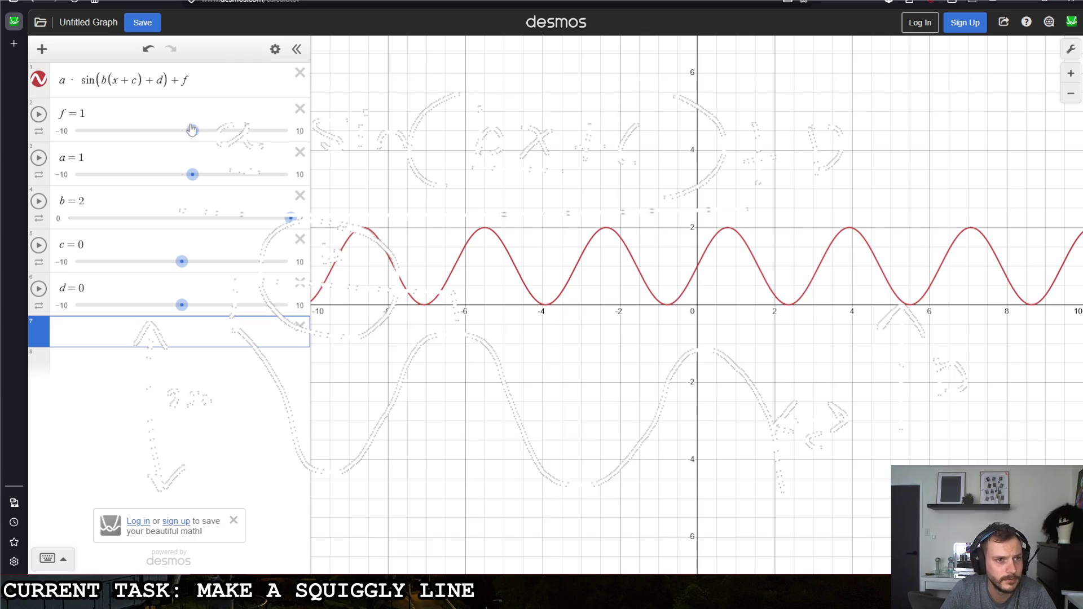
mouse_move(192, 129)
left_mouse_down()
mouse_move(165, 131)
mouse_move(231, 131)
mouse_move(145, 131)
mouse_move(202, 130)
left_mouse_up()
Replace the broken f definition with a fresh f slider set to 0.
left_click_drag(94, 114, 74, 115)
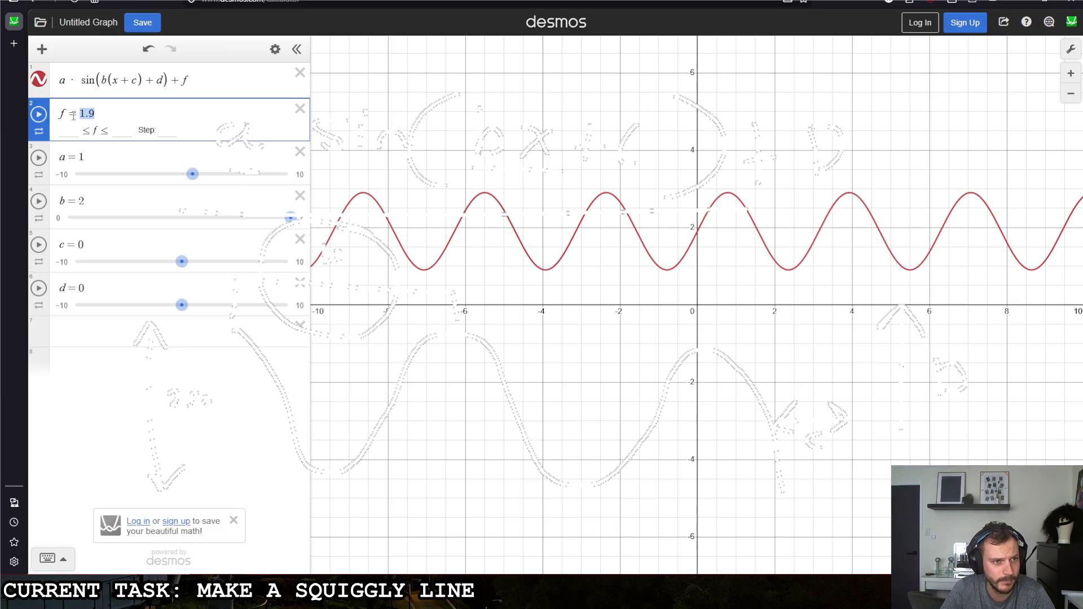
type("_0")
key("Return")
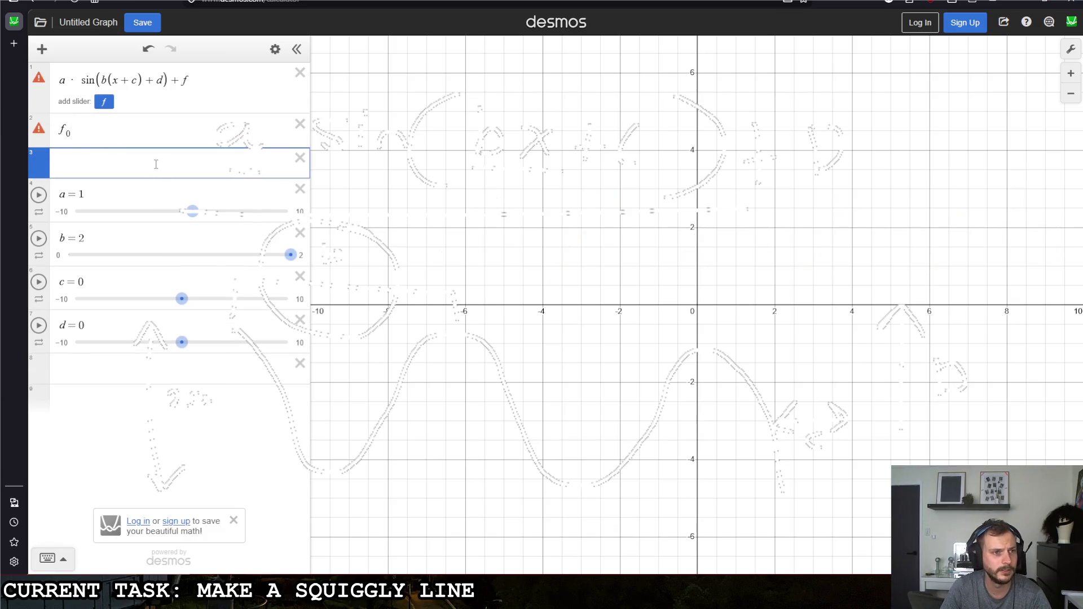
key("BackSpace")
key("BackSpace")
key("BackSpace")
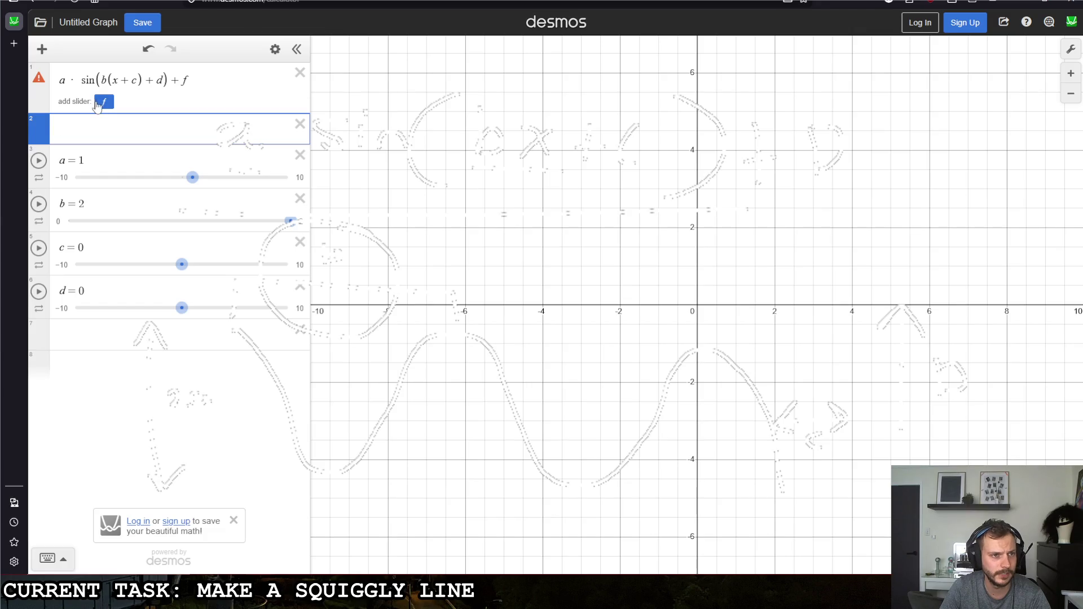
left_click(97, 105)
left_click(83, 114)
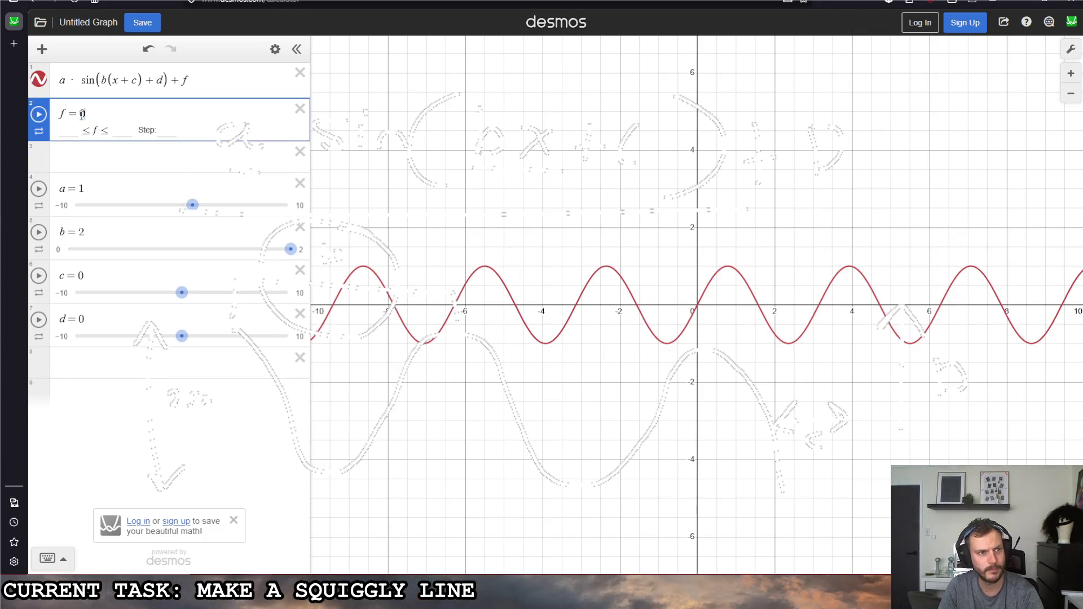
Delete the stray empty row and lower a to 0.7.
left_click(113, 148)
key("Up")
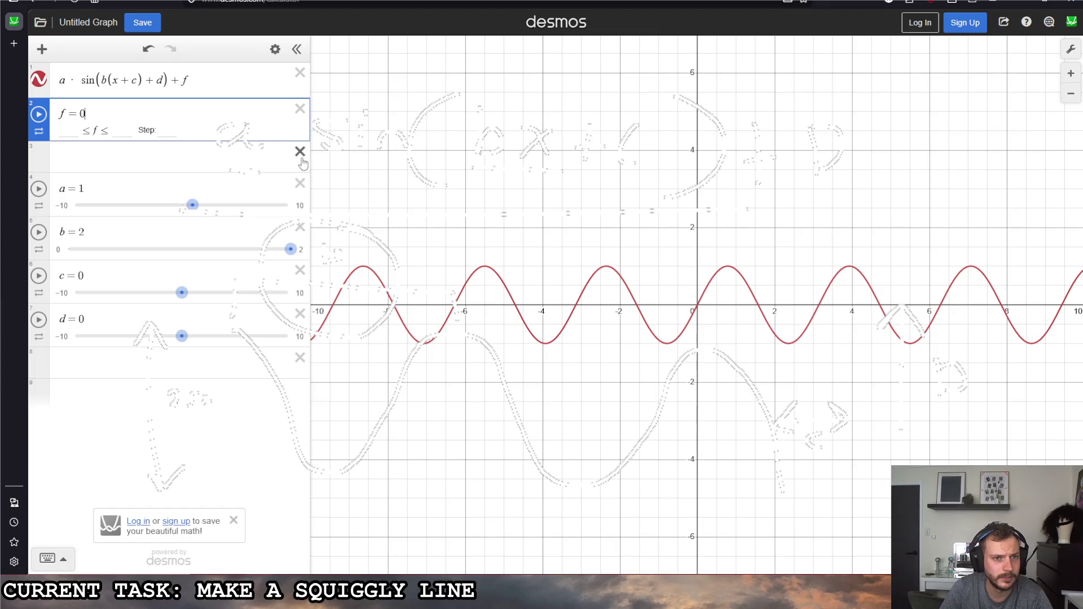
left_click(300, 152)
mouse_move(193, 174)
left_mouse_down()
mouse_move(141, 178)
mouse_move(226, 178)
mouse_move(150, 179)
mouse_move(189, 175)
left_mouse_up()
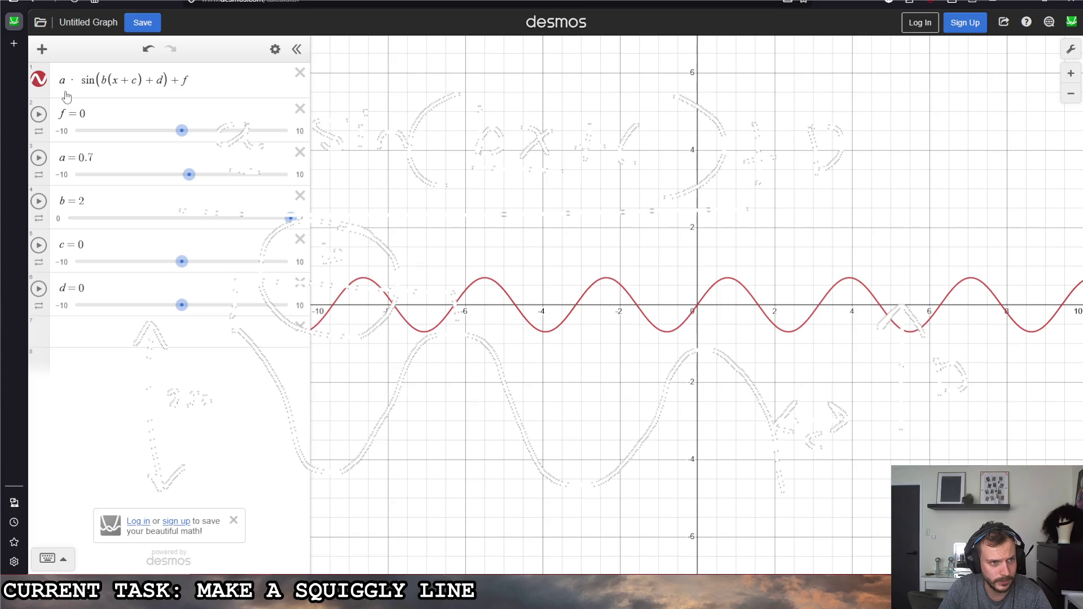
Rename the vertical offset f to k in the expression and its slider.
double_click(189, 74)
type("k")
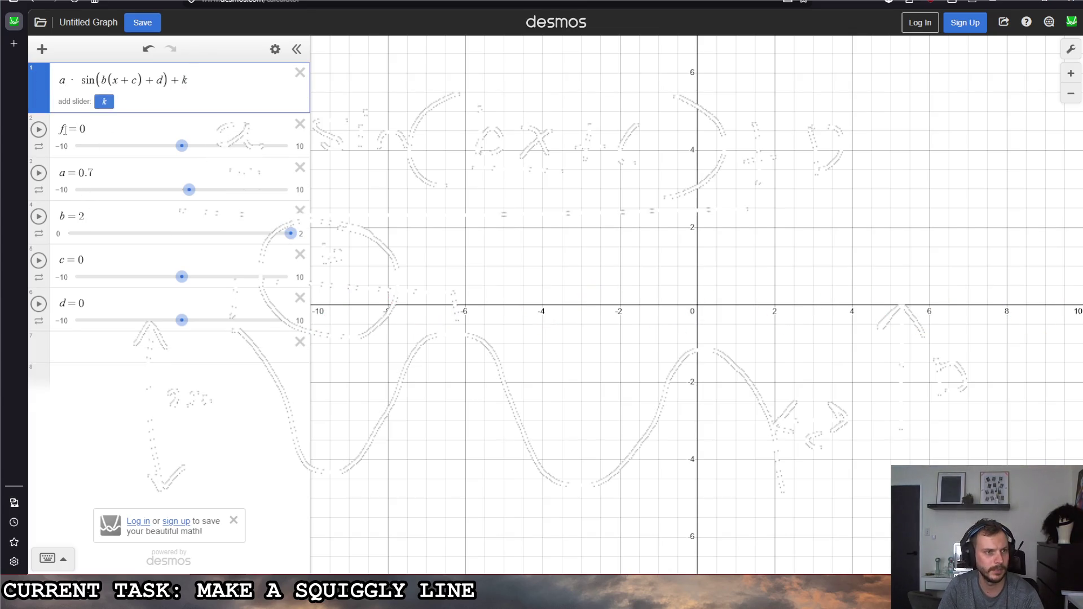
double_click(62, 113)
type("k")
Set a to 0.9 and tune b, c and d (d to −0.3) to reshape the wave.
mouse_move(189, 174)
left_mouse_down()
mouse_move(176, 179)
mouse_move(192, 178)
left_mouse_up()
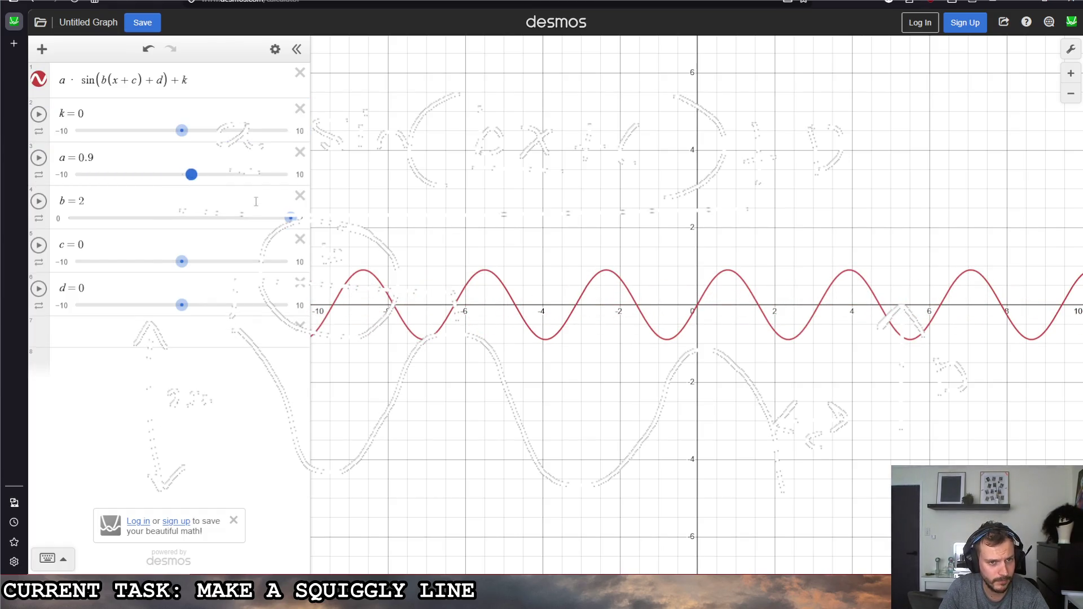
mouse_move(290, 218)
left_mouse_down()
mouse_move(206, 218)
mouse_move(229, 218)
left_mouse_up()
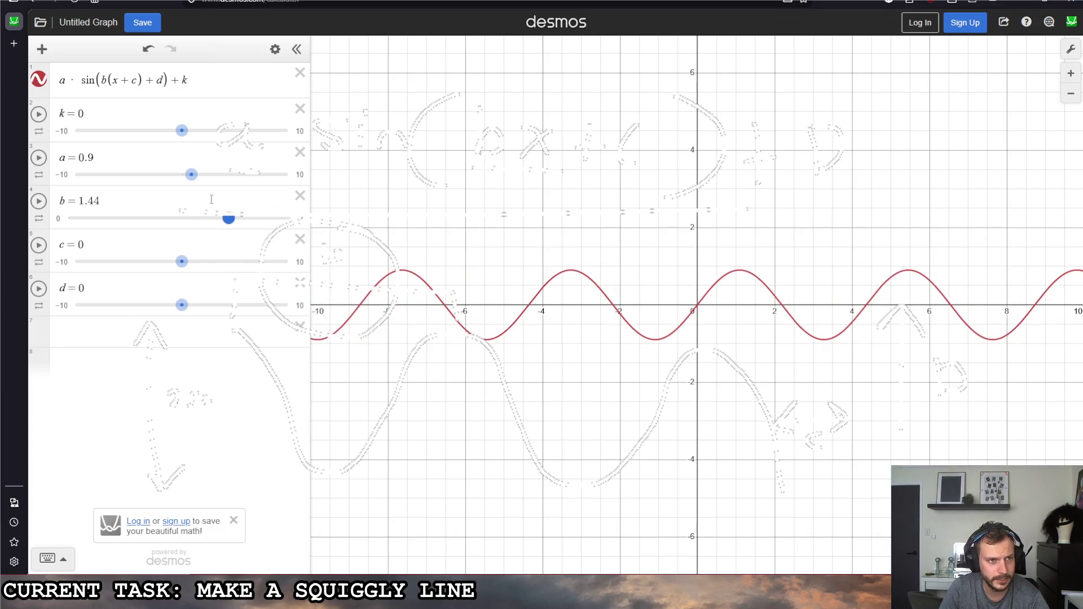
mouse_move(181, 268)
left_mouse_down()
mouse_move(207, 265)
mouse_move(160, 265)
mouse_move(173, 263)
left_mouse_up()
mouse_move(186, 302)
left_mouse_down()
mouse_move(206, 308)
mouse_move(158, 305)
left_mouse_up()
mouse_move(173, 263)
left_mouse_down()
mouse_move(195, 268)
mouse_move(141, 261)
mouse_move(191, 261)
left_mouse_up()
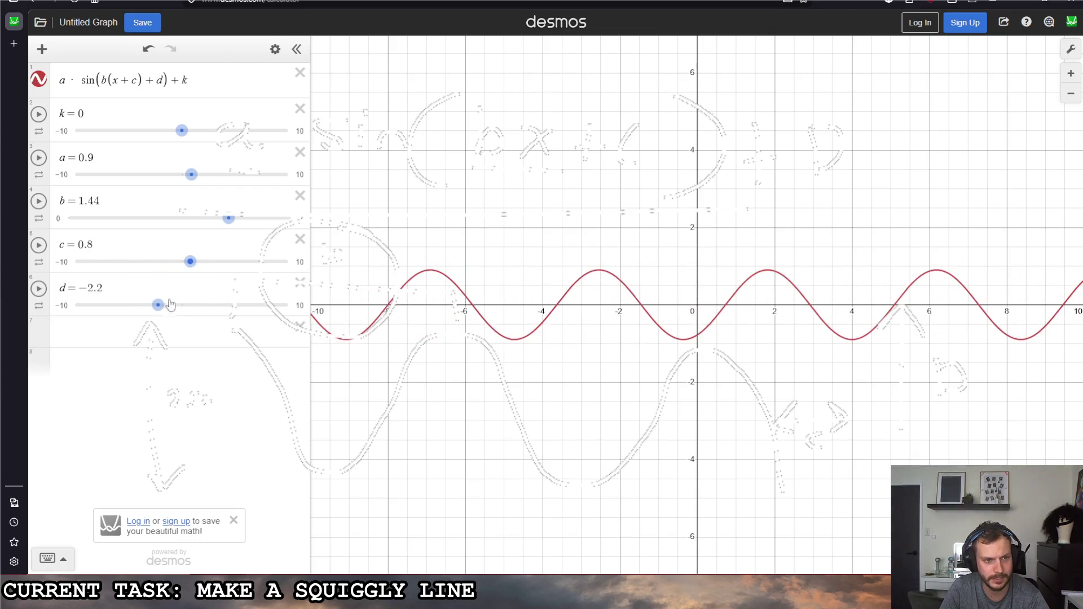
mouse_move(158, 305)
left_mouse_down()
mouse_move(190, 304)
mouse_move(181, 304)
left_mouse_up()
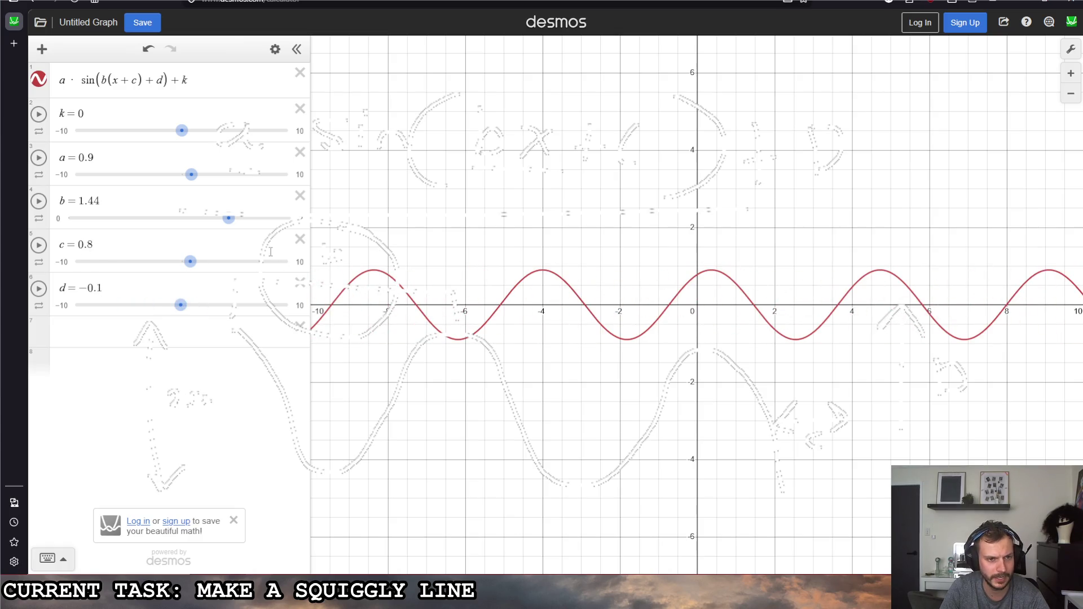
Replace (x + c) with x, lower b to 0.66, and delete the unused c slider.
left_click(124, 84)
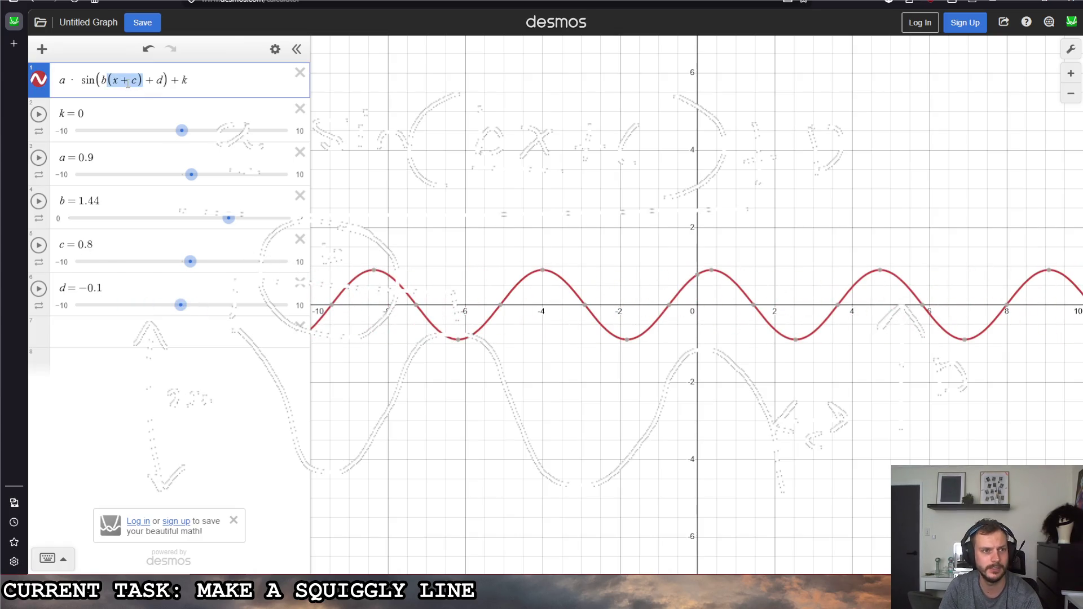
type("x")
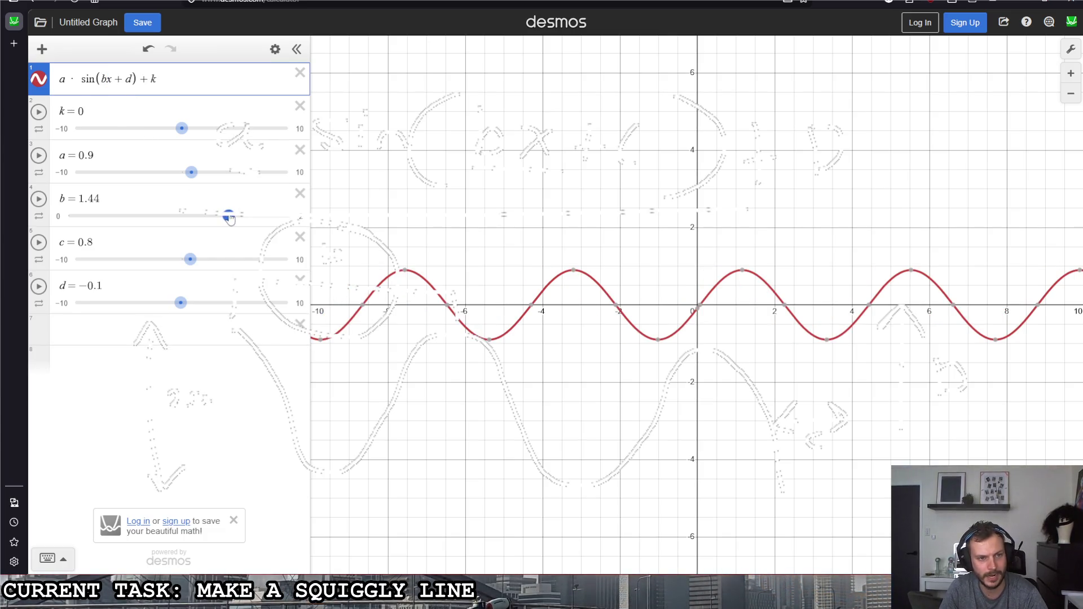
mouse_move(229, 216)
left_mouse_down()
mouse_move(126, 216)
mouse_move(141, 215)
left_mouse_up()
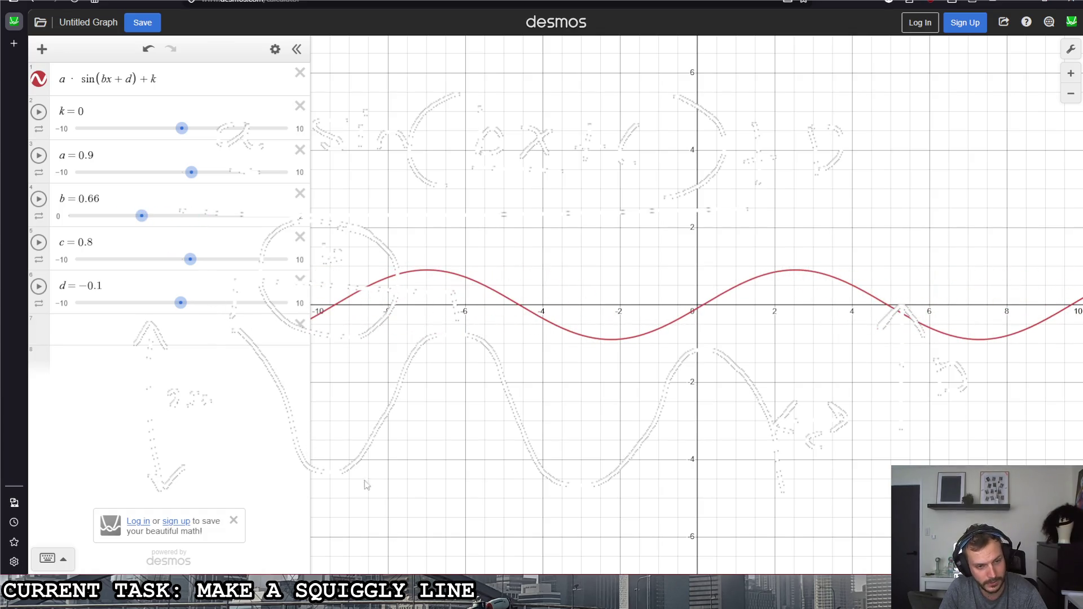
mouse_move(190, 259)
left_mouse_down()
mouse_move(154, 265)
mouse_move(178, 261)
left_mouse_up()
left_click(300, 237)
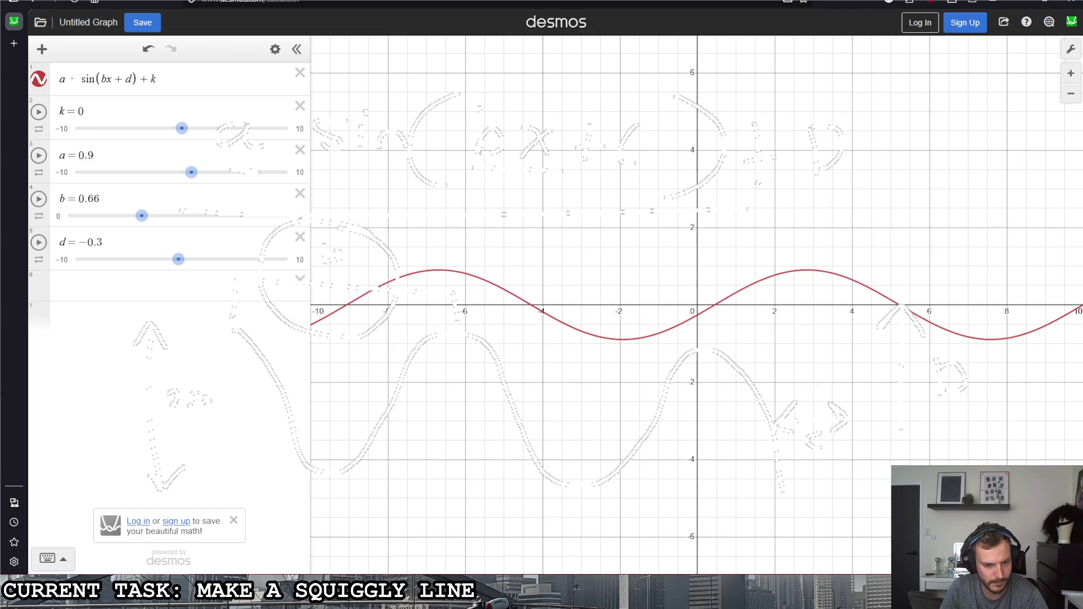
mouse_move(397, 598)
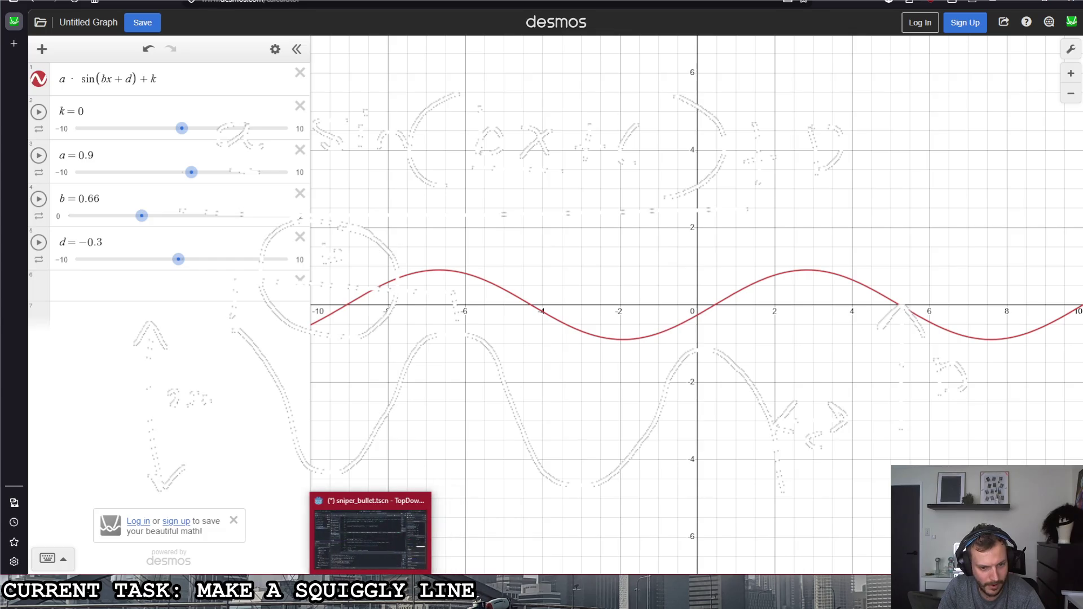
left_click(373, 544)
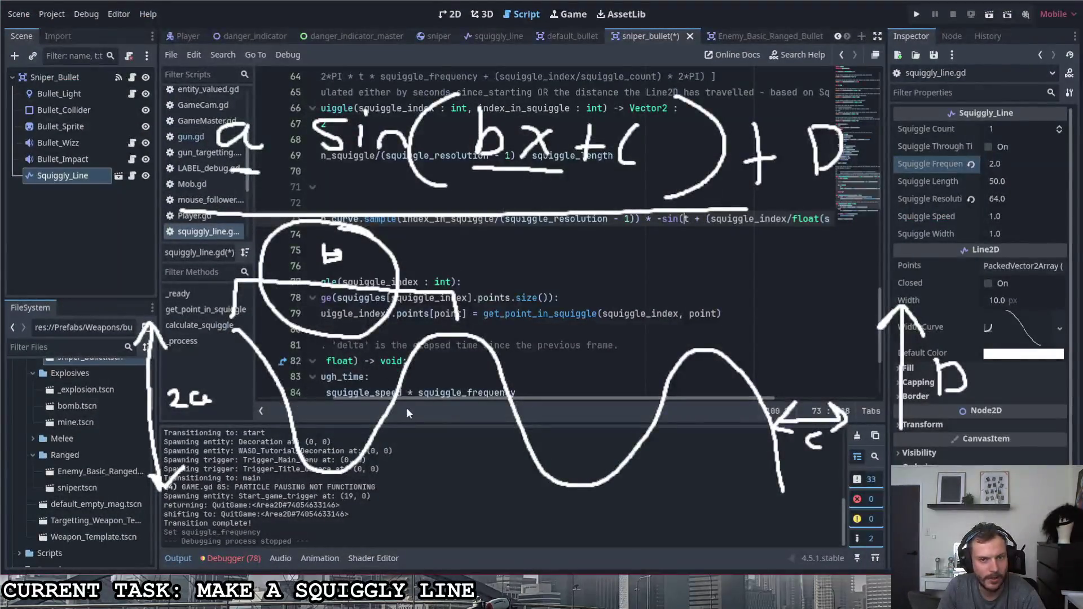
Insert *squiggle_frequency after t inside line 73's sine using autocomplete.
left_click_drag(426, 398, 333, 396)
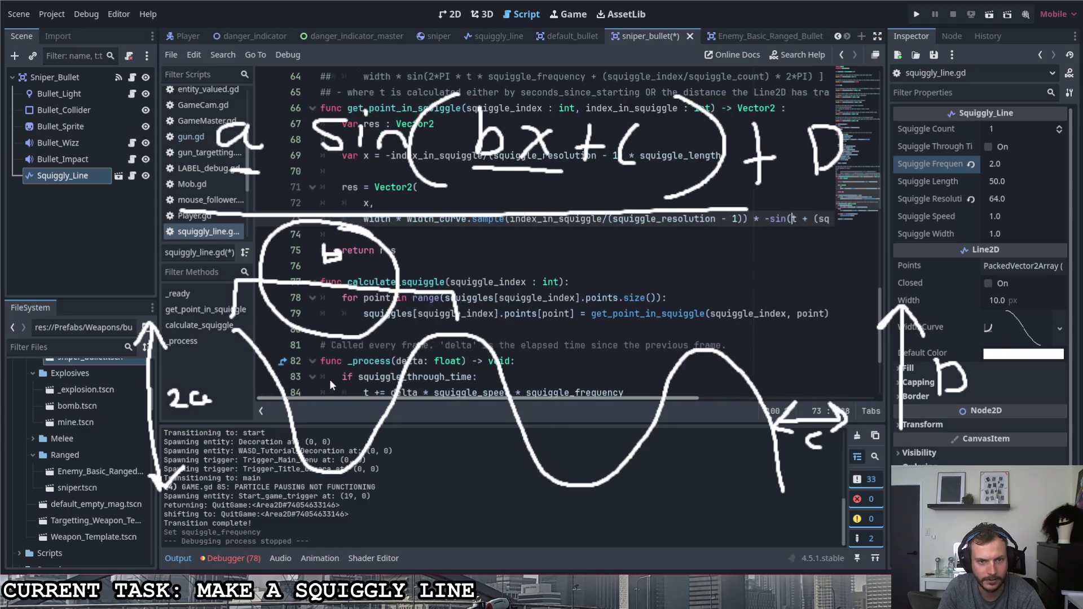
left_click_drag(455, 398, 728, 417)
mouse_move(648, 418)
left_mouse_down()
mouse_move(530, 403)
mouse_move(665, 385)
left_mouse_up()
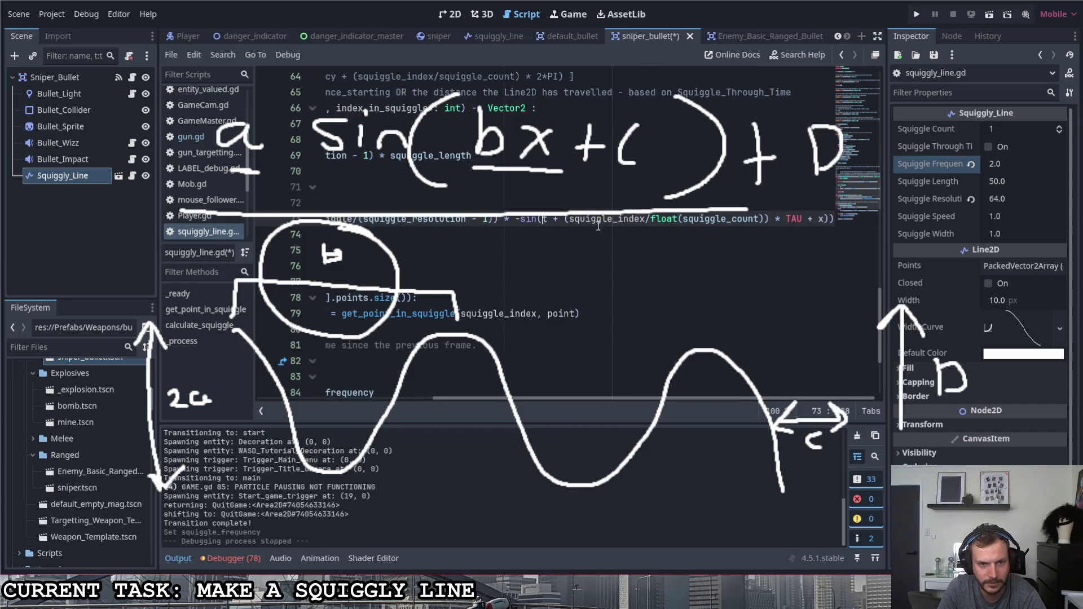
left_click(549, 222)
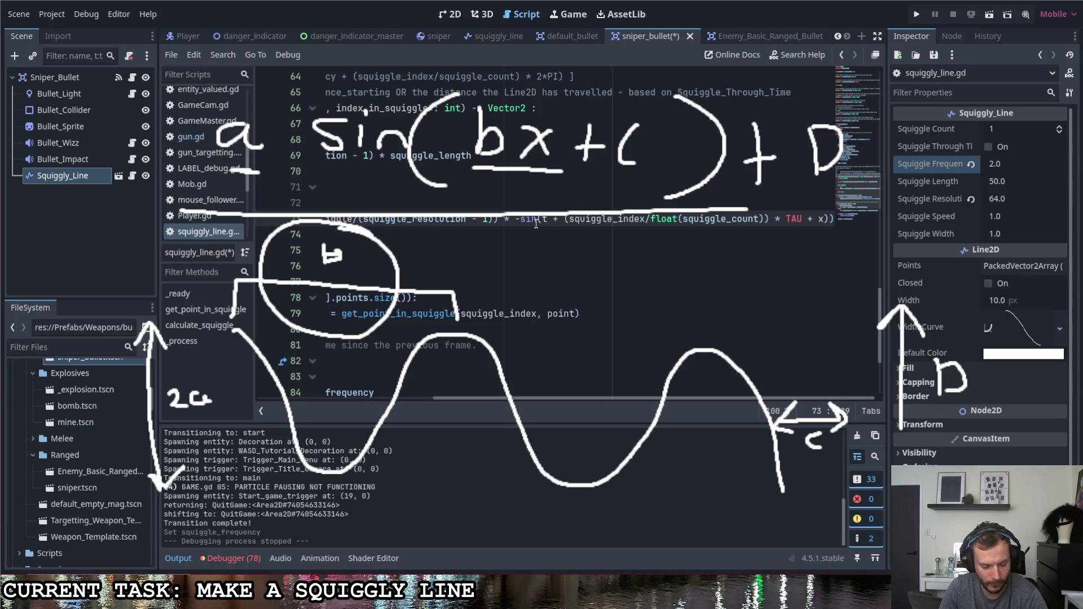
type("*")
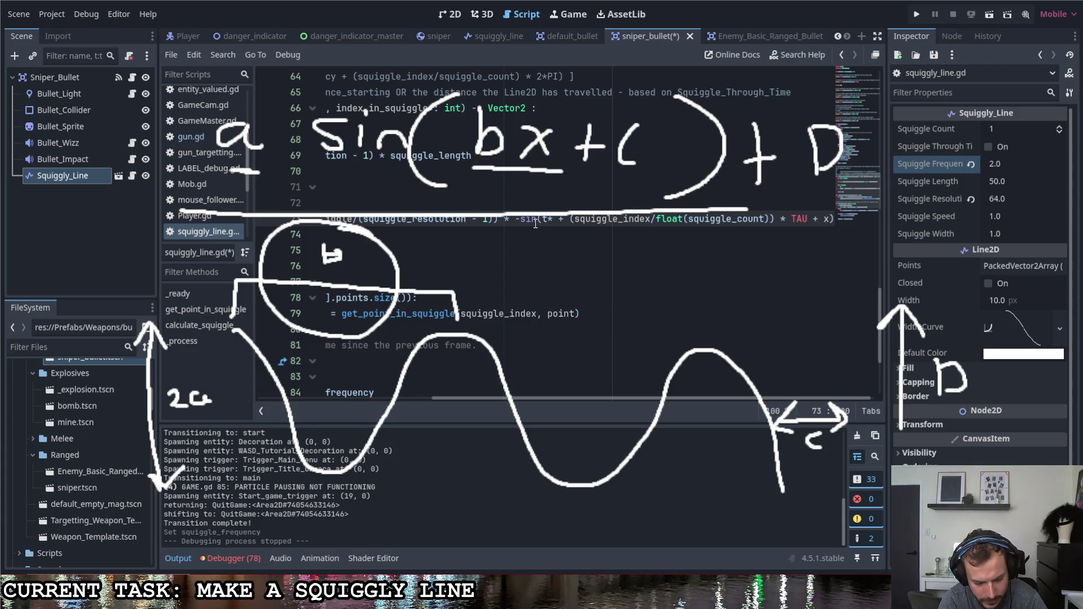
type("fre")
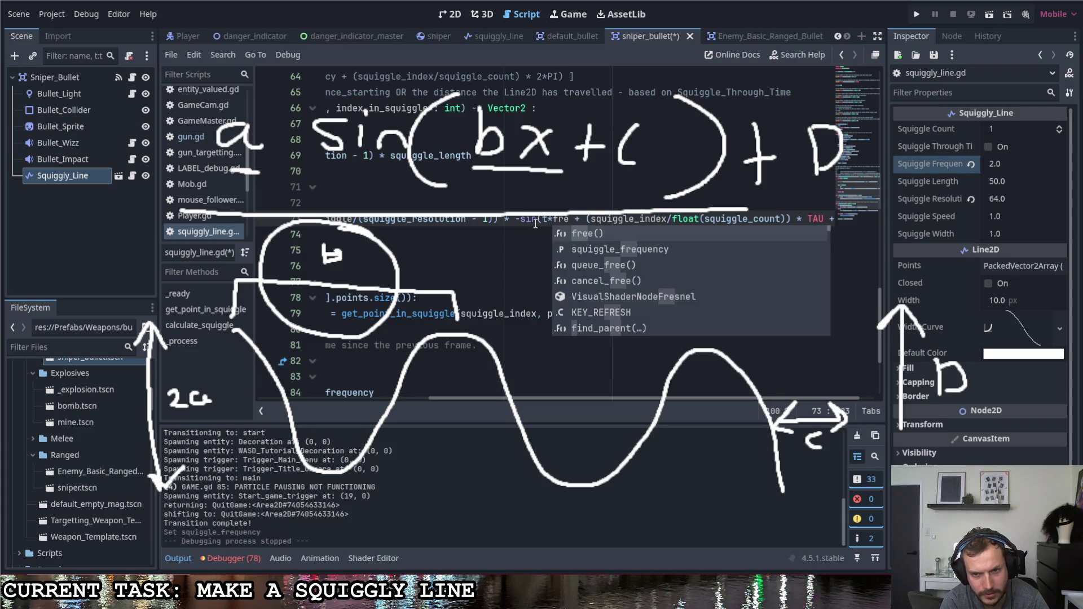
key("Down")
key("Return")
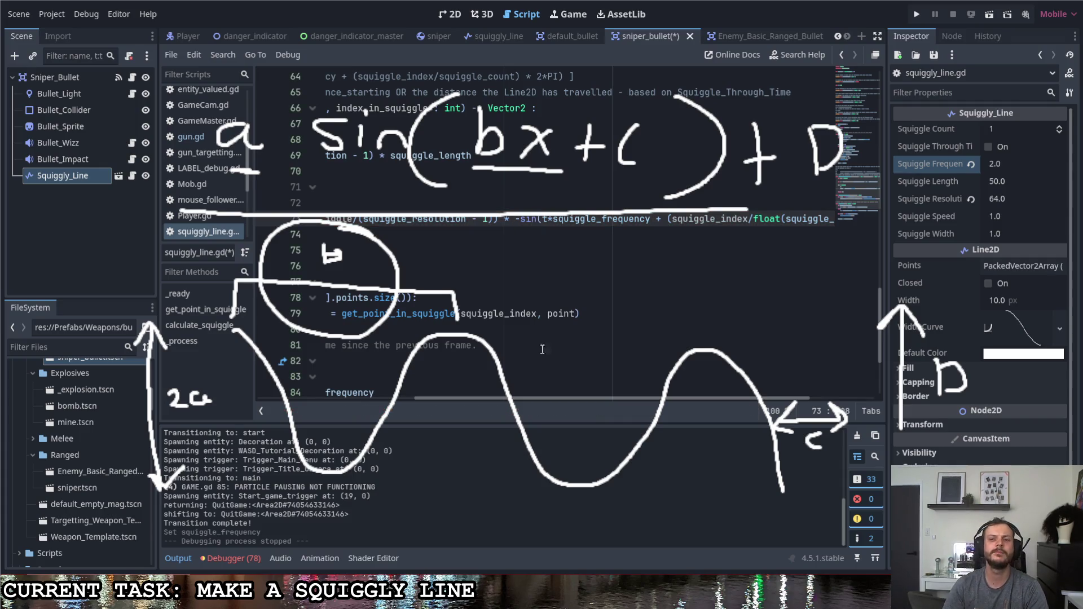
mouse_move(570, 399)
left_mouse_down()
mouse_move(636, 409)
mouse_move(456, 402)
left_mouse_up()
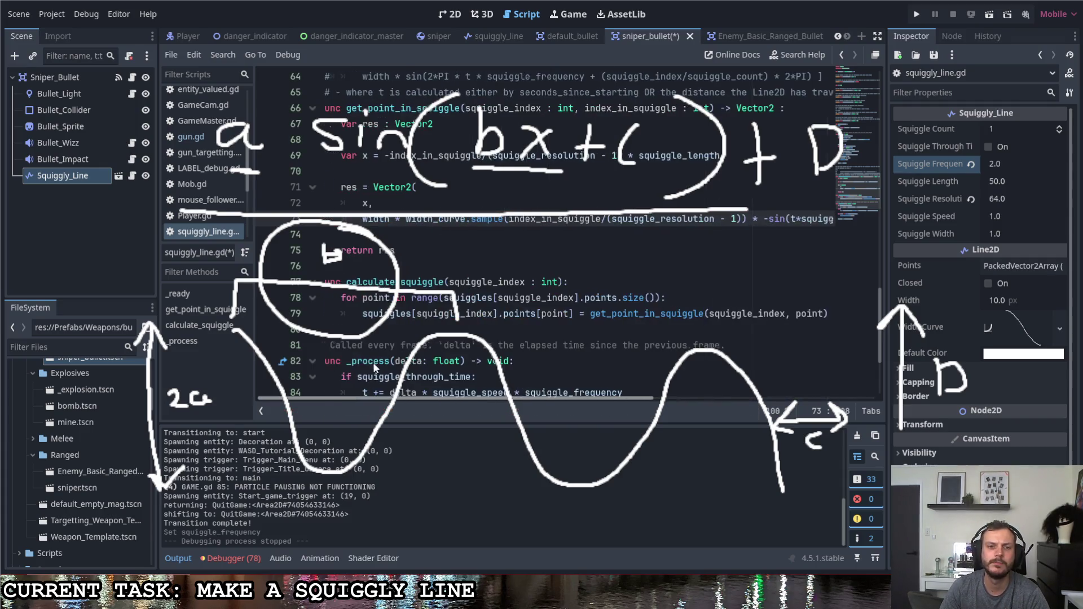
left_click(434, 234)
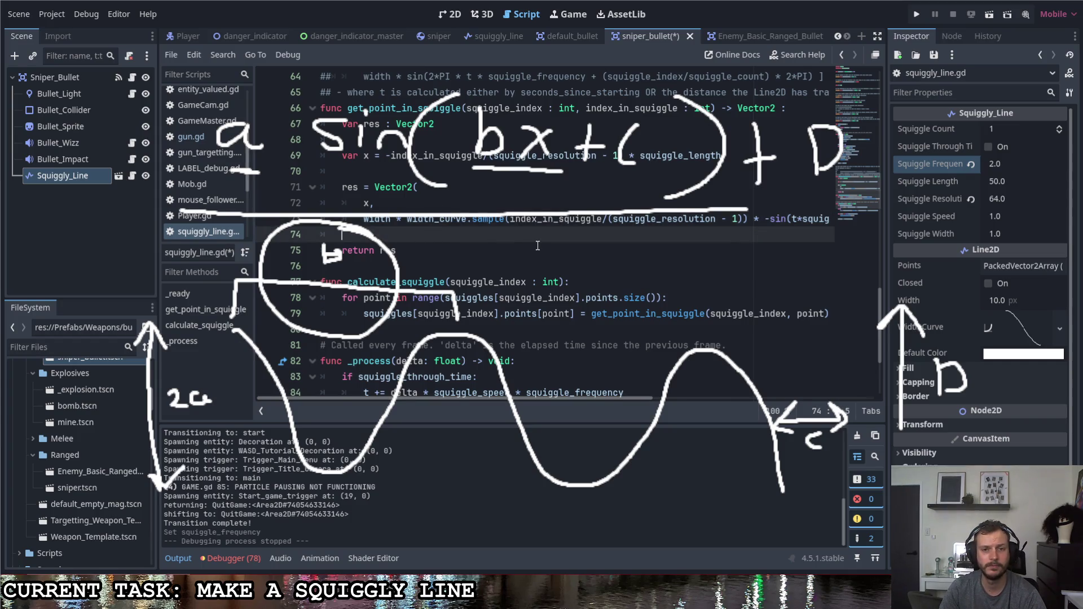
Save the script and start a new 'var a =' line below the res declaration.
key("ctrl+s")
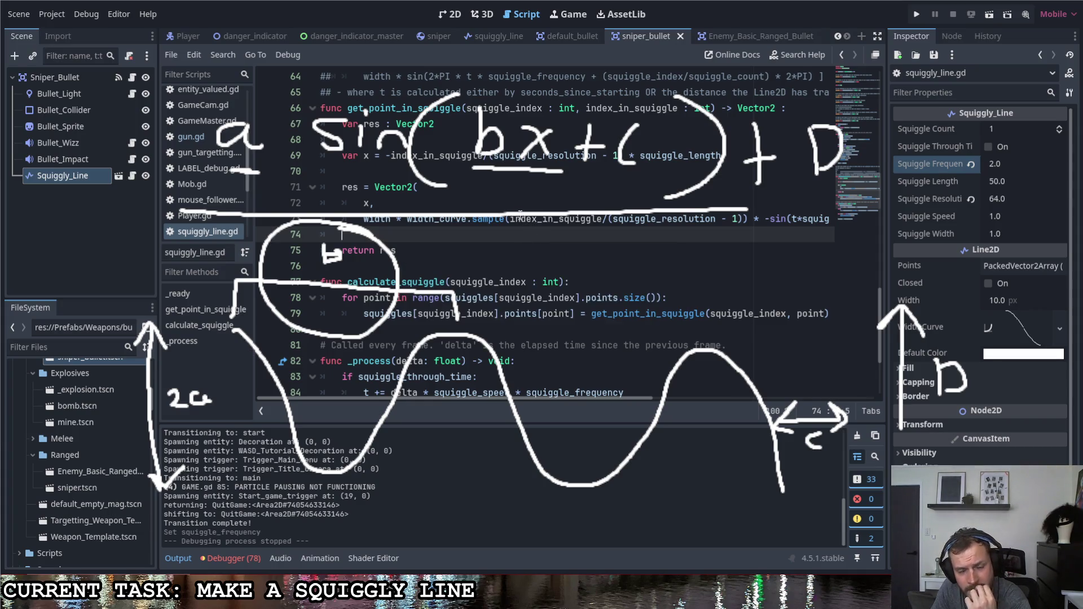
mouse_move(567, 397)
left_mouse_down()
mouse_move(878, 394)
mouse_move(540, 398)
left_mouse_up()
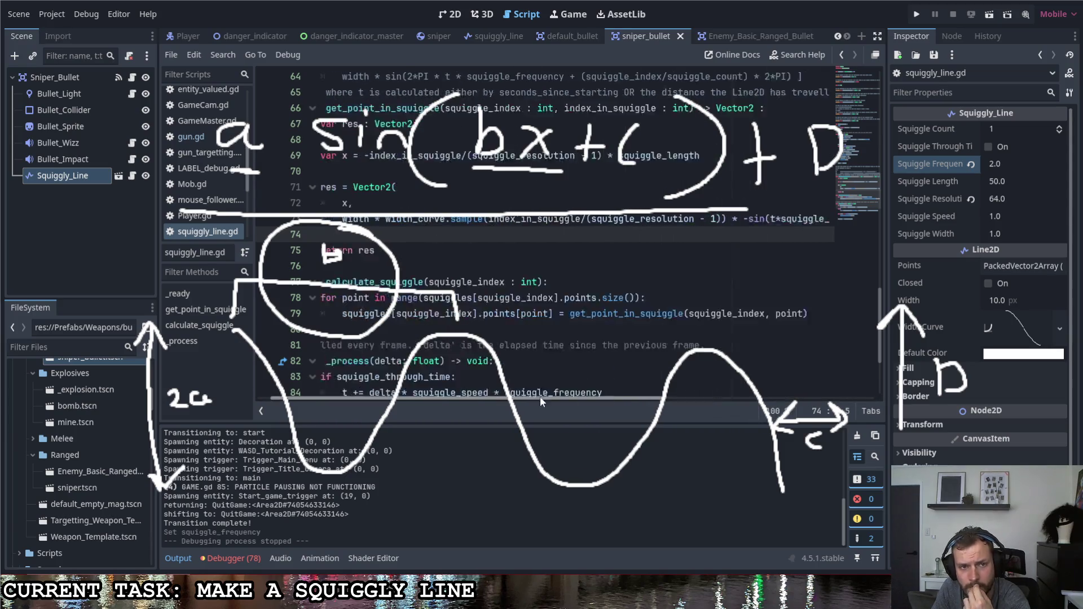
left_click(428, 158)
left_click(418, 146)
key("Return")
type("var a =")
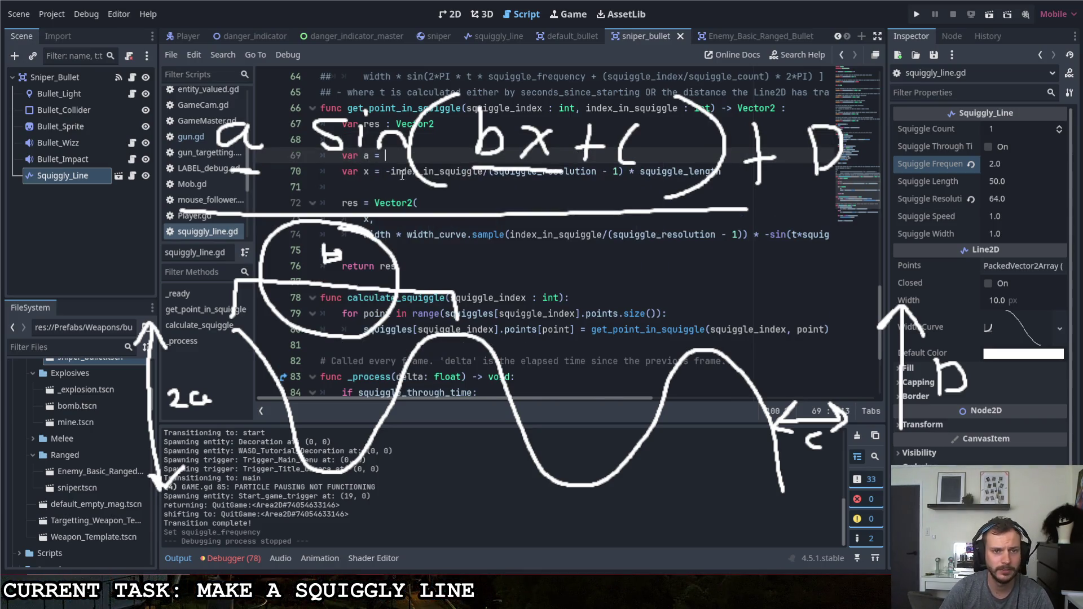
Assign a the index_in_squiggle/(squiggle_resolution - 1) expression and use a in the x calculation.
left_click_drag(386, 171, 623, 171)
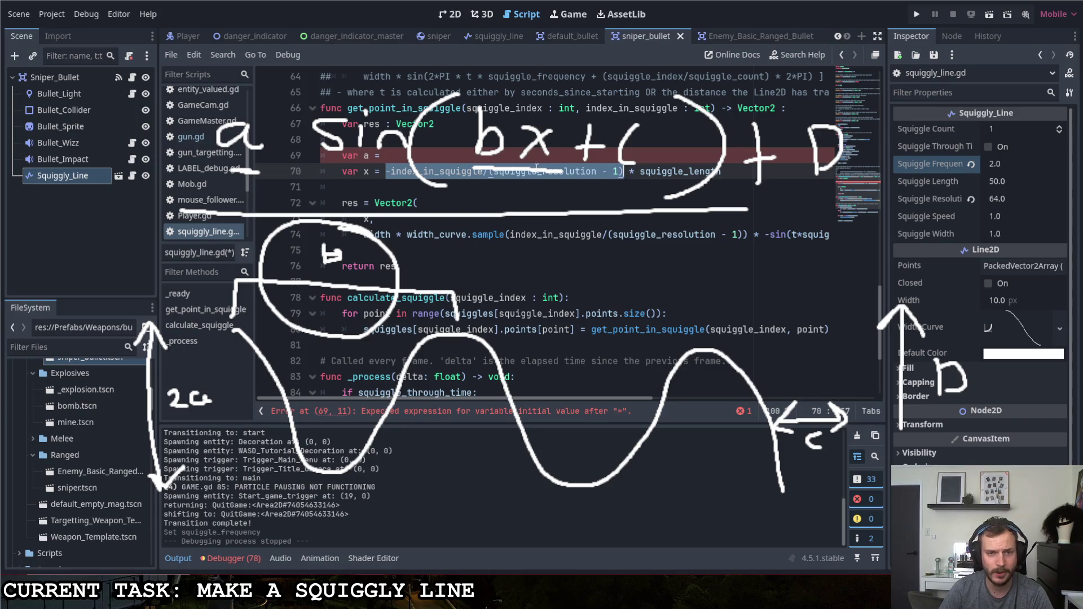
left_click_drag(390, 171, 624, 171)
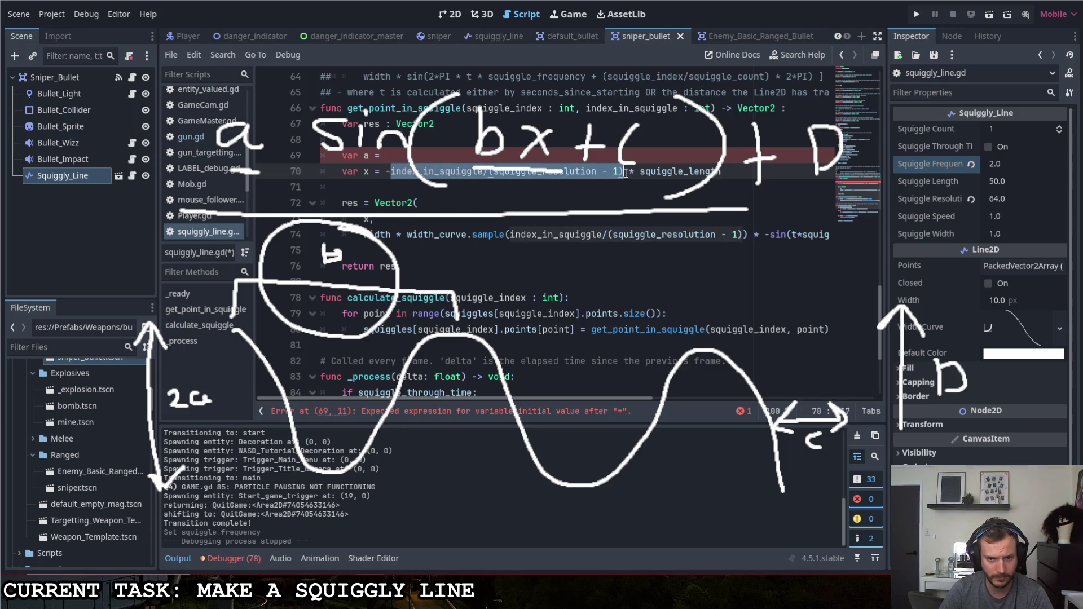
key("ctrl+c")
key("Up")
key("ctrl+v")
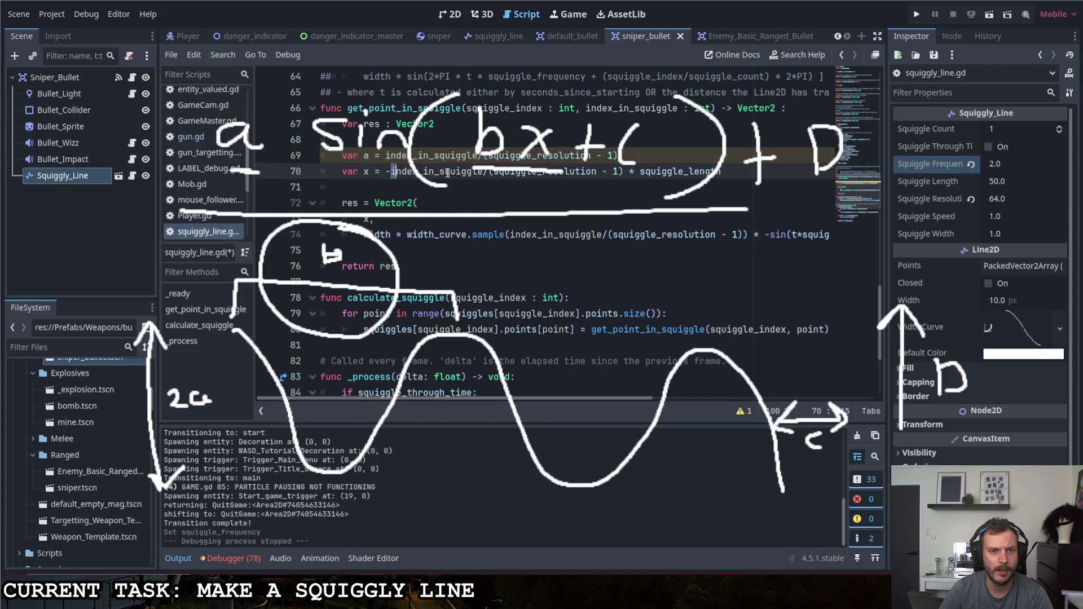
type("ar x = -a")
key("Escape")
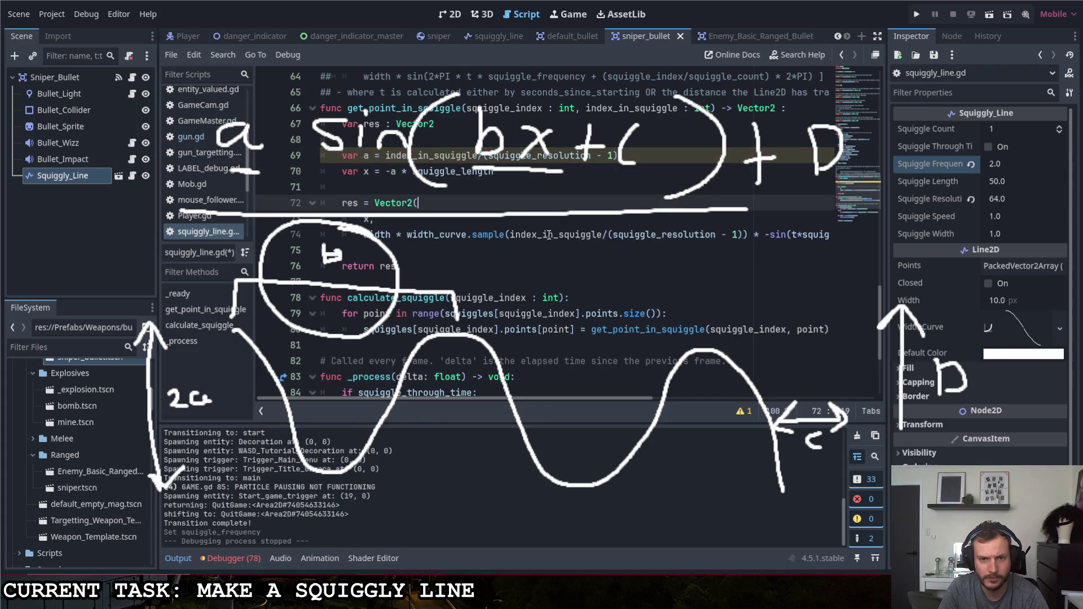
Sample the width curve with a instead of the index expression, then save.
left_click(510, 234)
left_click_drag(510, 235, 736, 235)
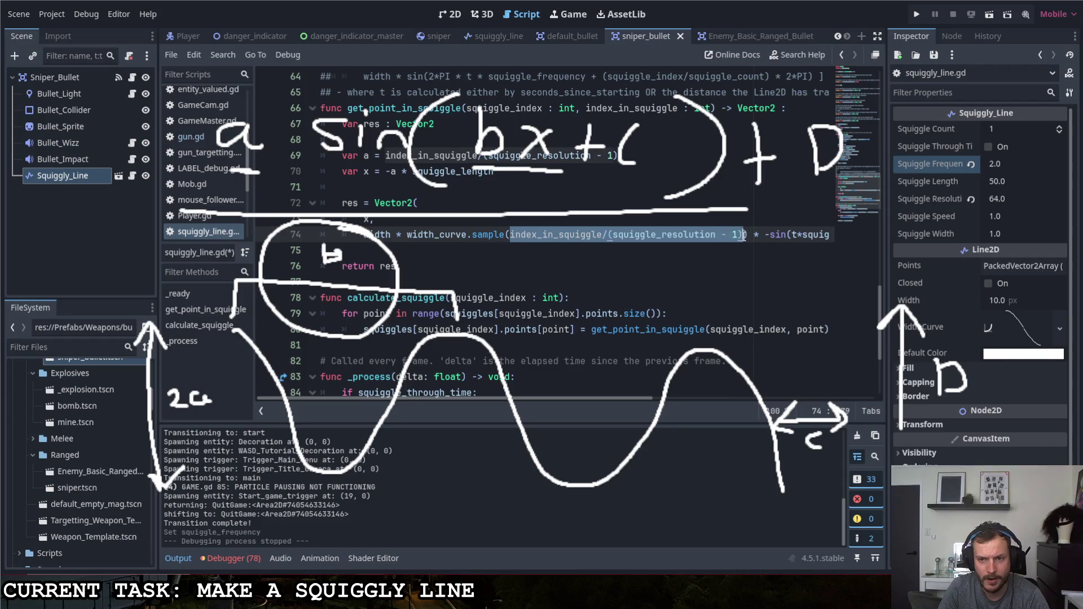
type("a")
left_click(556, 218)
key("ctrl+s")
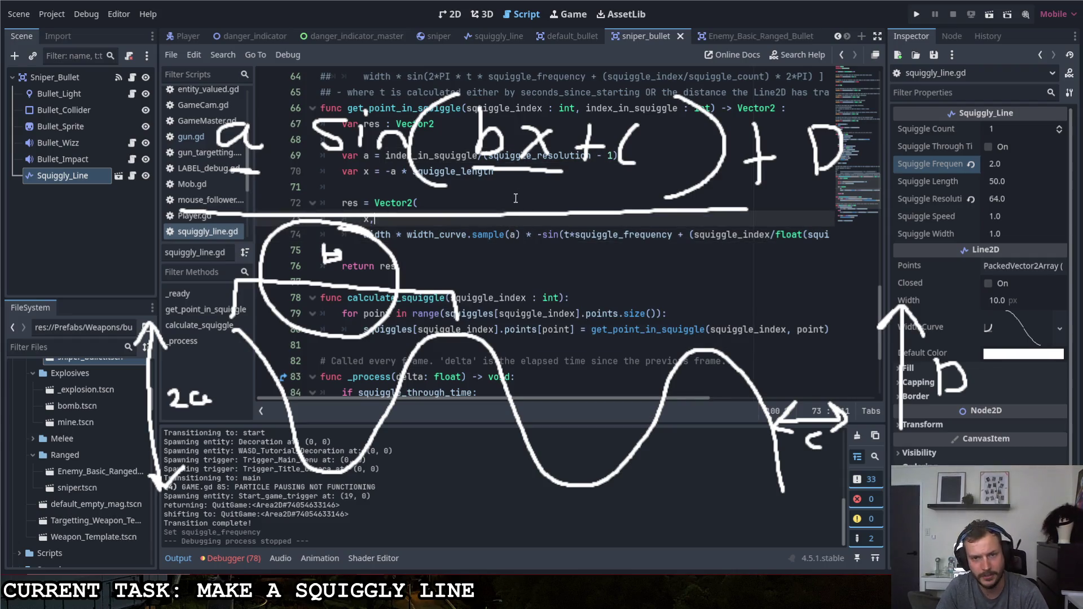
Insert a ' * ' operator after t in the sine expression.
scroll(564, 203, "right", 2)
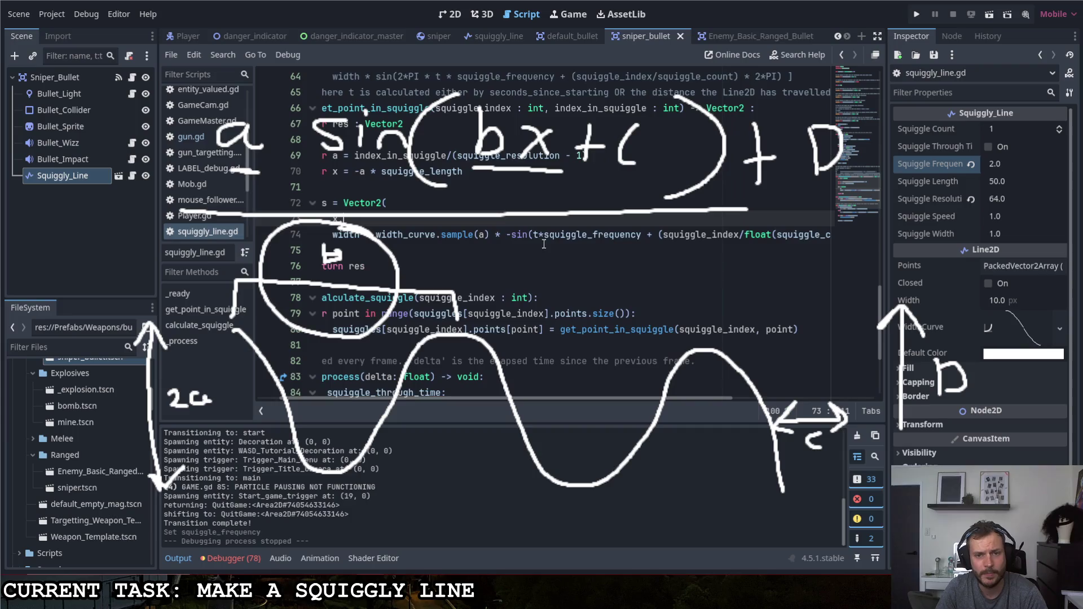
left_click(540, 236)
type("*")
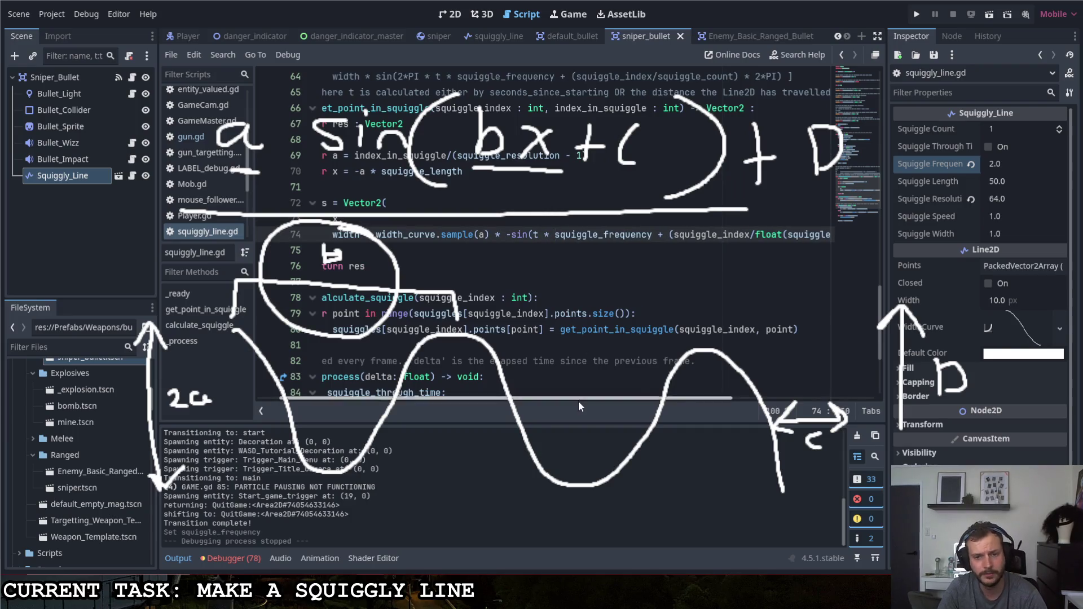
scroll(578, 397, "left", 2)
scroll(508, 356, "down", 4)
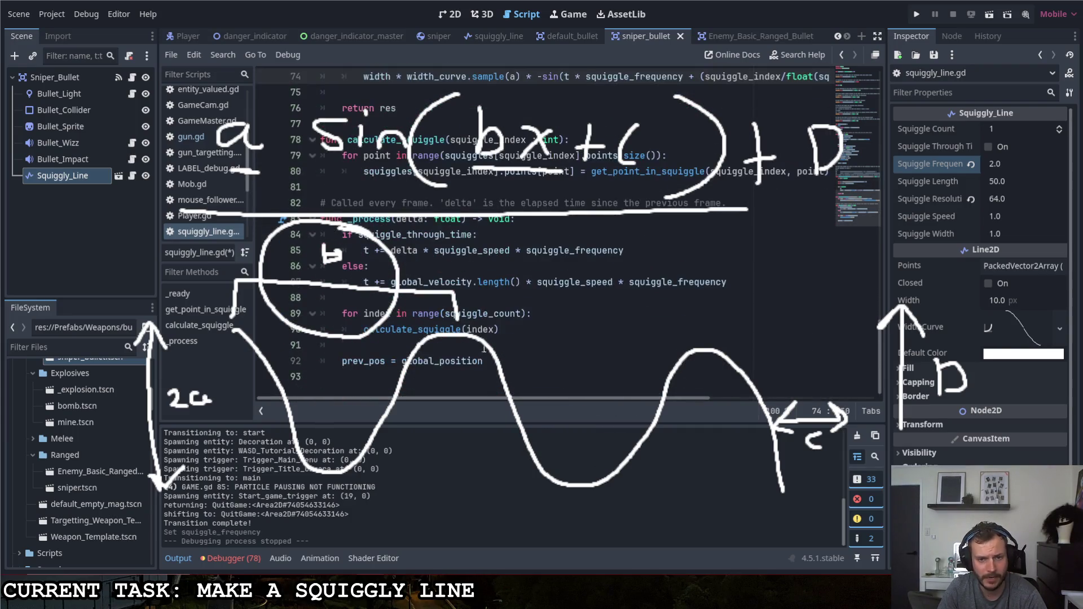
Delete ' * squiggle_frequency' from both t += time-step lines in _process.
left_click_drag(630, 250, 509, 250)
key("BackSpace")
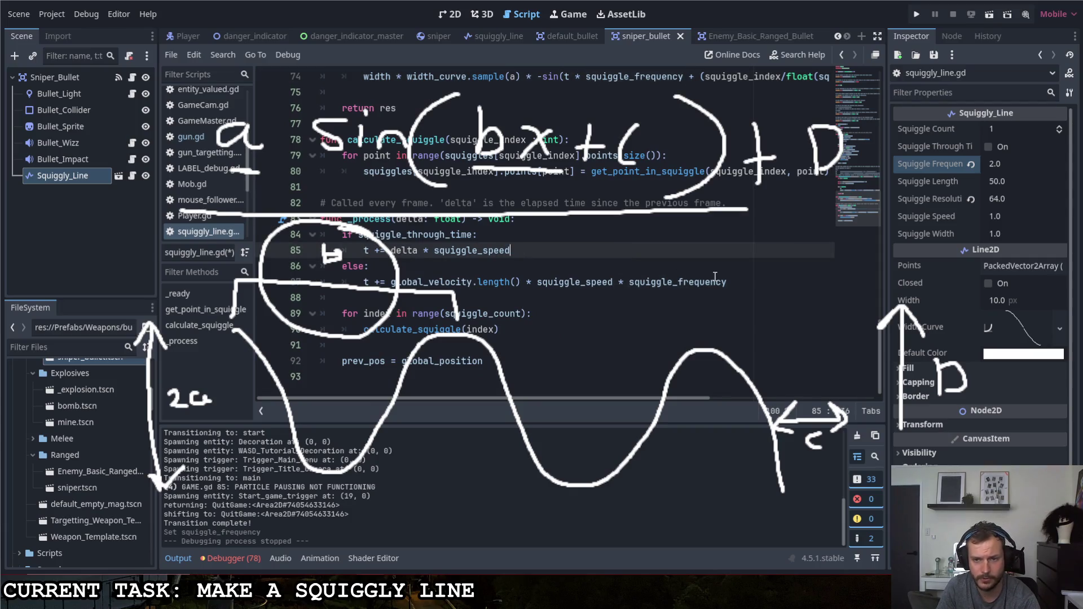
left_click_drag(728, 282, 614, 283)
key("BackSpace")
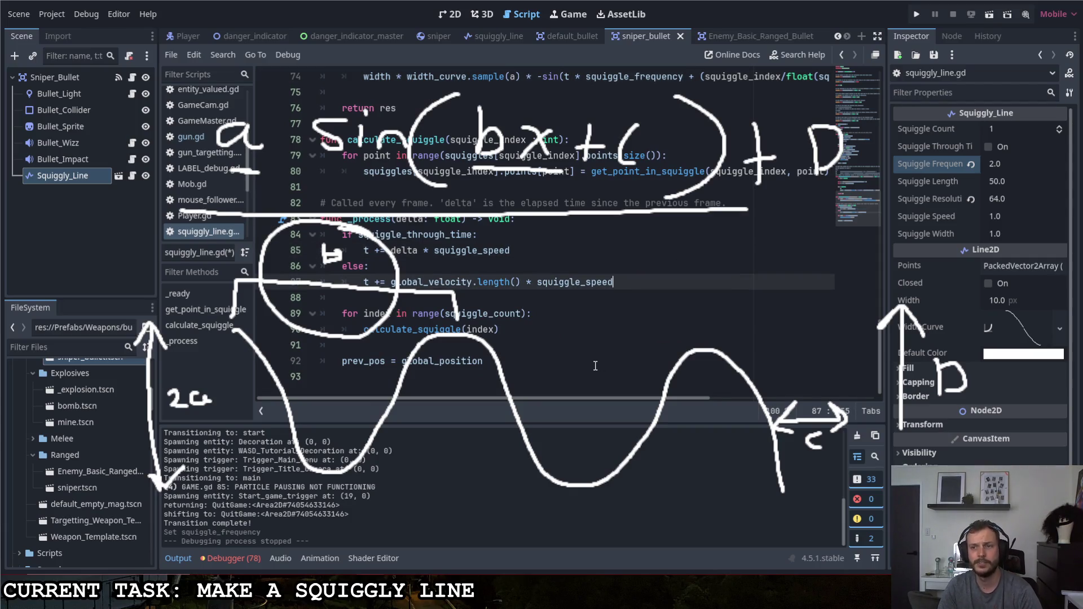
key("Up")
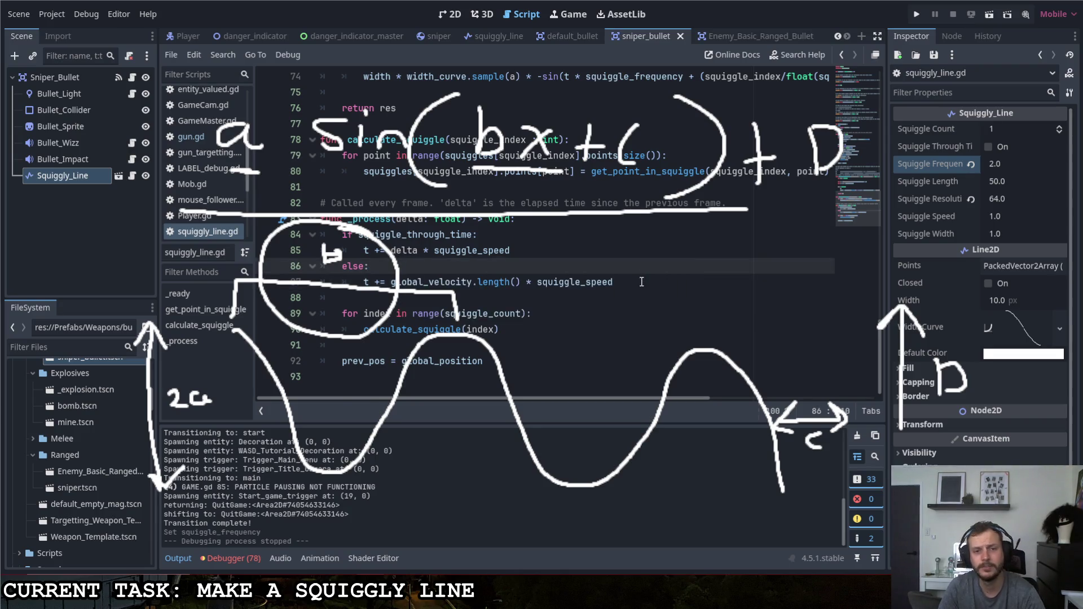
scroll(641, 281, "up", 3)
scroll(640, 287, "up", 1)
mouse_move(617, 398)
left_mouse_down()
mouse_move(741, 401)
mouse_move(675, 399)
left_mouse_up()
Set Squiggle Frequency to 0.1 in the Inspector and run the game to test the trail.
left_click(498, 219)
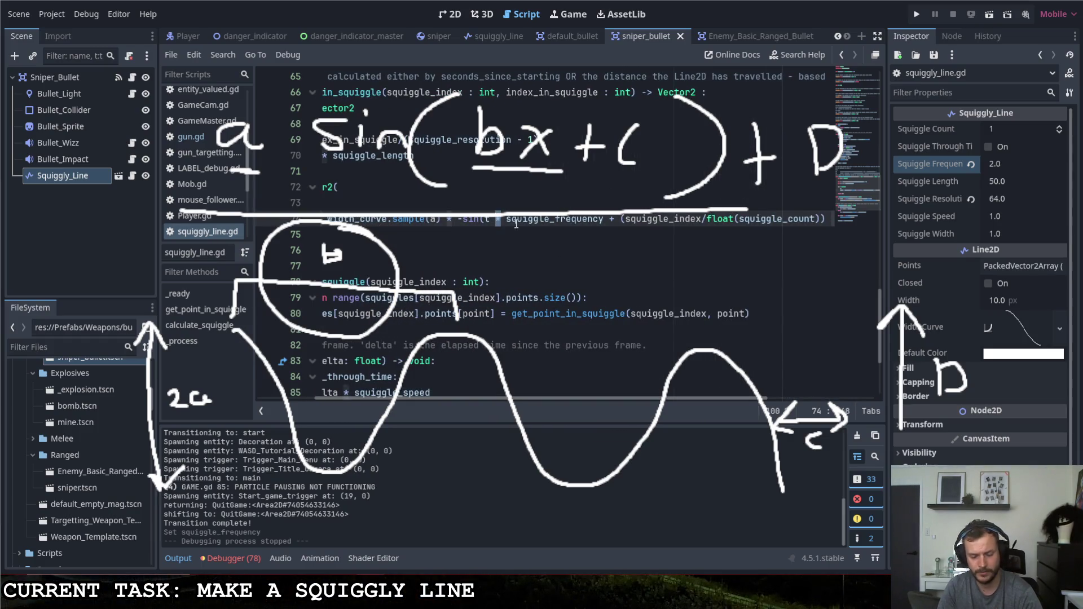
left_click(558, 218)
left_click(1014, 159)
type("0.1")
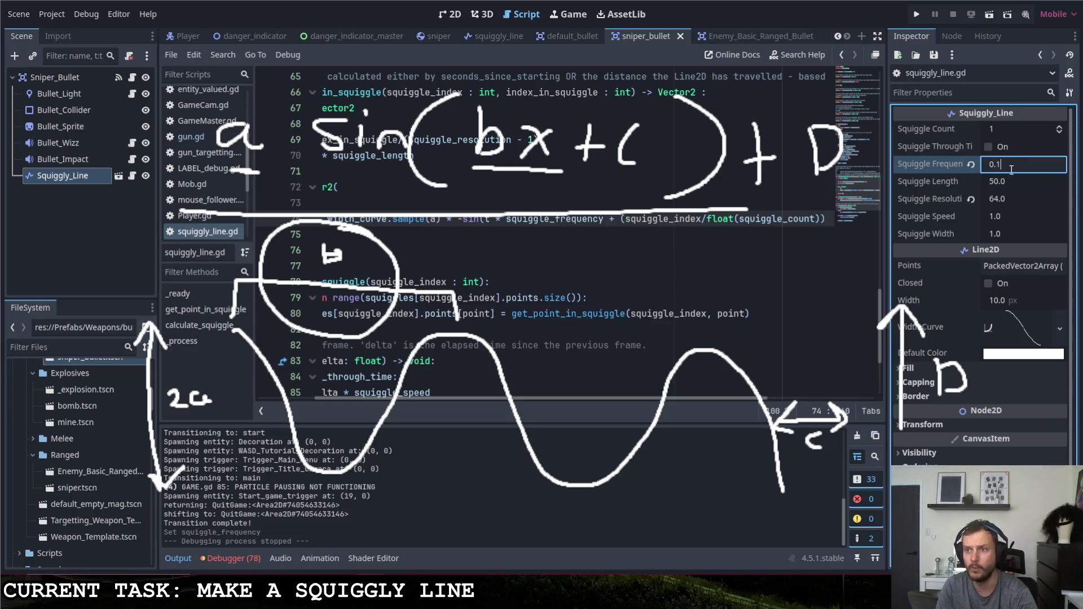
key("Tab")
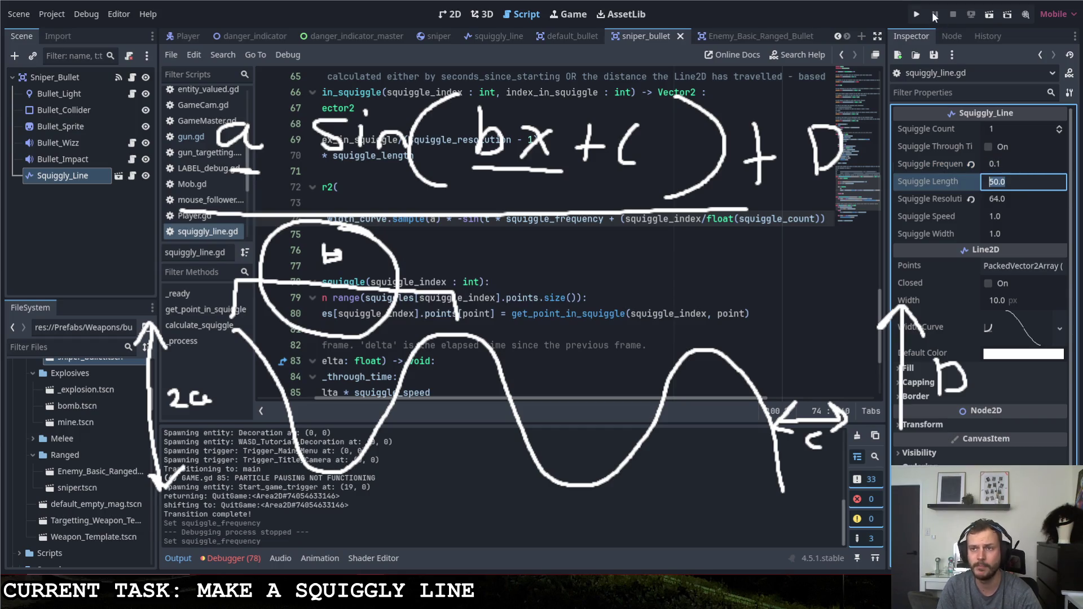
left_click(917, 14)
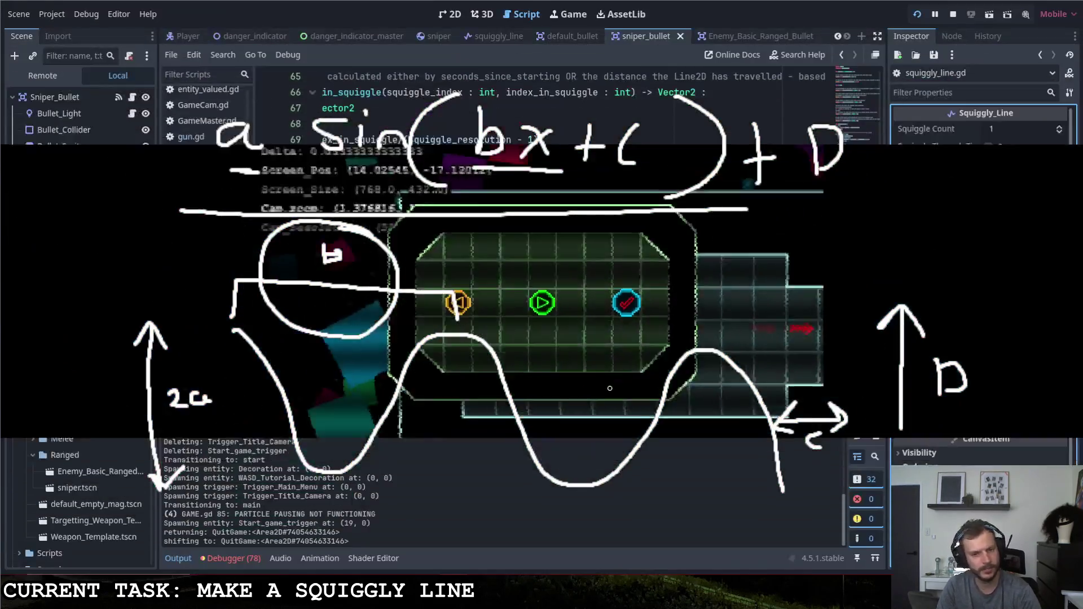
left_click(536, 237)
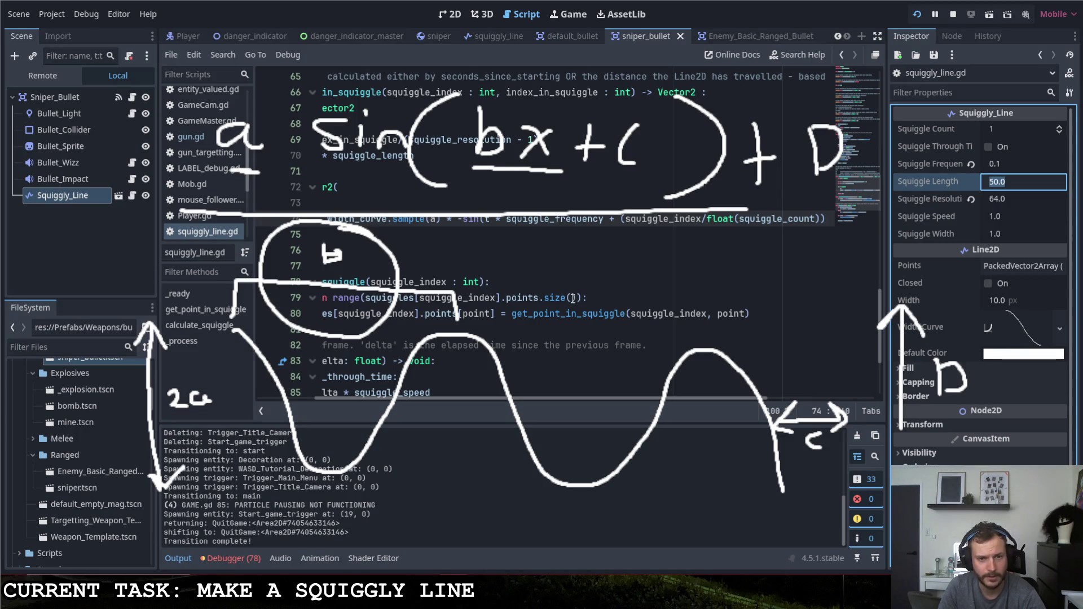
scroll(588, 399, "right", 5)
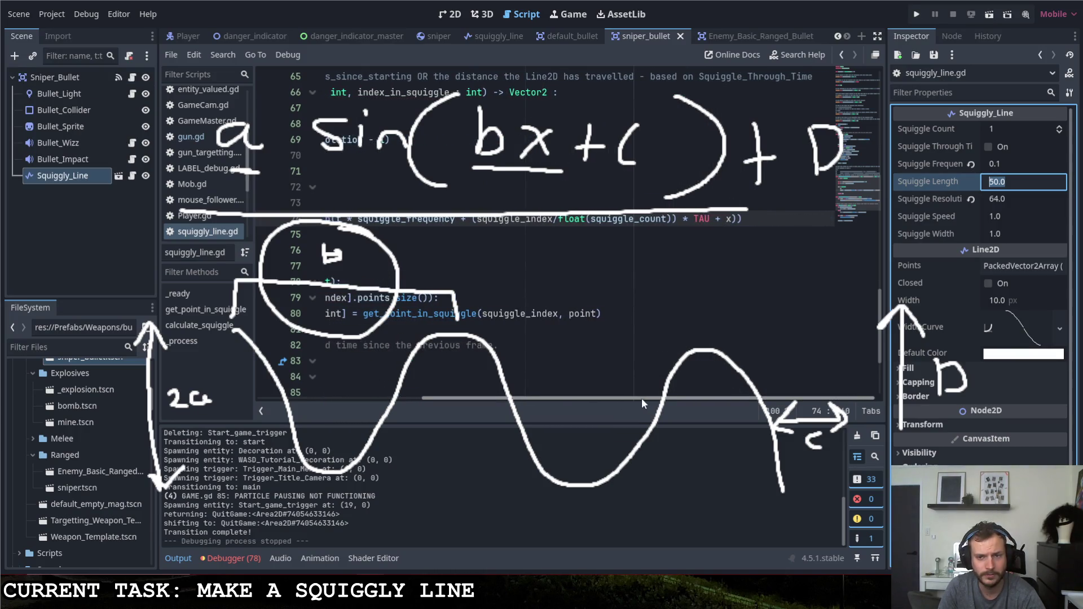
Enter 50 in Squiggly_Line's Squiggle Length field and commit it as 50.0.
left_click_drag(634, 396, 457, 378)
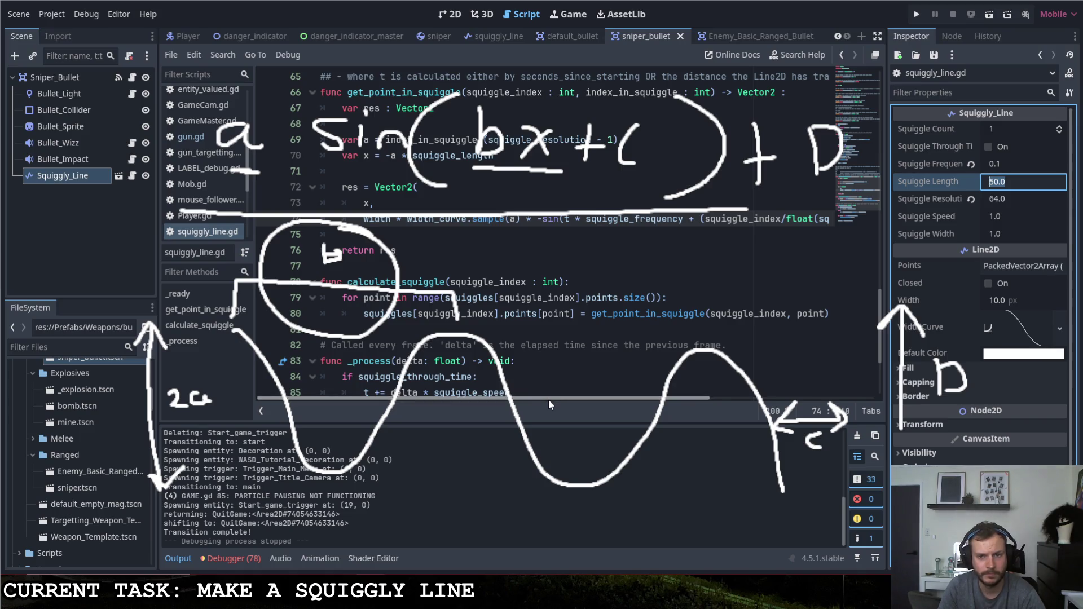
mouse_move(550, 401)
left_mouse_down()
mouse_move(713, 404)
mouse_move(671, 405)
left_mouse_up()
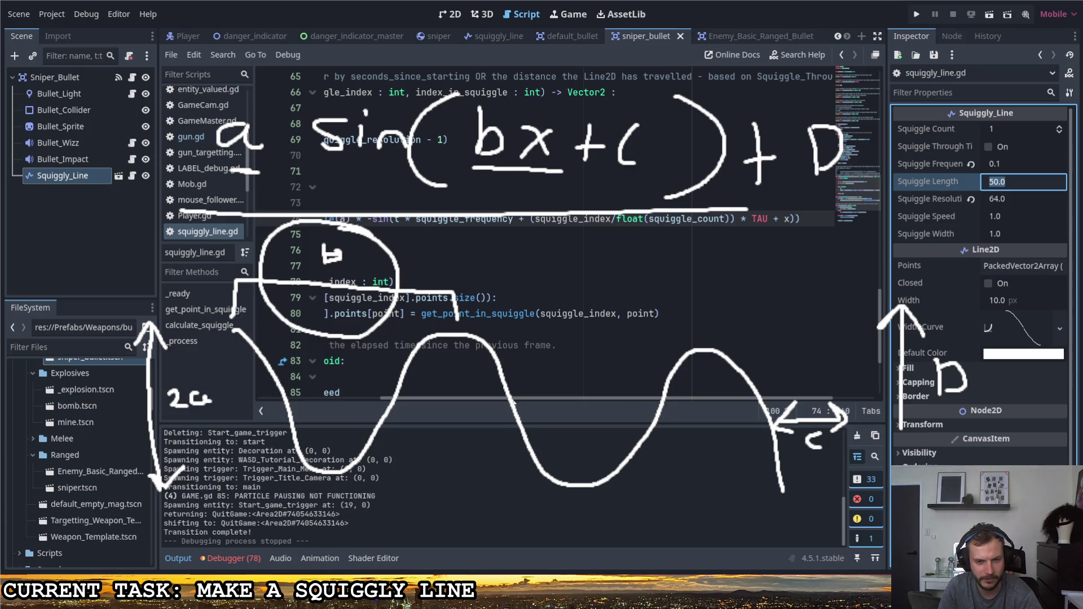
left_click(621, 234)
Examine line 74's sine formula, selecting its phase offset and frequency terms.
scroll(677, 338, "right", 3)
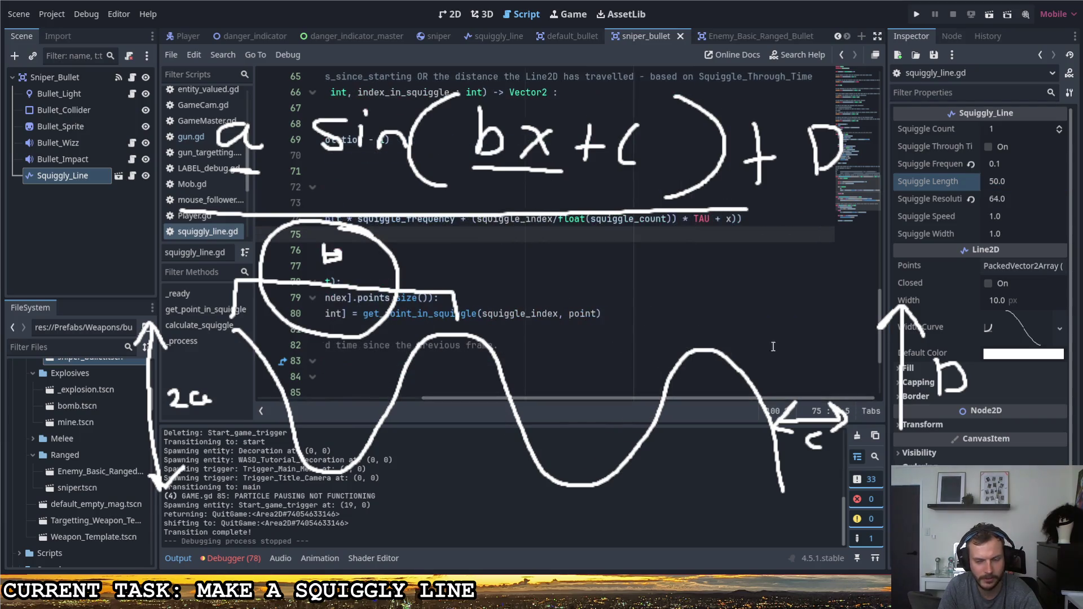
left_click(749, 219)
left_click_drag(698, 396, 513, 389)
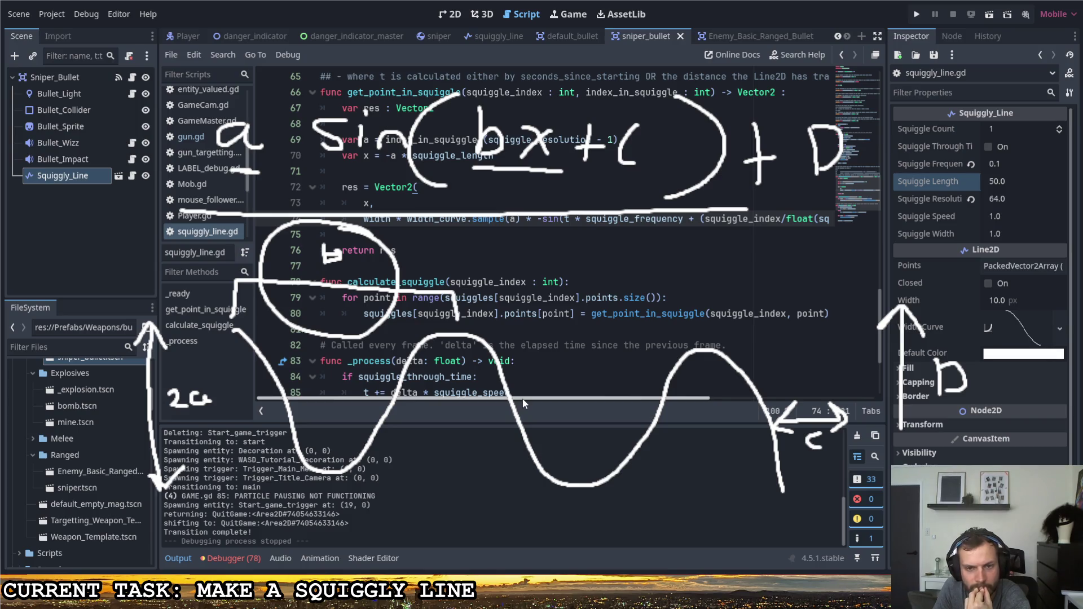
mouse_move(523, 399)
left_mouse_down()
mouse_move(710, 405)
mouse_move(458, 382)
left_mouse_up()
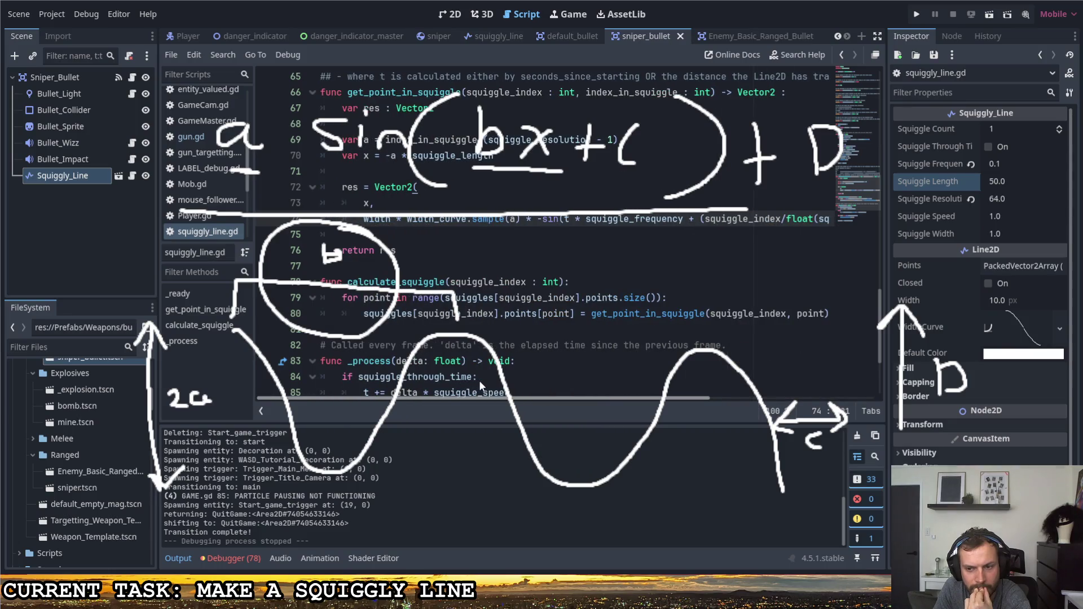
mouse_move(458, 382)
left_mouse_down()
mouse_move(655, 389)
mouse_move(432, 379)
mouse_move(703, 406)
left_mouse_up()
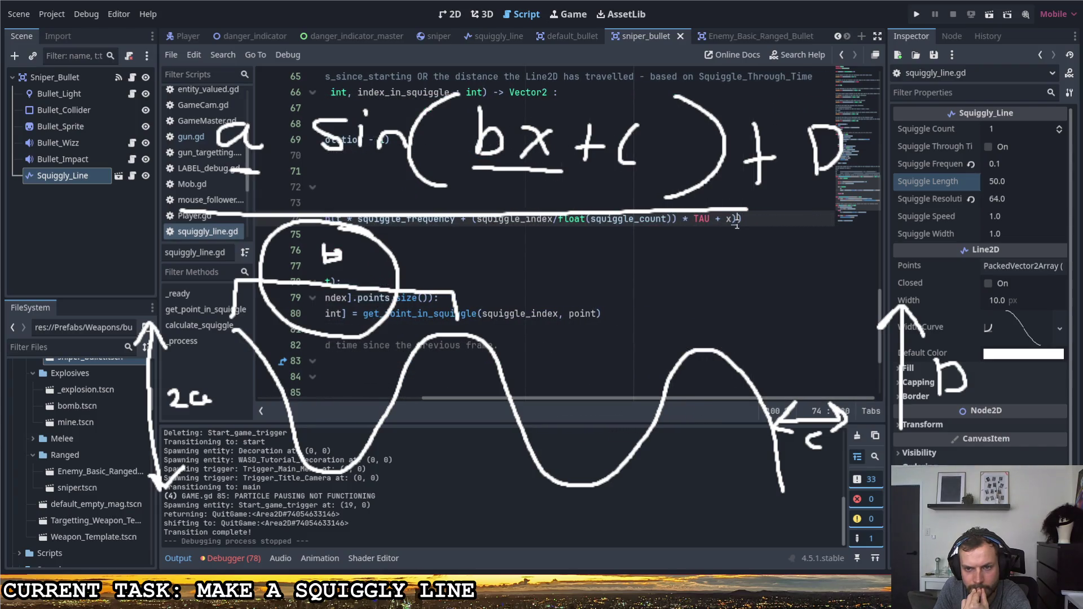
left_click_drag(683, 397, 653, 400)
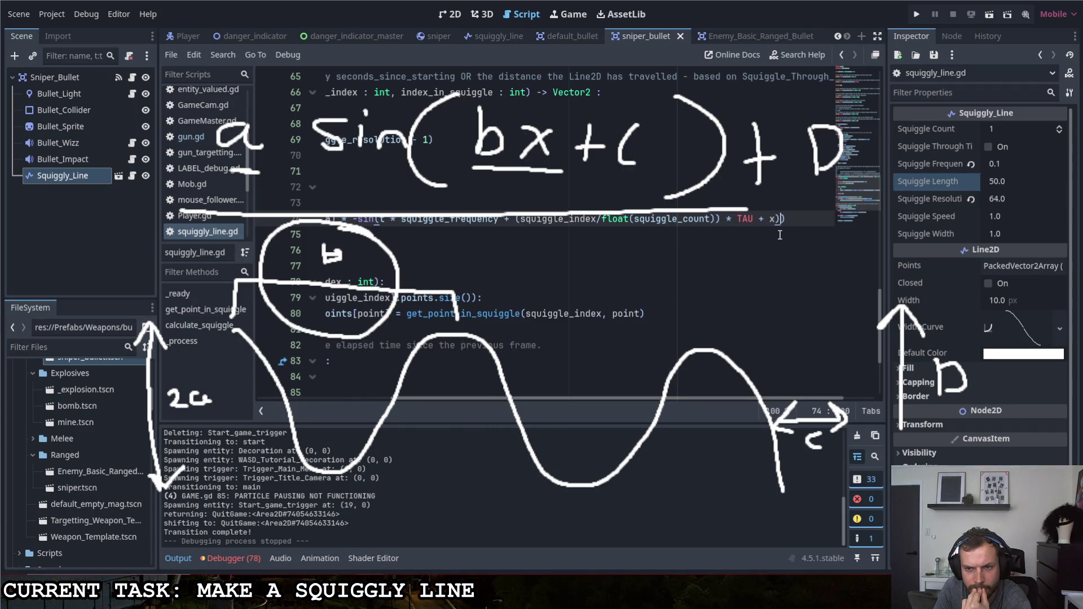
left_click_drag(519, 219, 721, 220)
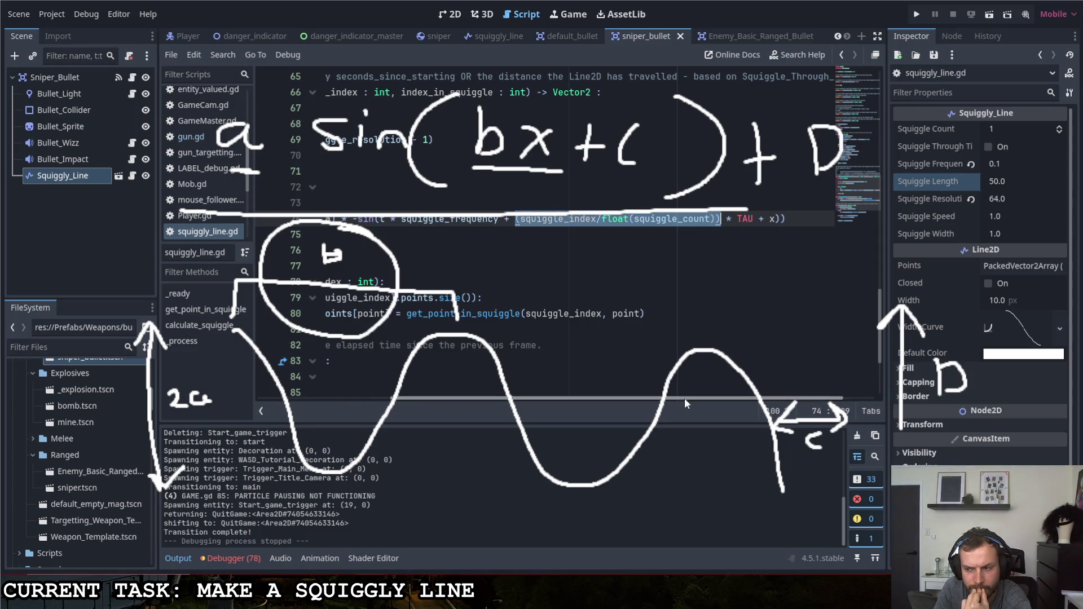
mouse_move(685, 398)
left_mouse_down()
mouse_move(549, 387)
mouse_move(616, 391)
left_mouse_up()
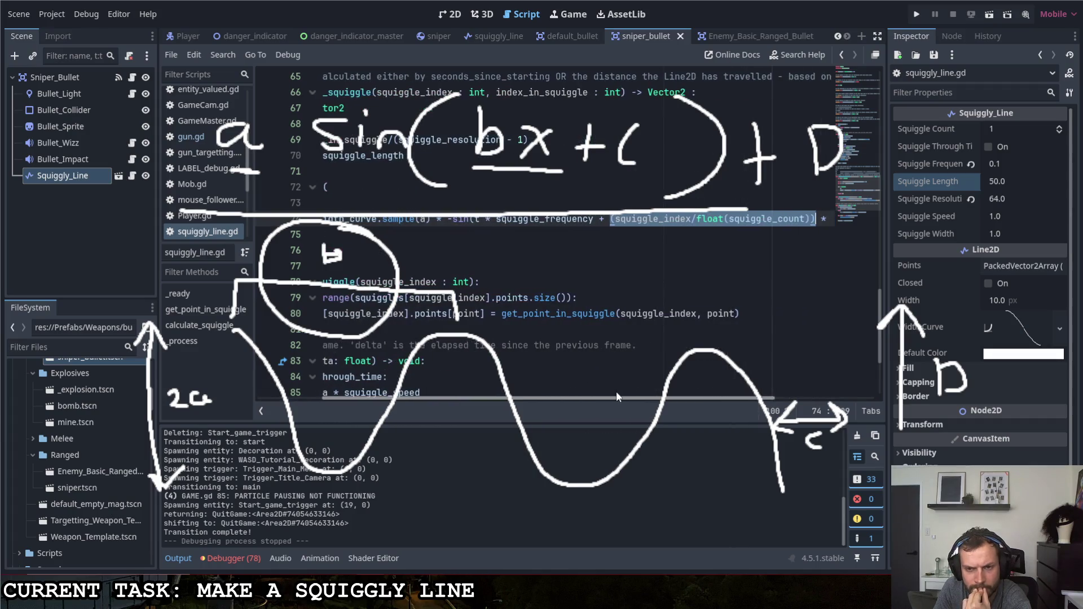
left_click(594, 220)
left_click_drag(594, 220, 479, 220)
mouse_move(570, 399)
left_mouse_down()
mouse_move(497, 395)
mouse_move(516, 390)
left_mouse_up()
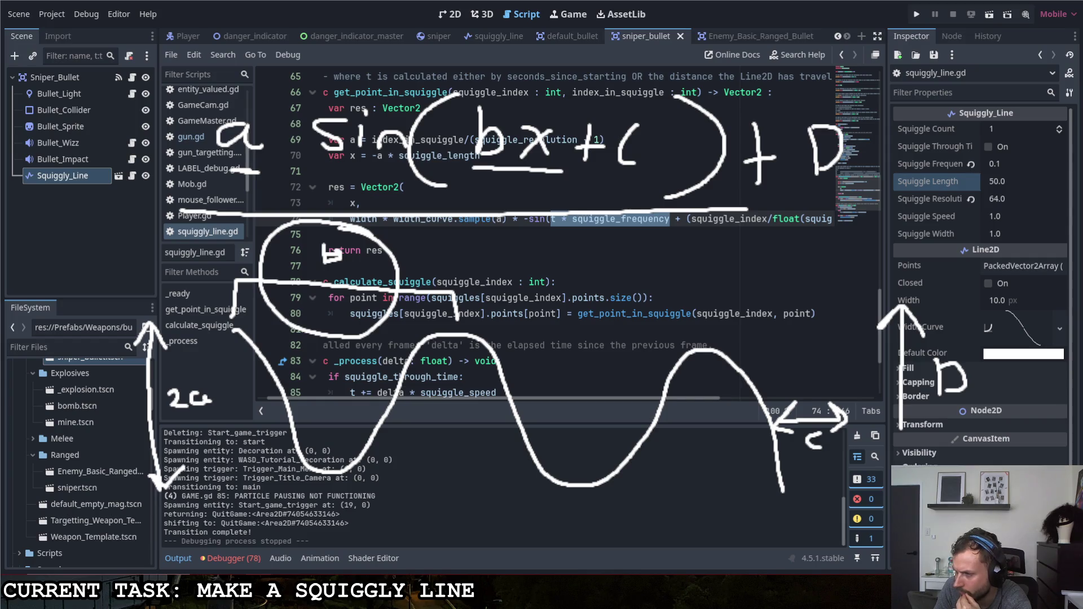
left_click(582, 283)
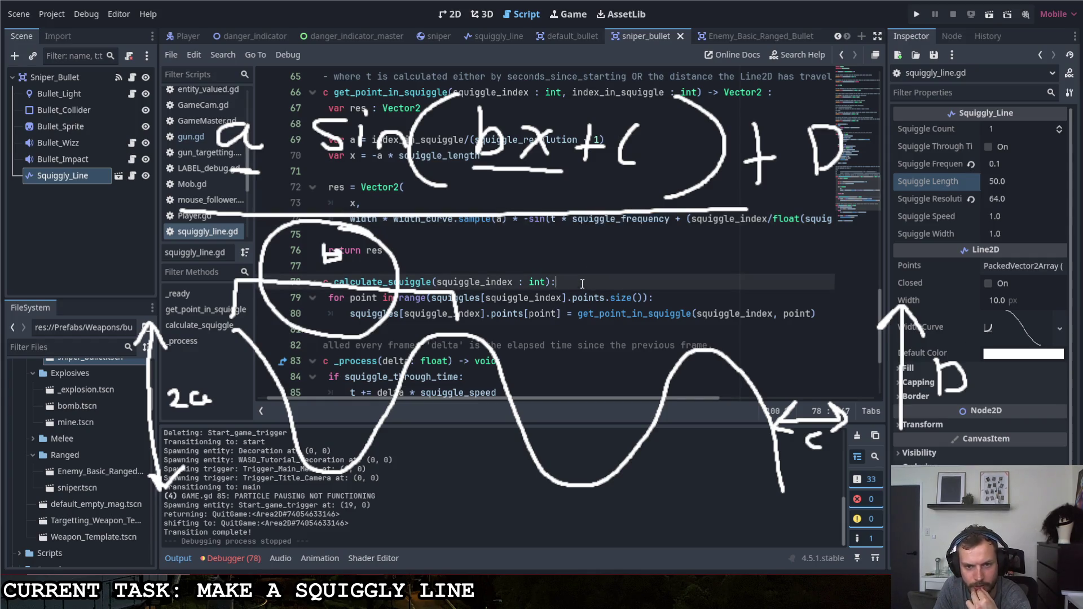
mouse_move(532, 400)
left_mouse_down()
mouse_move(724, 395)
mouse_move(687, 392)
left_mouse_up()
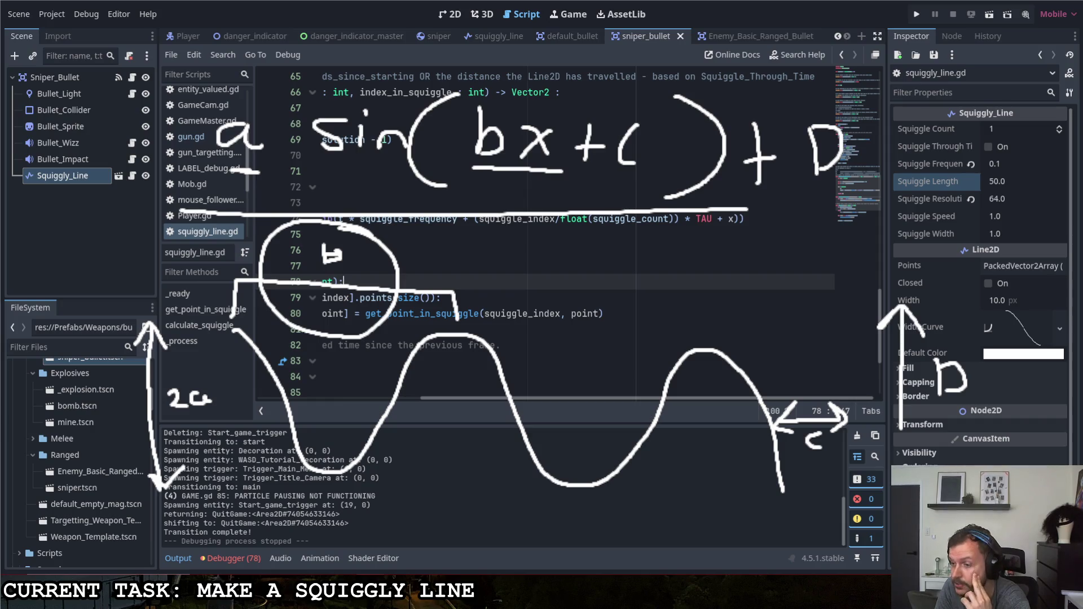
mouse_move(622, 398)
left_mouse_down()
mouse_move(449, 376)
mouse_move(482, 380)
left_mouse_up()
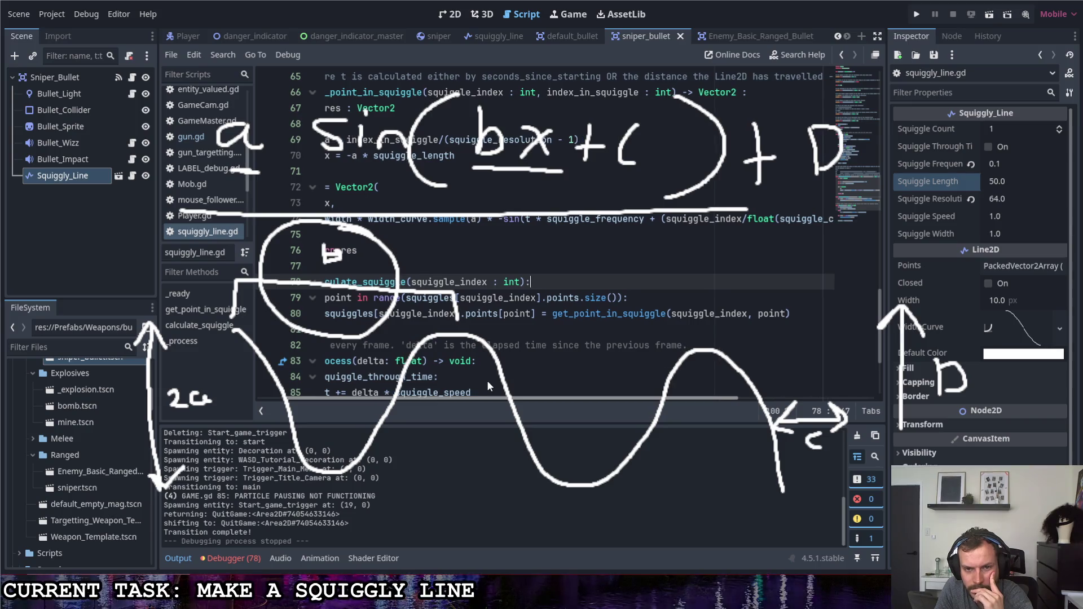
Change Squiggle Frequency from 0.1 to 0.01 in the Inspector.
left_click(993, 164)
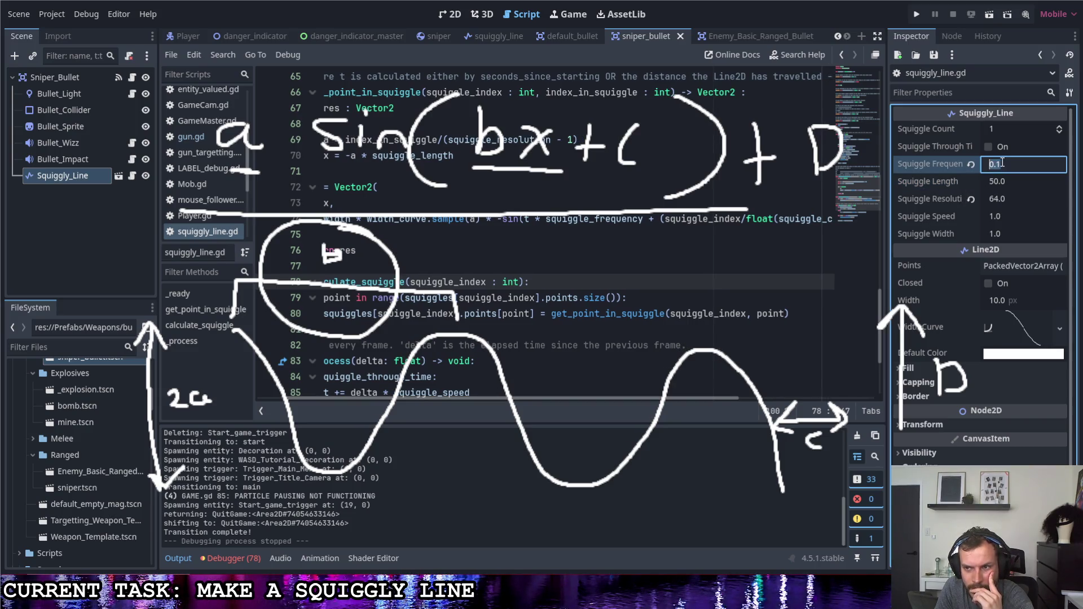
key("BackSpace")
type("0")
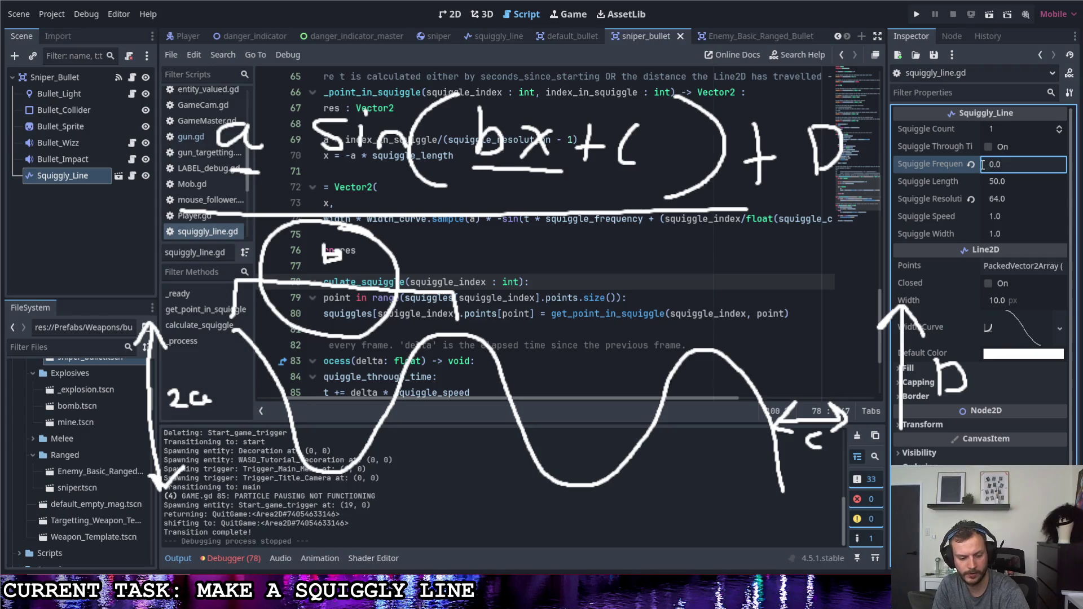
type("1")
key("Return")
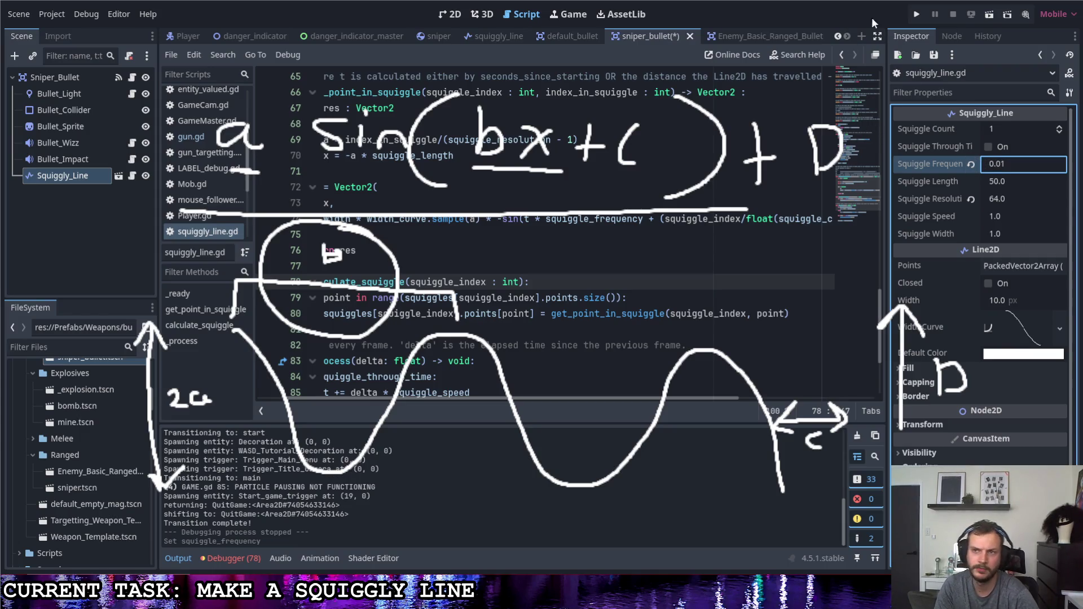
left_click(922, 12)
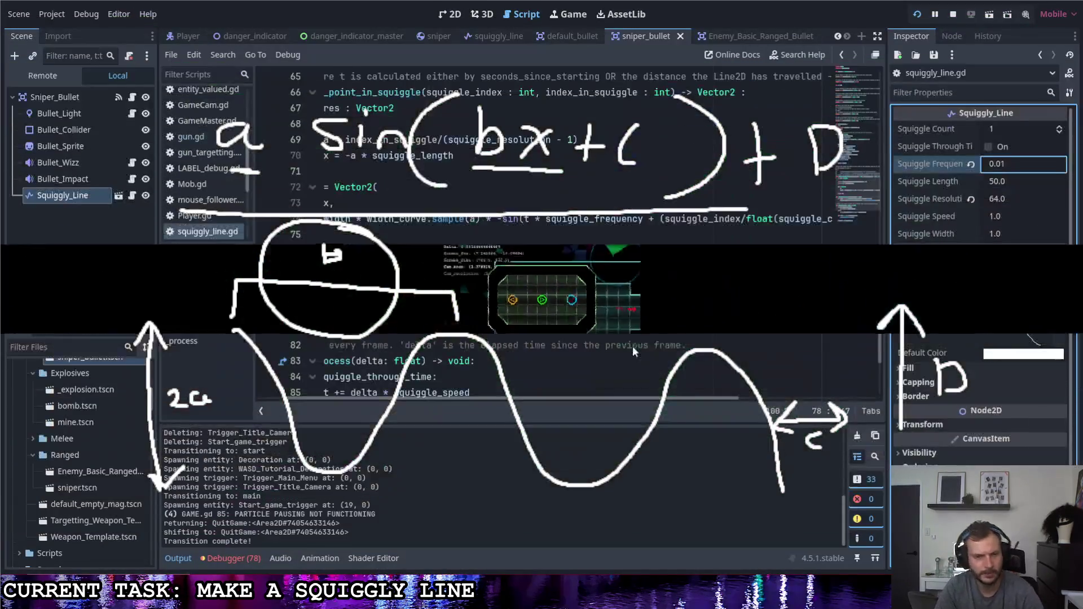
scroll(557, 398, "left", 3)
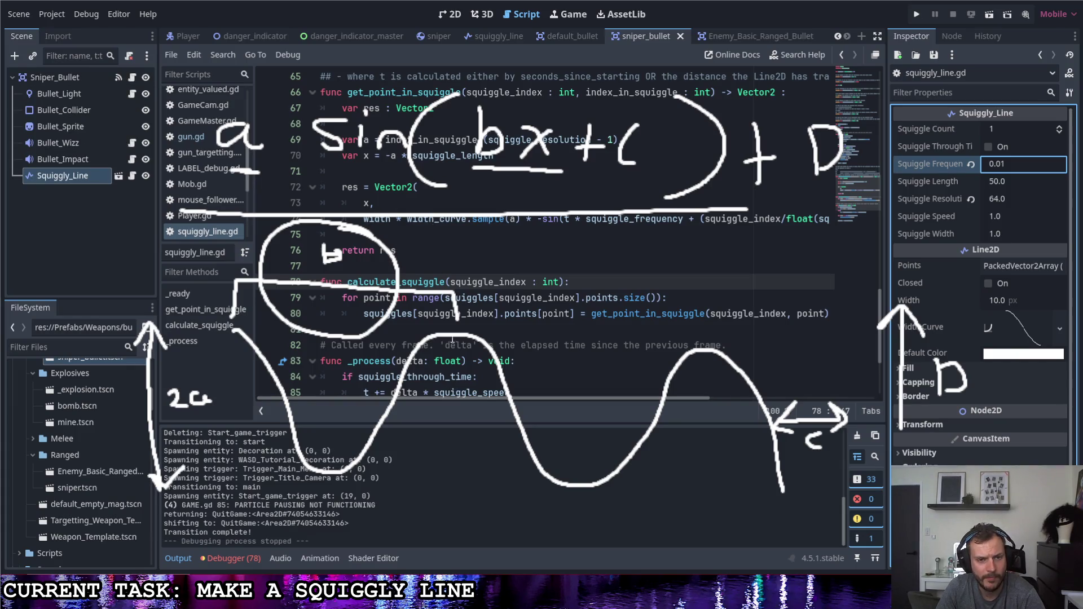
left_click_drag(466, 399, 637, 407)
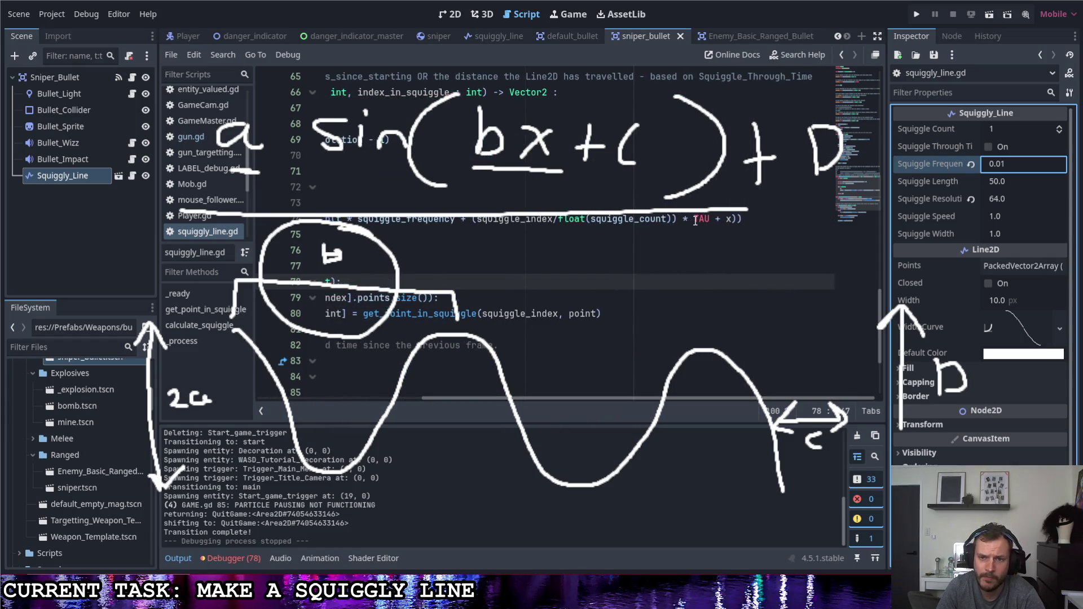
mouse_move(695, 220)
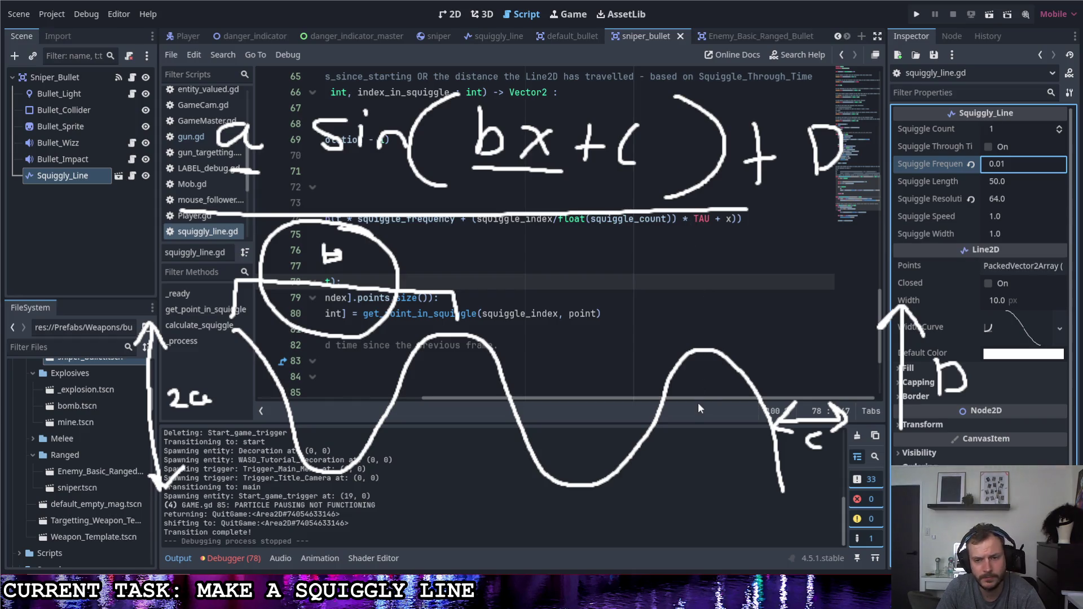
mouse_move(698, 399)
left_mouse_down()
mouse_move(611, 397)
mouse_move(646, 395)
left_mouse_up()
left_click(415, 220)
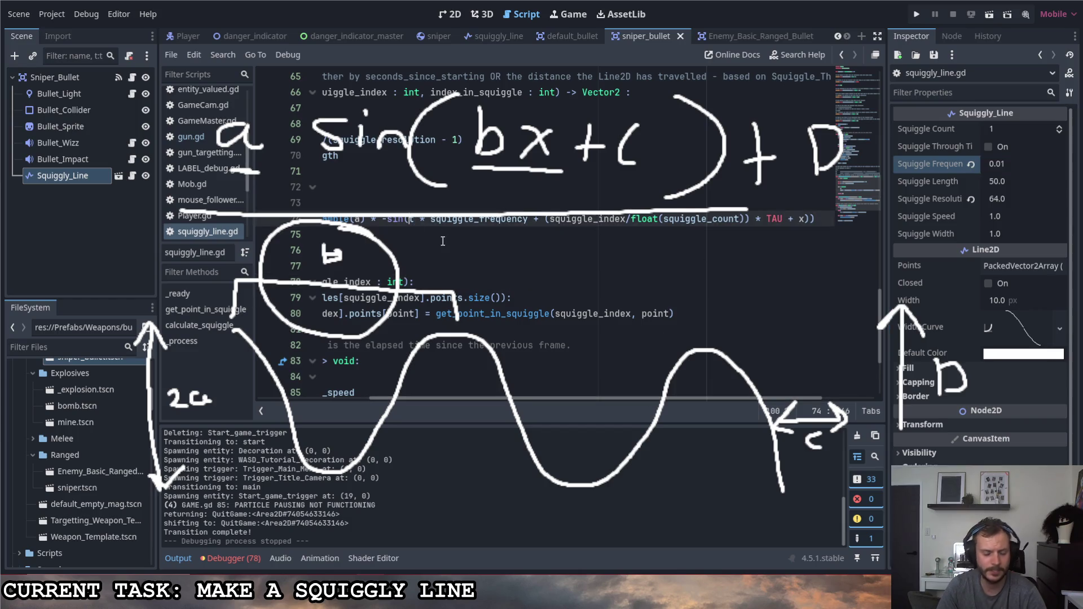
Put (t+x) inside the sine, delete the trailing + x, and run the game.
type("(t+x)")
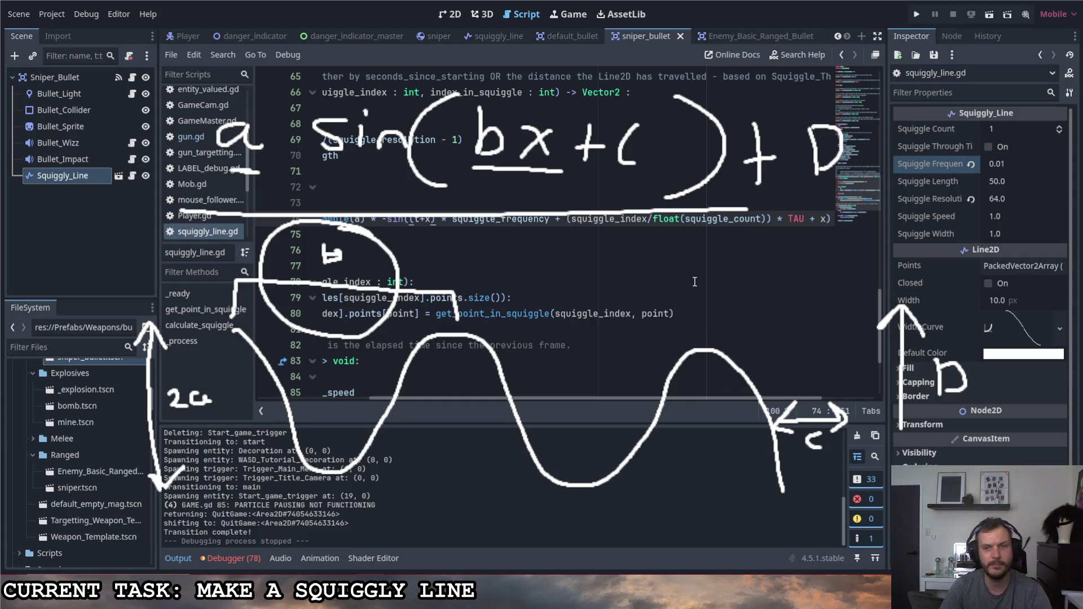
left_click(834, 219)
type(")")
left_click_drag(806, 219, 785, 220)
key("BackSpace")
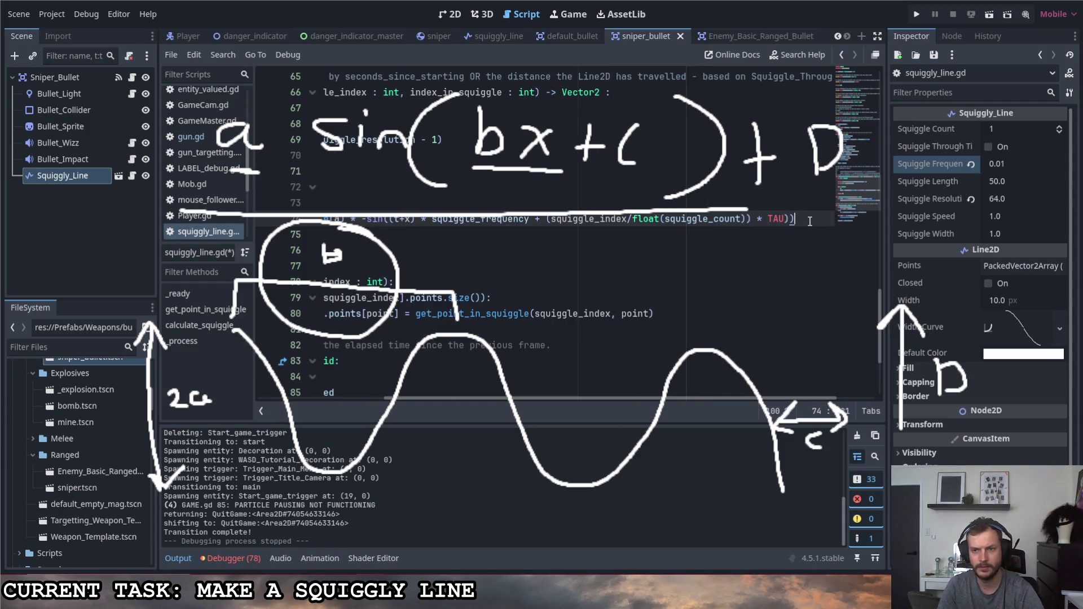
key("F5")
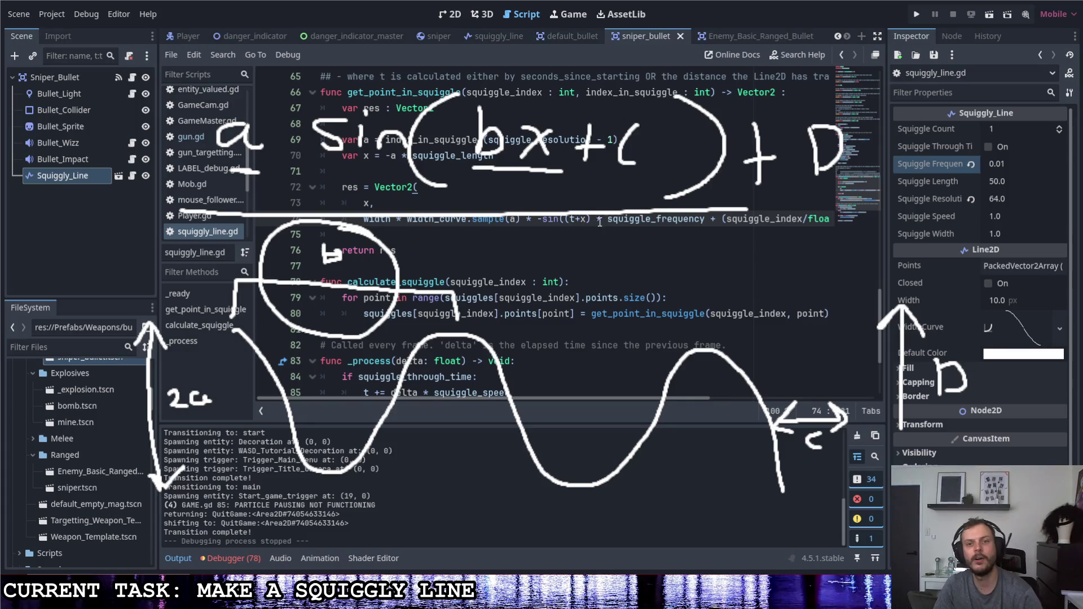
Change the t+x inside the sine to t + a and save.
left_click_drag(591, 220, 576, 220)
key("BackSpace")
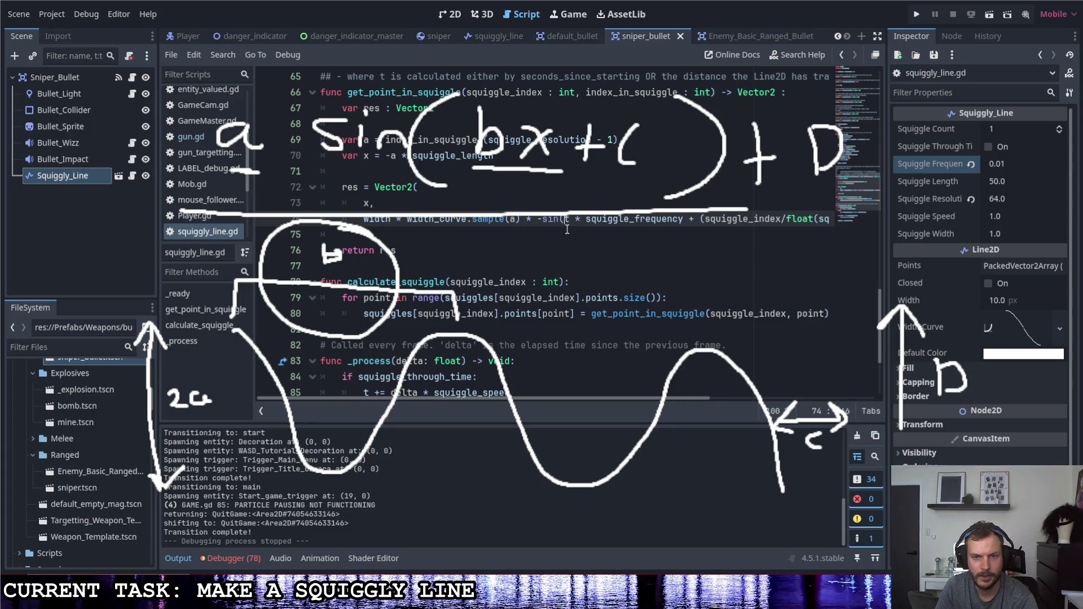
left_click_drag(604, 400, 740, 397)
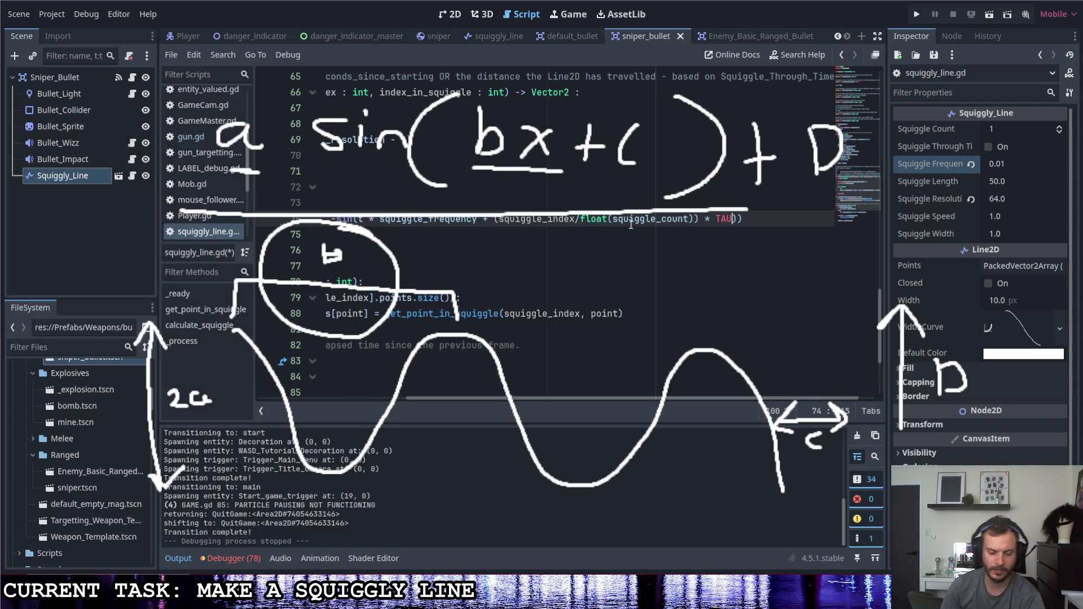
type("+ a")
key("ctrl+s")
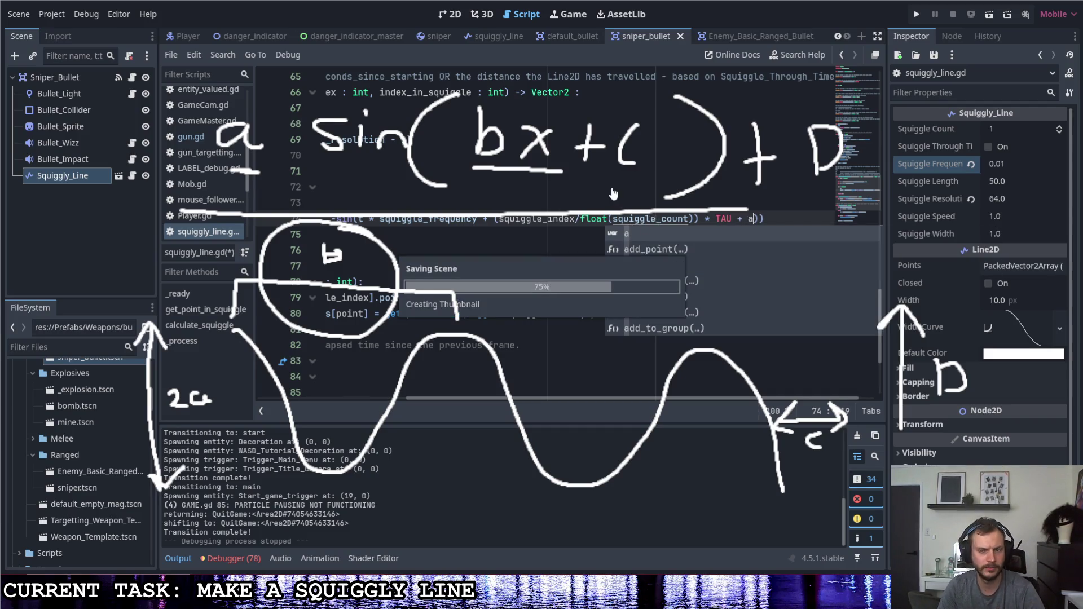
left_click(611, 206)
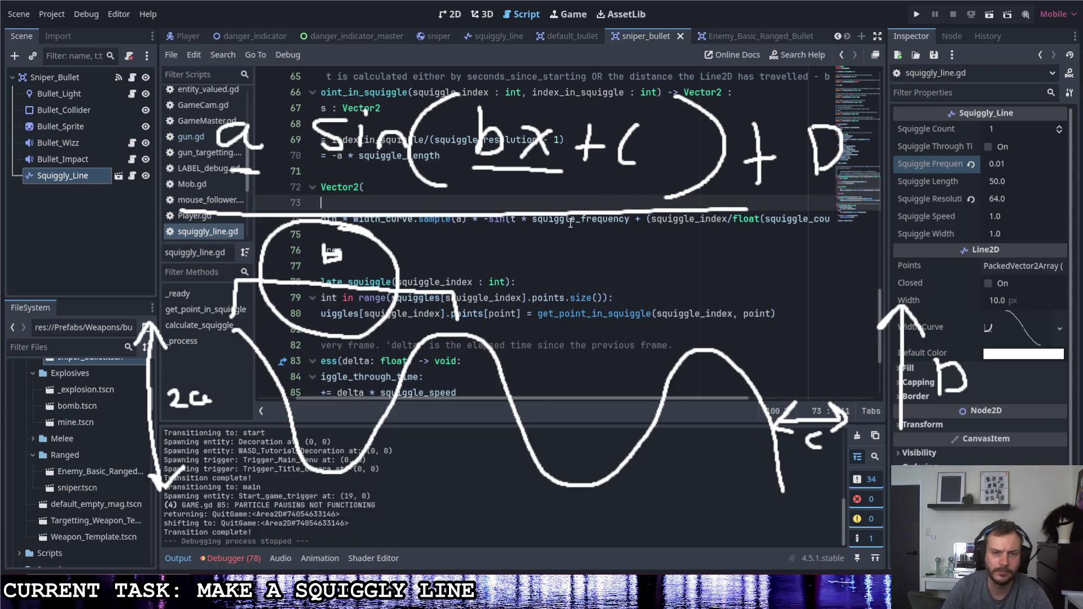
Start the sine argument with (t+a), remove the + a after TAU, and save.
left_click(510, 221)
type("(t")
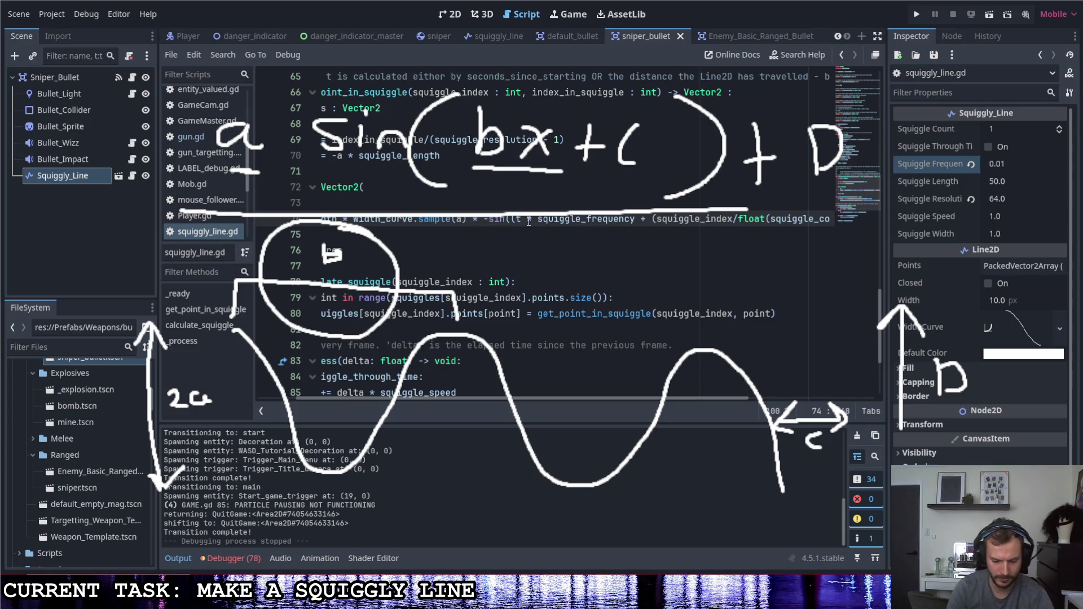
type("+a)")
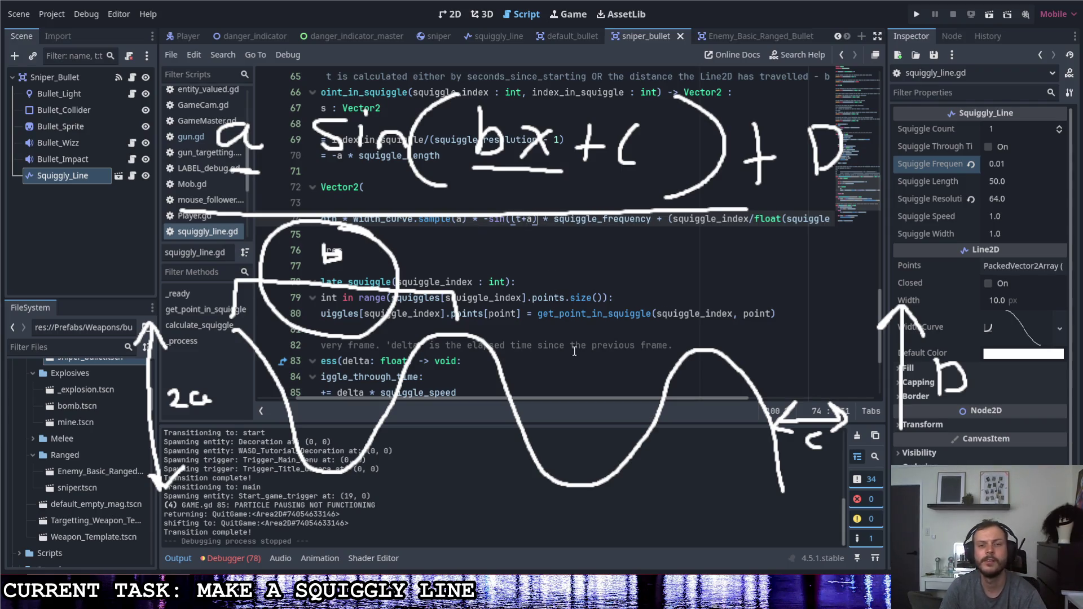
left_click_drag(598, 398, 750, 398)
key("BackSpace")
key("BackSpace")
key("BackSpace")
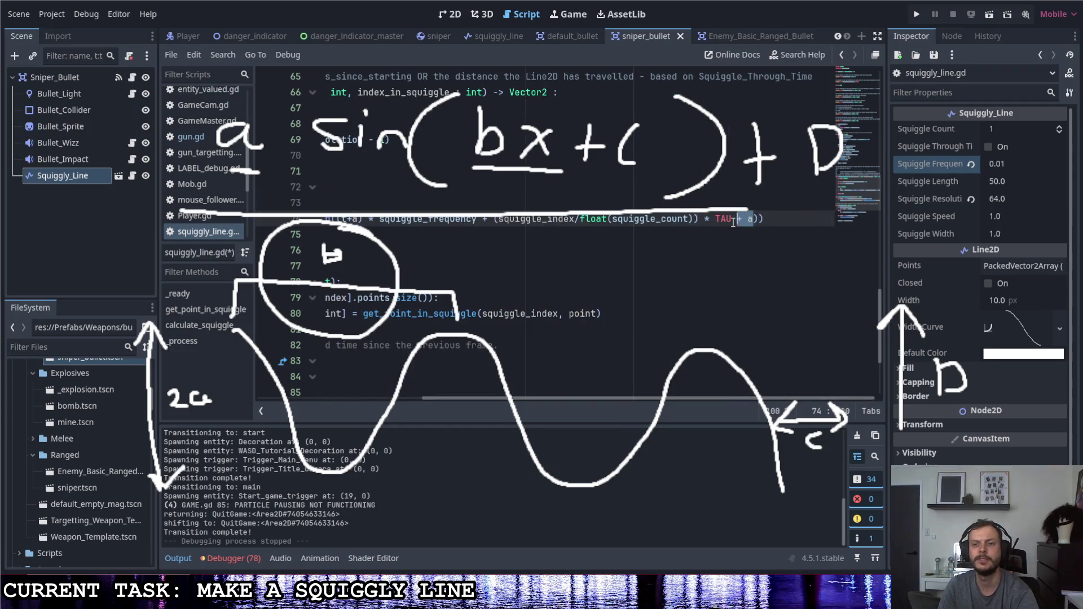
key("ctrl+s")
left_click_drag(655, 394, 524, 386)
left_click(557, 221)
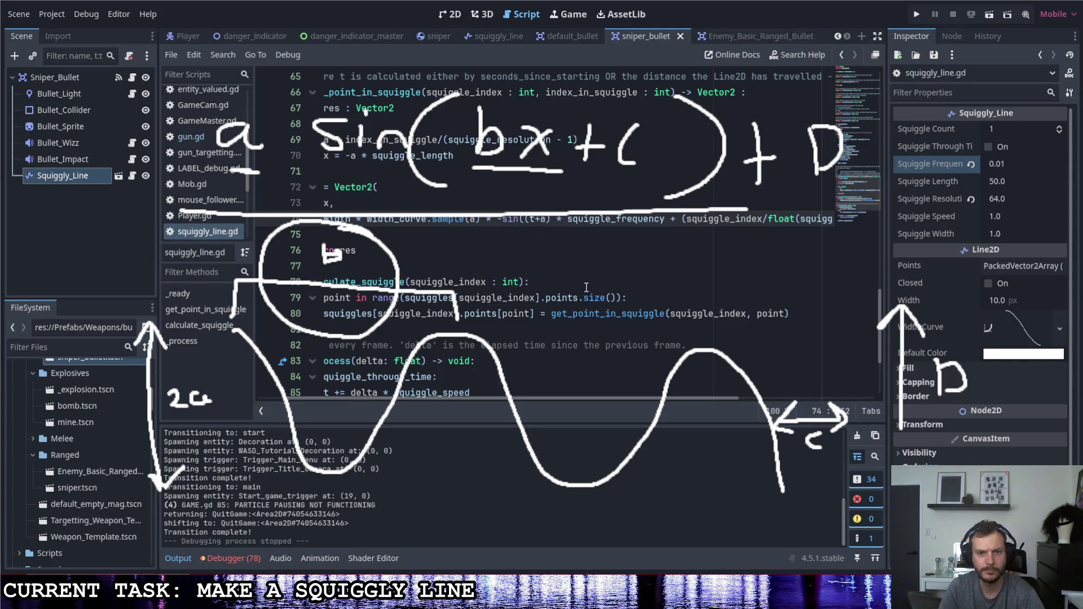
left_click(994, 165)
Set Squiggle Frequency to 1.0, test-run the project, then pause and quit back to the editor.
type("1")
key("Return")
left_click(916, 14)
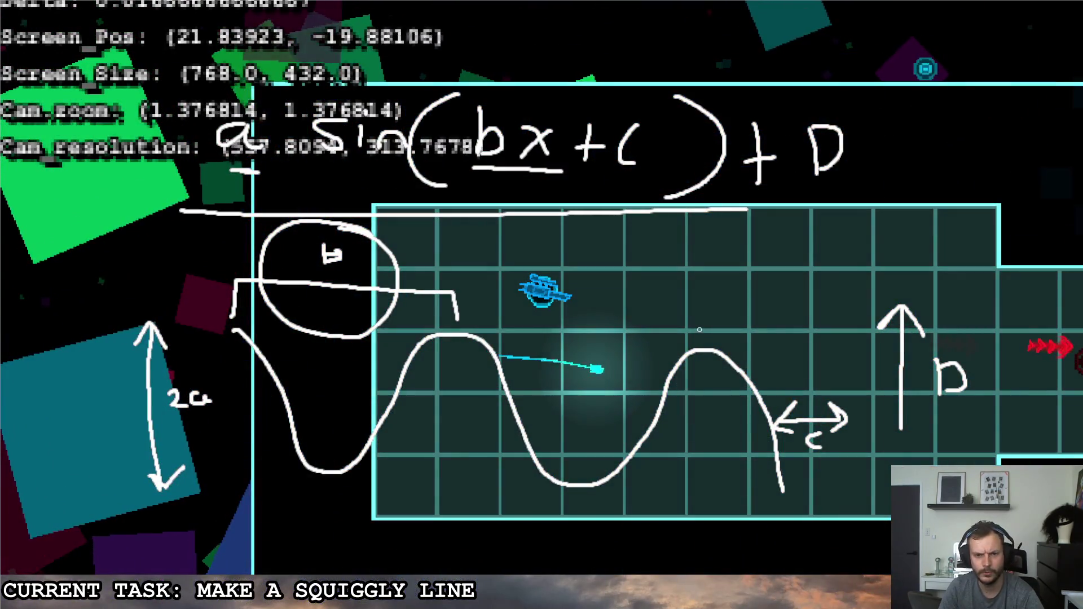
key("Escape")
left_click(696, 327)
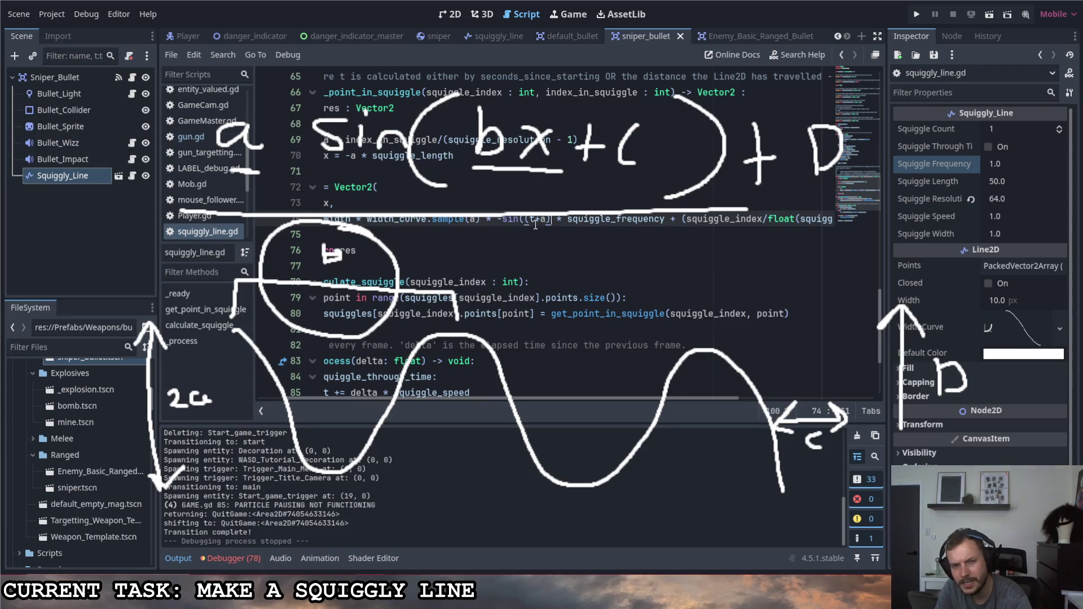
Wrap t + a * squiggle_frequency in parentheses on line 74, save, and test-run the game.
type("(")
key("Right")
key("Right")
key("Right")
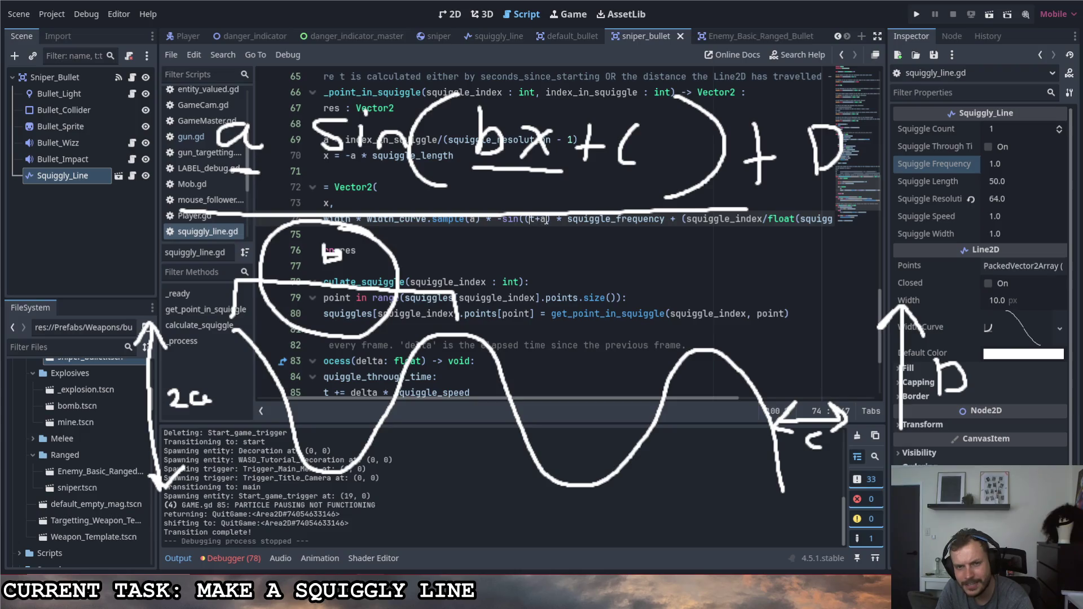
key("ctrl+Right")
key("ctrl+Right")
type(")")
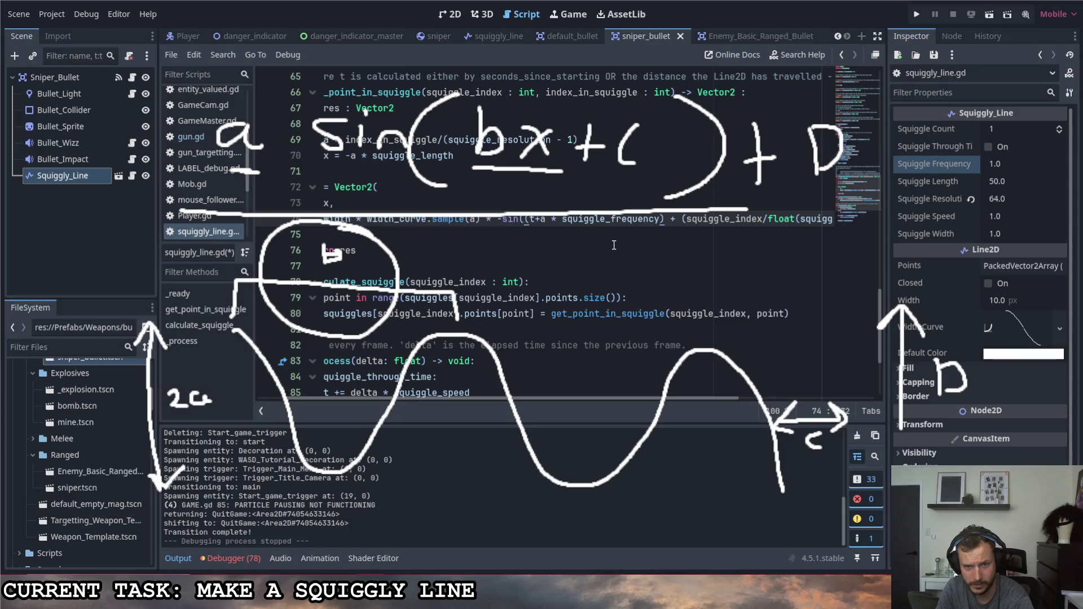
type("+")
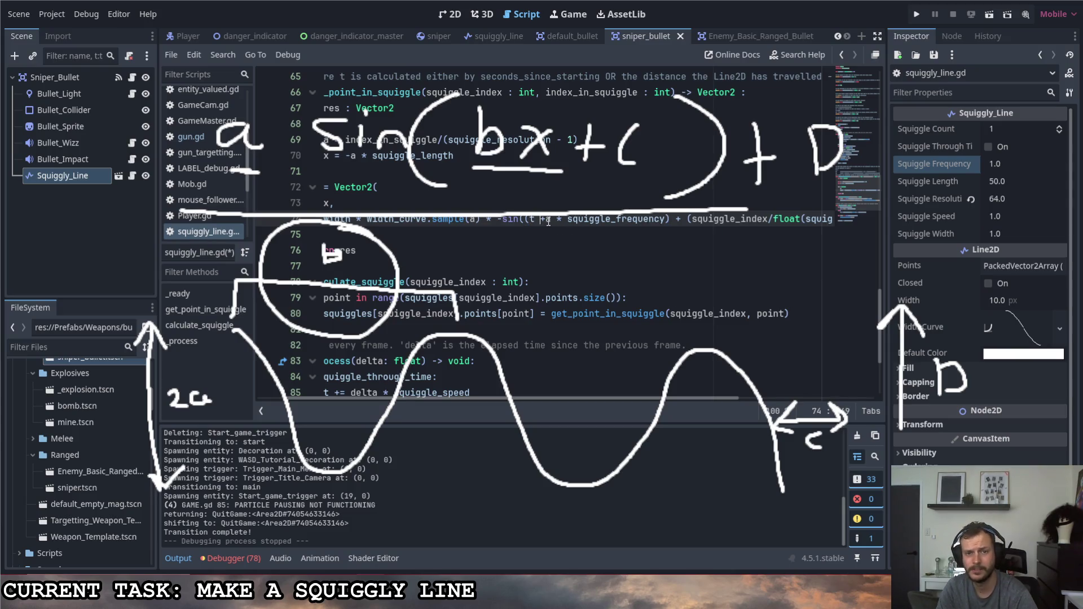
left_click(699, 219)
key("ctrl+s")
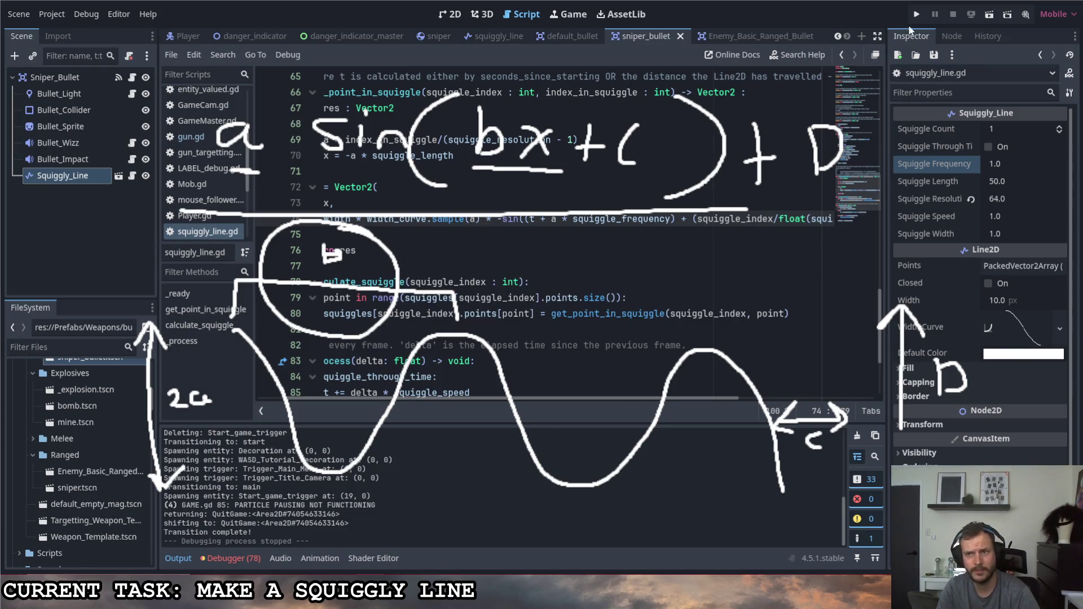
key("F5")
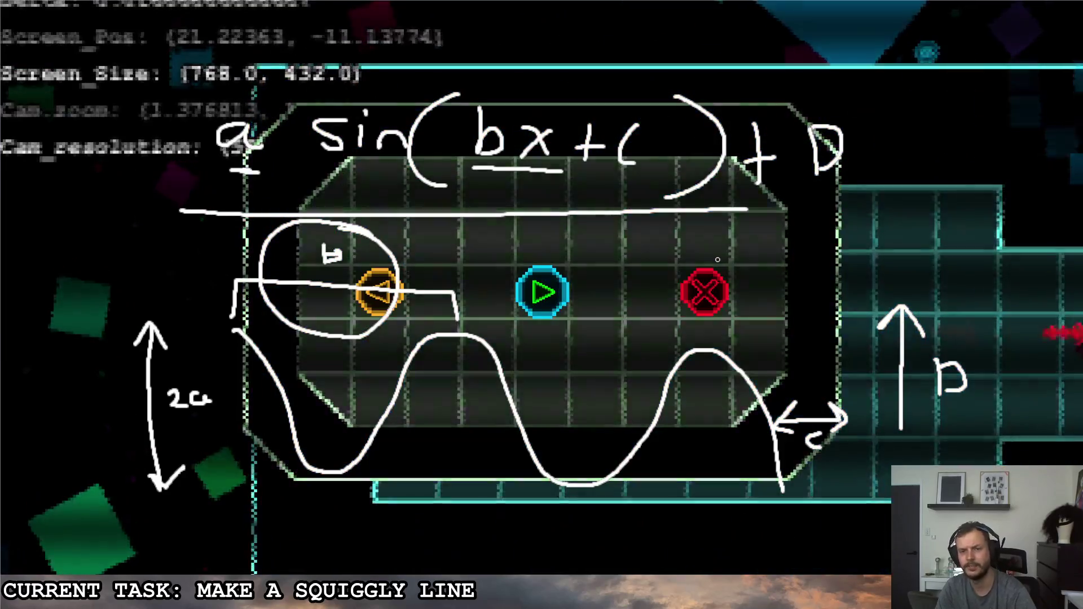
left_click(706, 287)
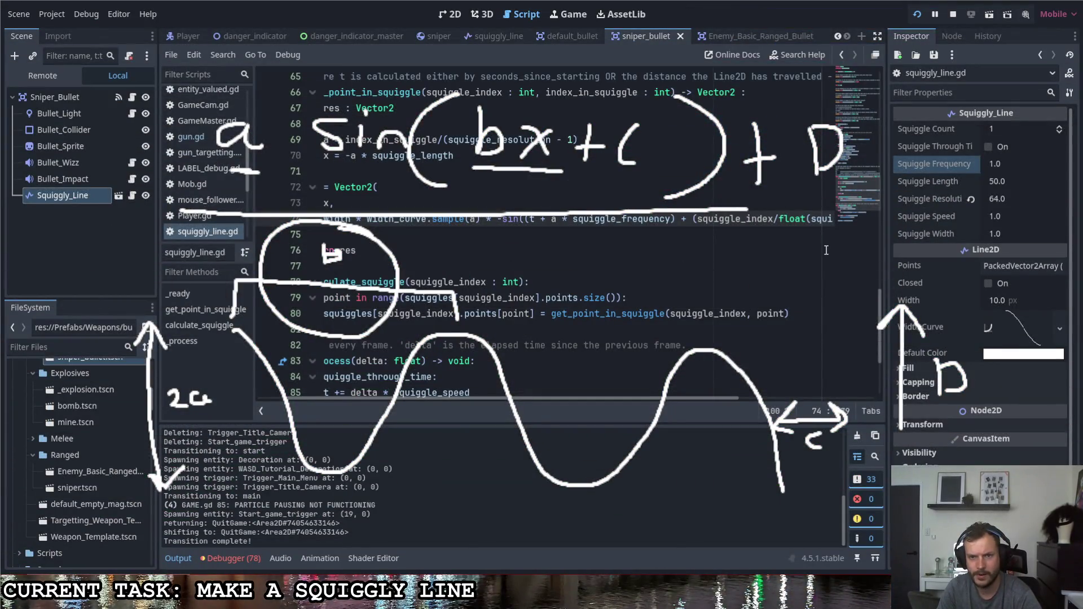
Set Squiggle Frequency to 2.0 and run the game to test it.
left_click(1013, 164)
type("2")
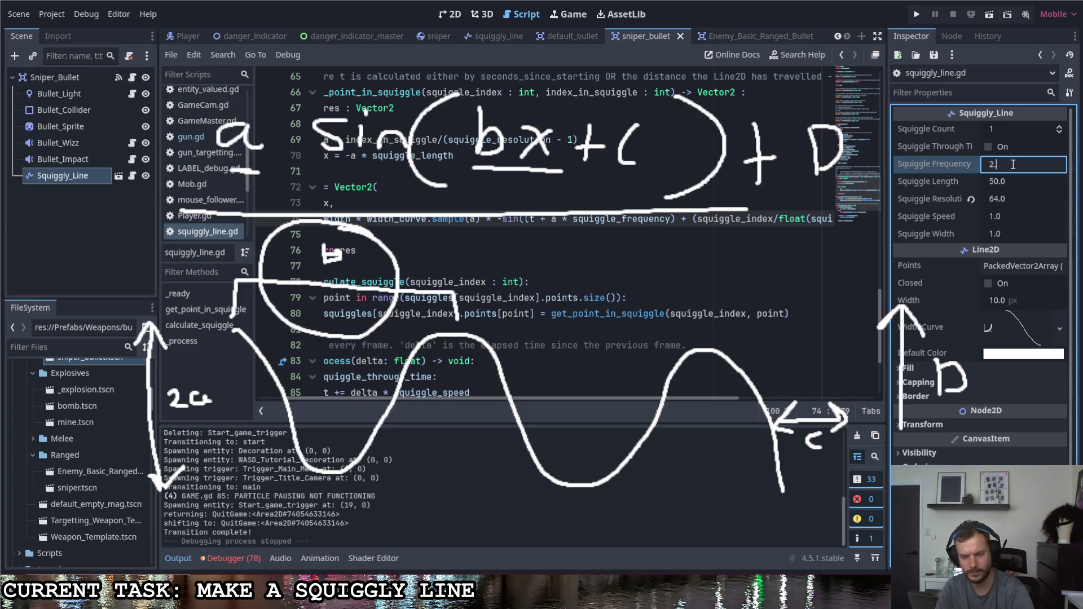
type("0")
left_click(917, 14)
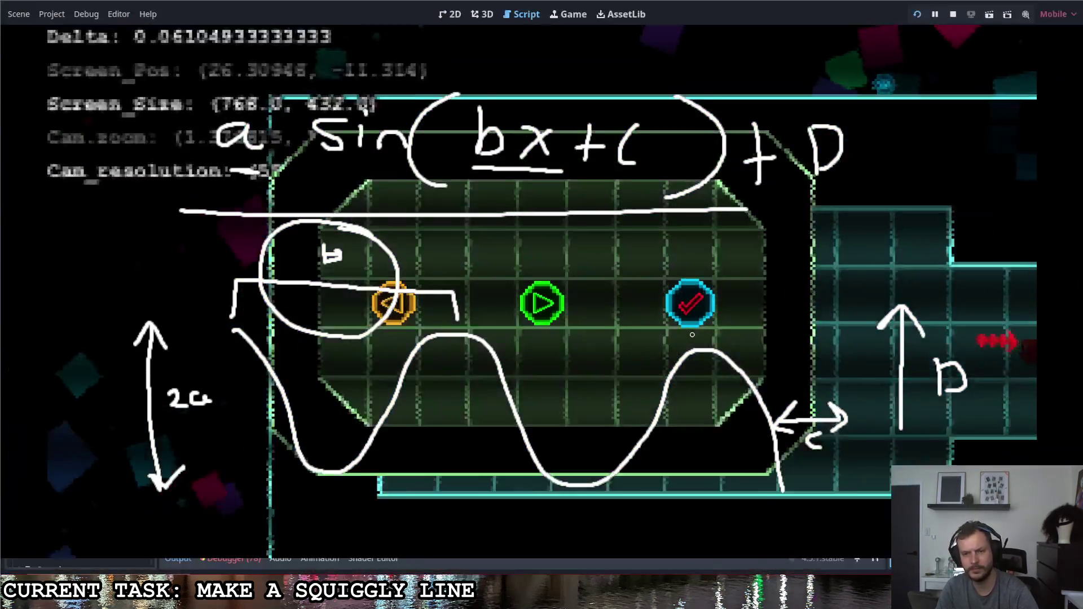
key("alt+Tab")
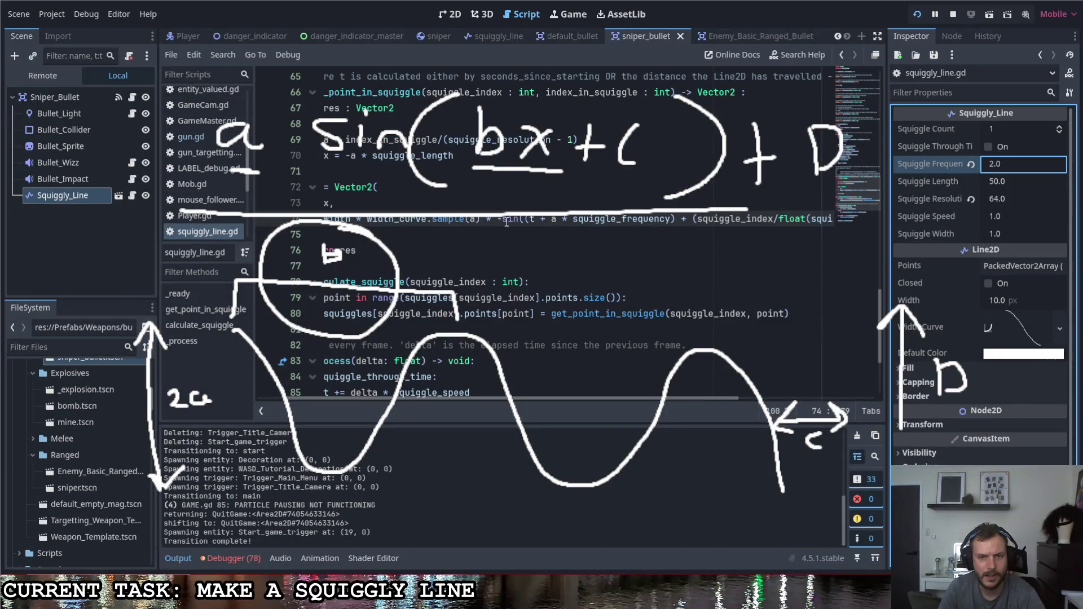
left_click(542, 221)
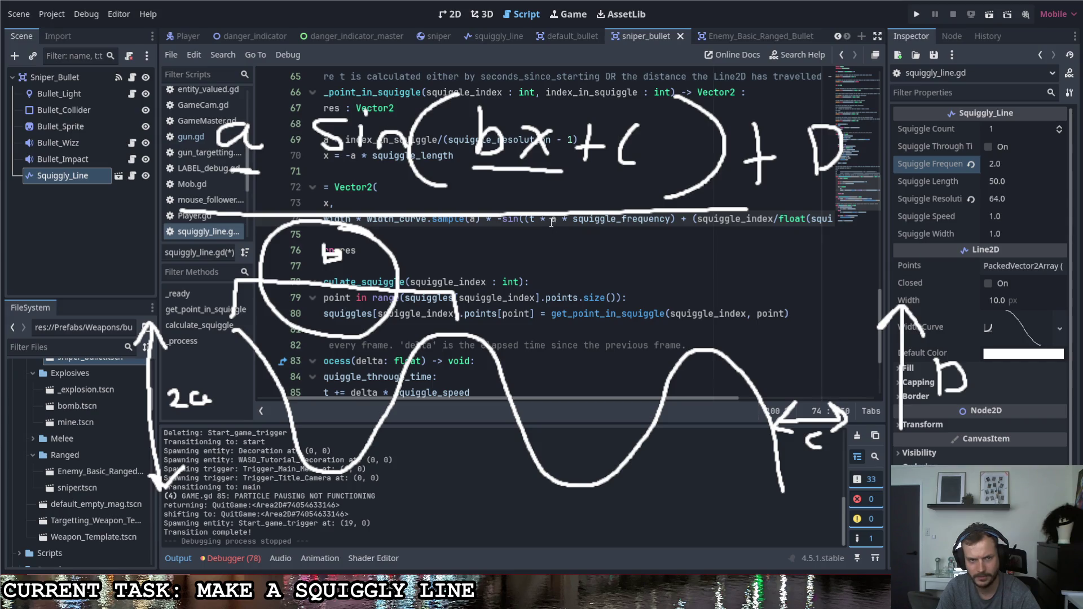
Delete the * a multiplier after t in line 74's sine term.
left_click_drag(560, 398, 515, 399)
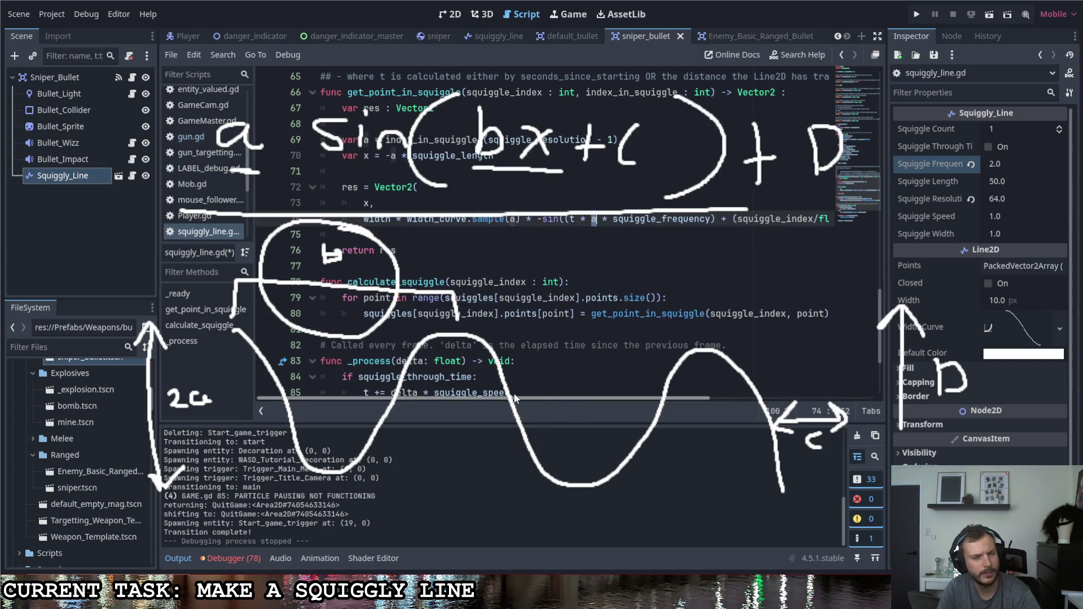
scroll(525, 389, "right", 1)
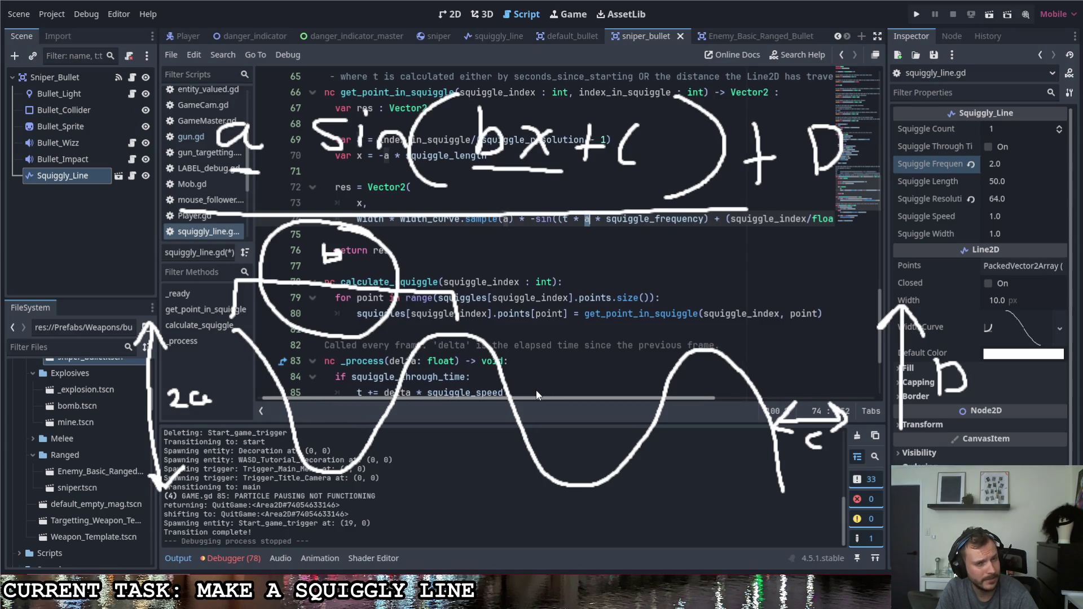
scroll(518, 343, "up", 1)
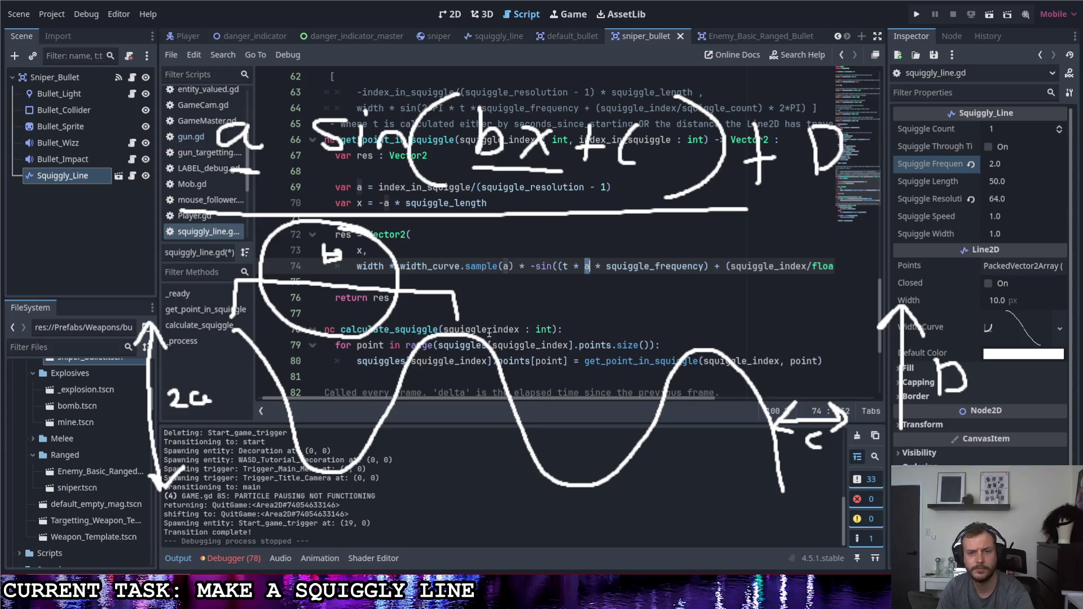
key("BackSpace")
key("BackSpace")
key("BackSpace")
left_click_drag(583, 398, 716, 407)
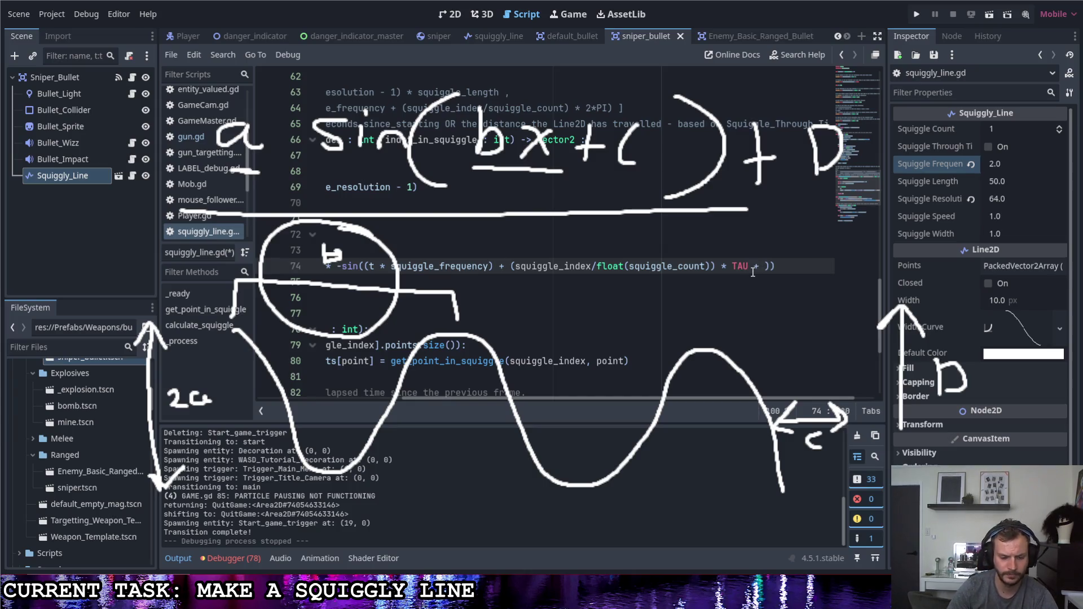
End the sine argument with + a after TAU, save, and run the project.
left_click(802, 254)
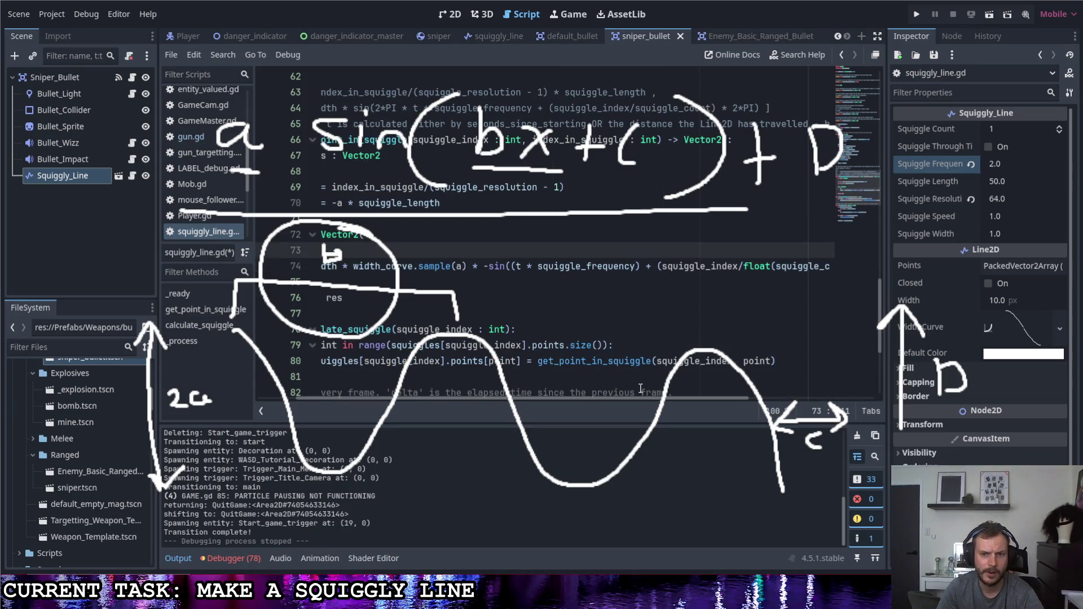
scroll(641, 389, "down", 3)
key("Down")
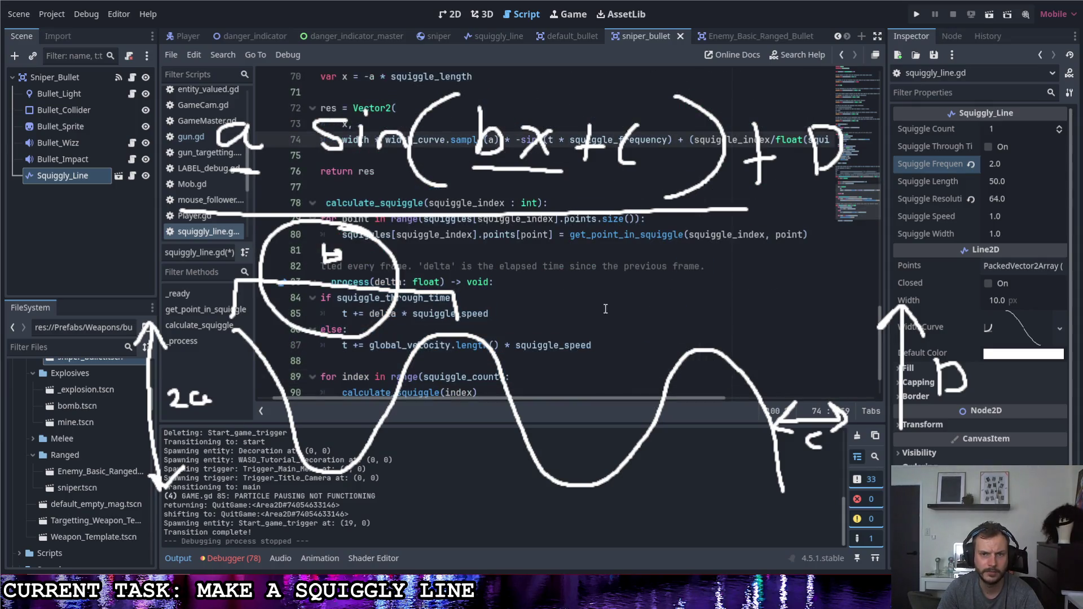
scroll(605, 308, "up", 2)
left_click_drag(626, 398, 776, 398)
left_click(782, 236)
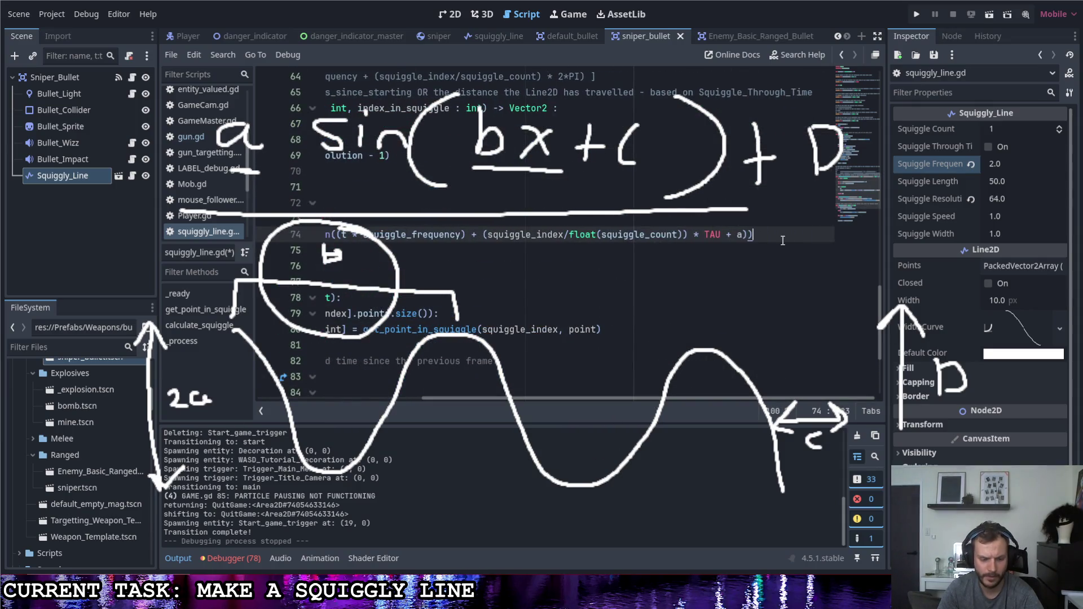
key("ctrl+s")
mouse_move(709, 395)
left_mouse_down()
mouse_move(518, 382)
mouse_move(565, 386)
left_mouse_up()
left_click(919, 17)
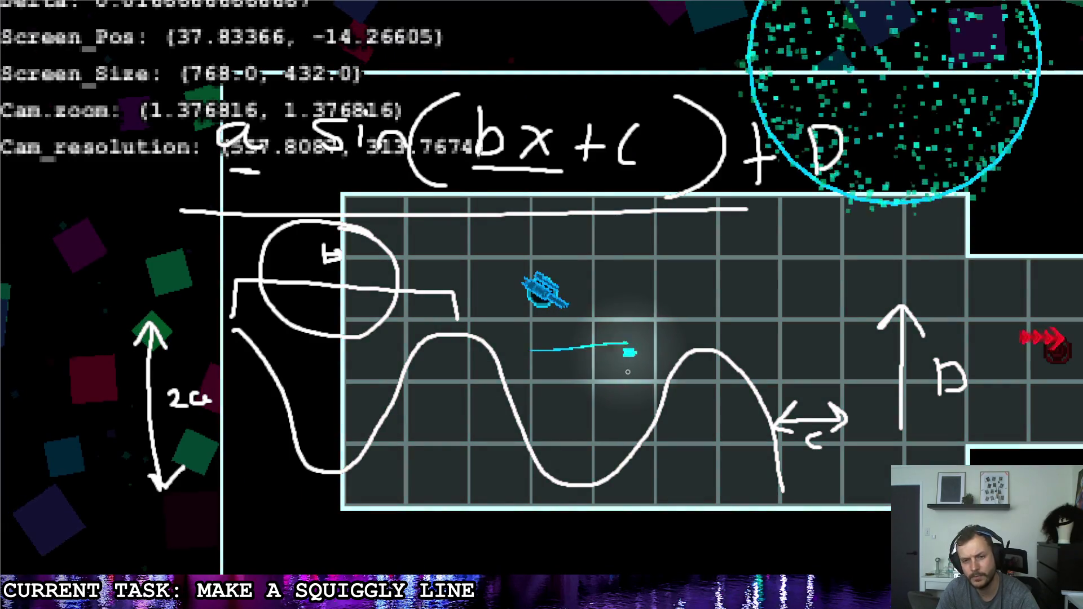
key("Escape")
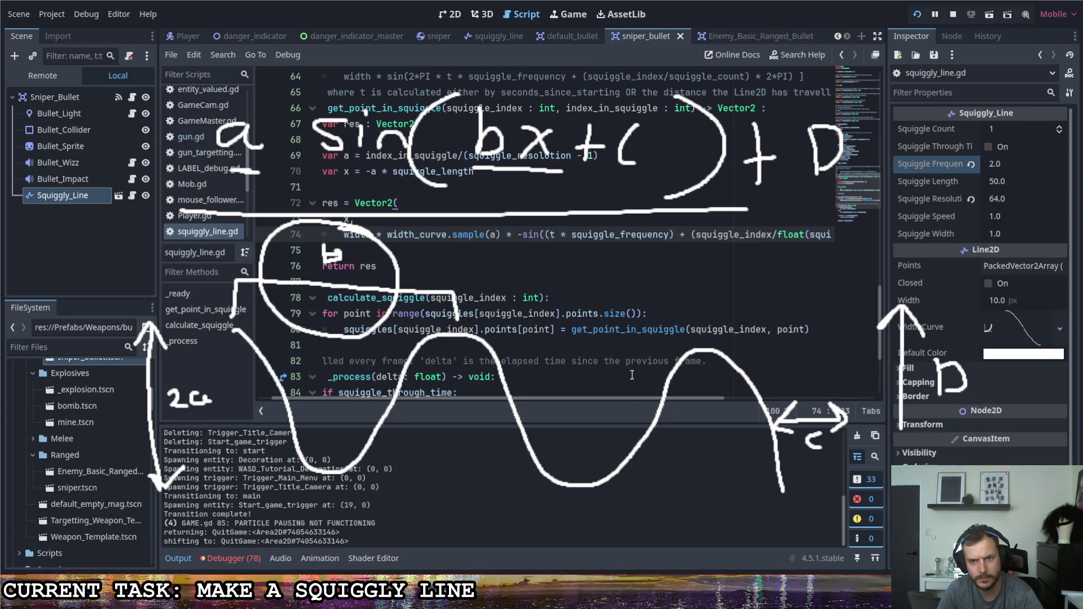
mouse_move(666, 398)
left_mouse_down()
mouse_move(754, 402)
mouse_move(649, 387)
mouse_move(756, 384)
left_mouse_up()
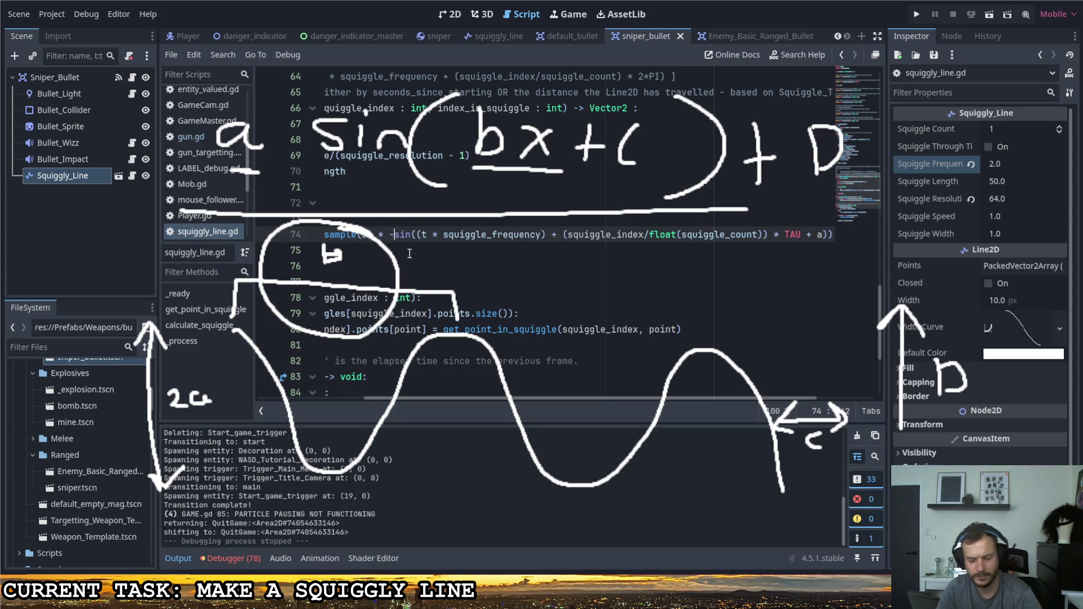
Delete the minus before sin and the trailing + a after TAU, then run the game.
key("BackSpace")
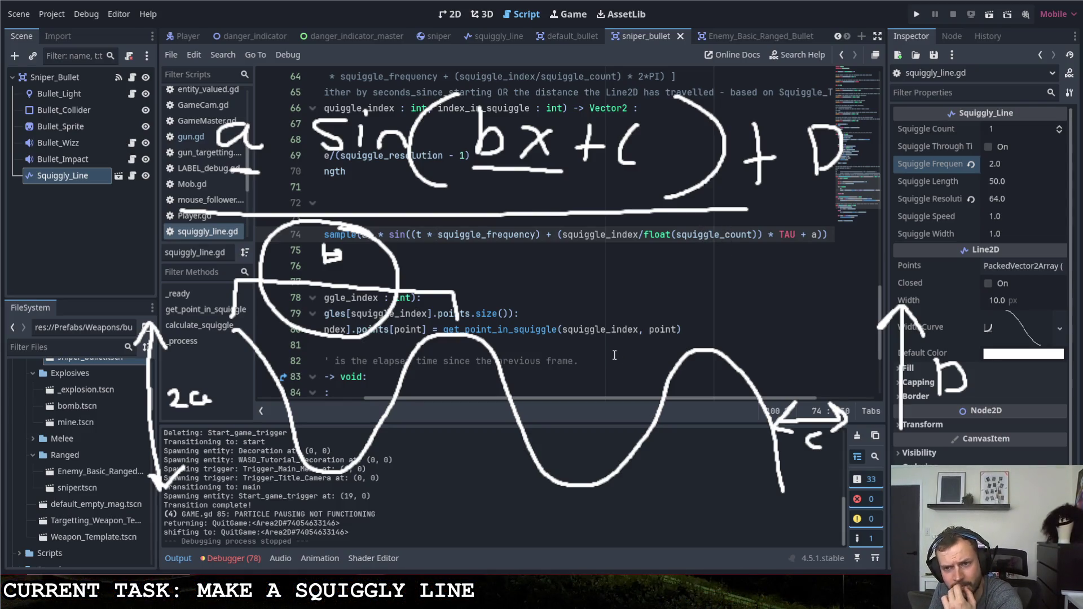
left_click_drag(763, 241, 561, 238)
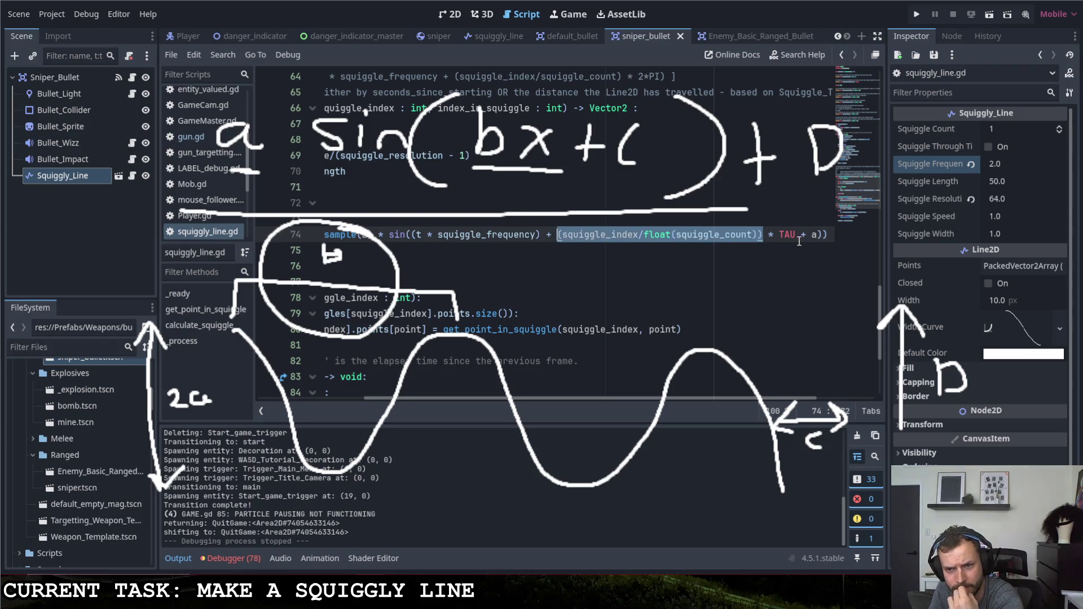
left_click_drag(796, 237, 560, 237)
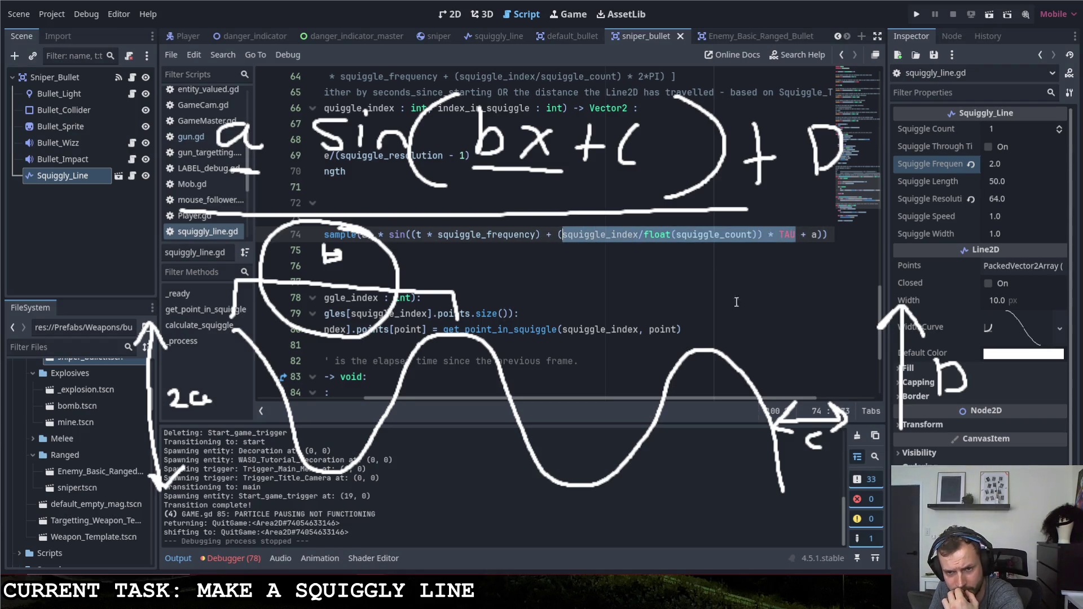
left_click_drag(795, 237, 560, 236)
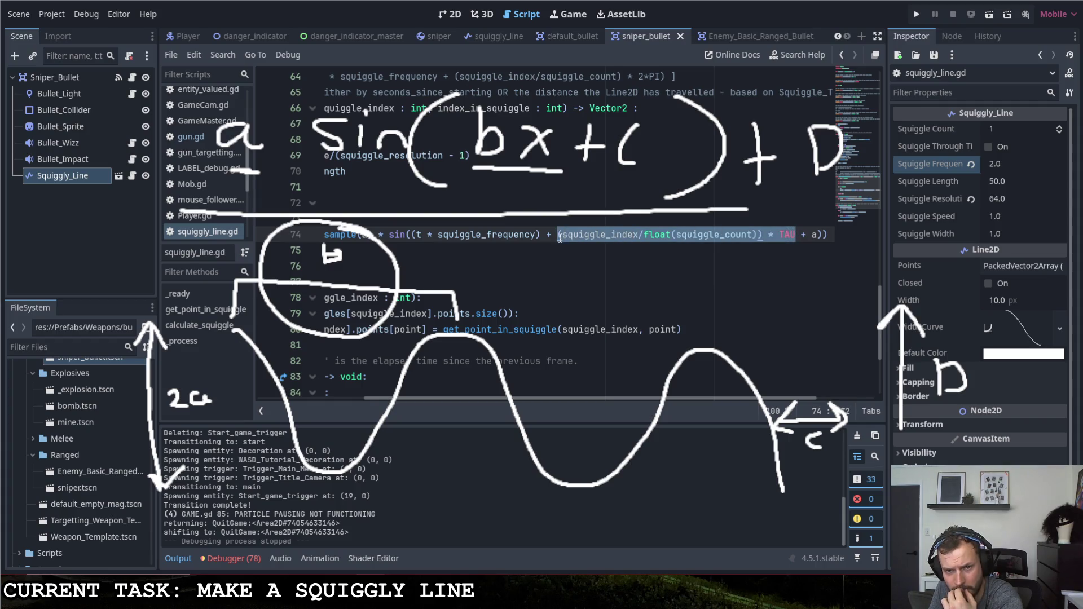
left_click(814, 234)
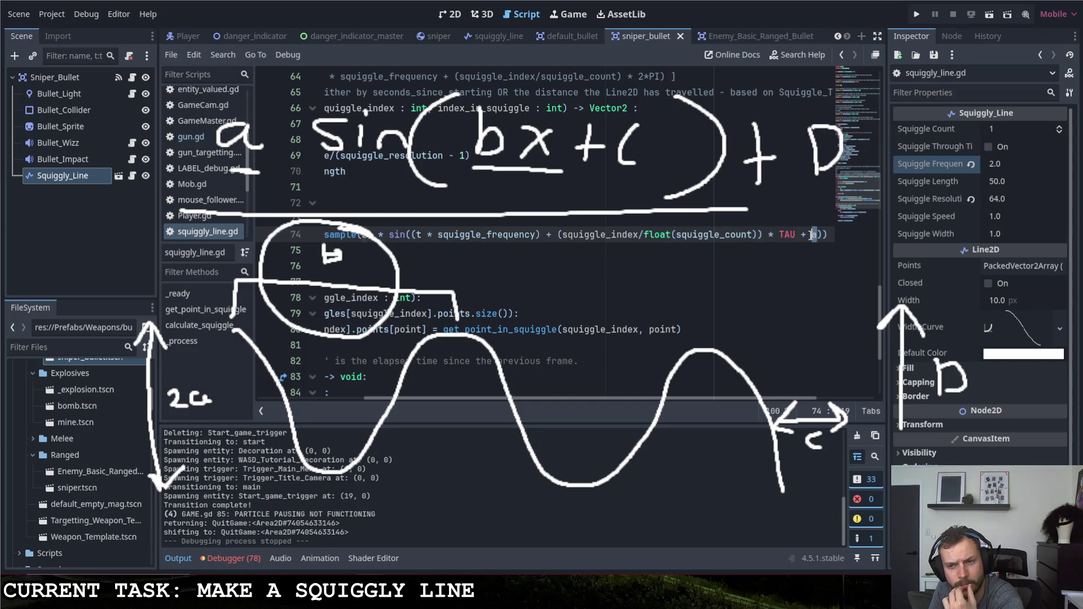
left_click_drag(801, 236, 817, 236)
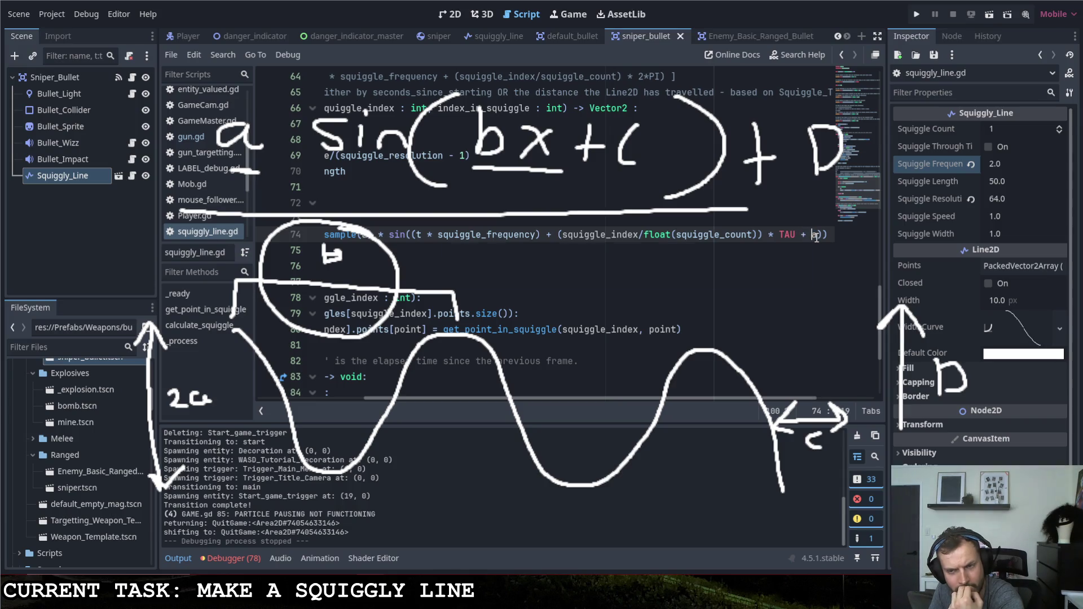
left_click_drag(816, 237, 805, 237)
key("BackSpace")
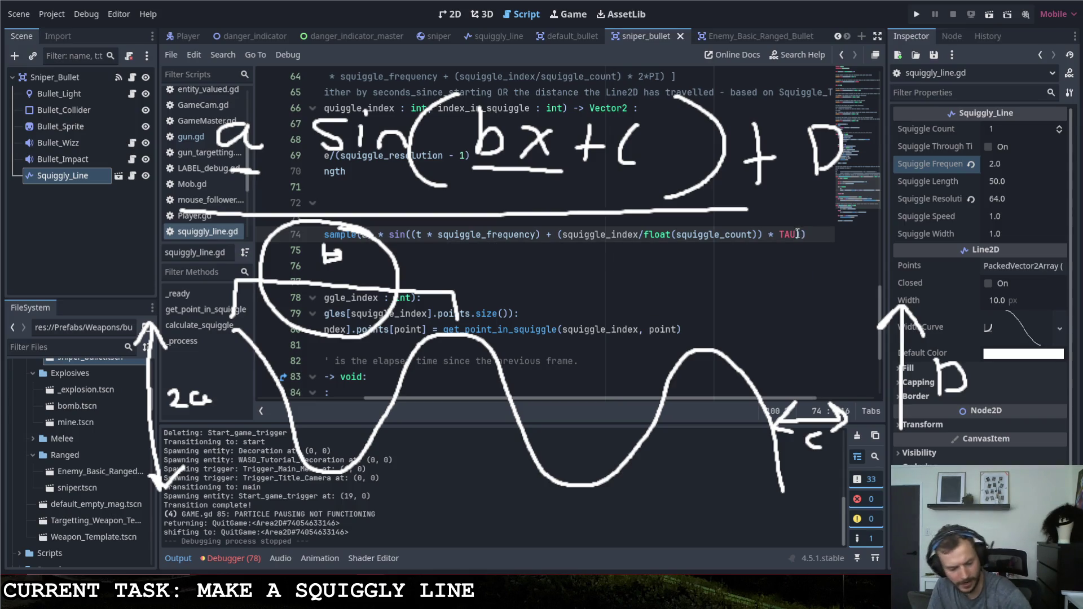
left_click(914, 15)
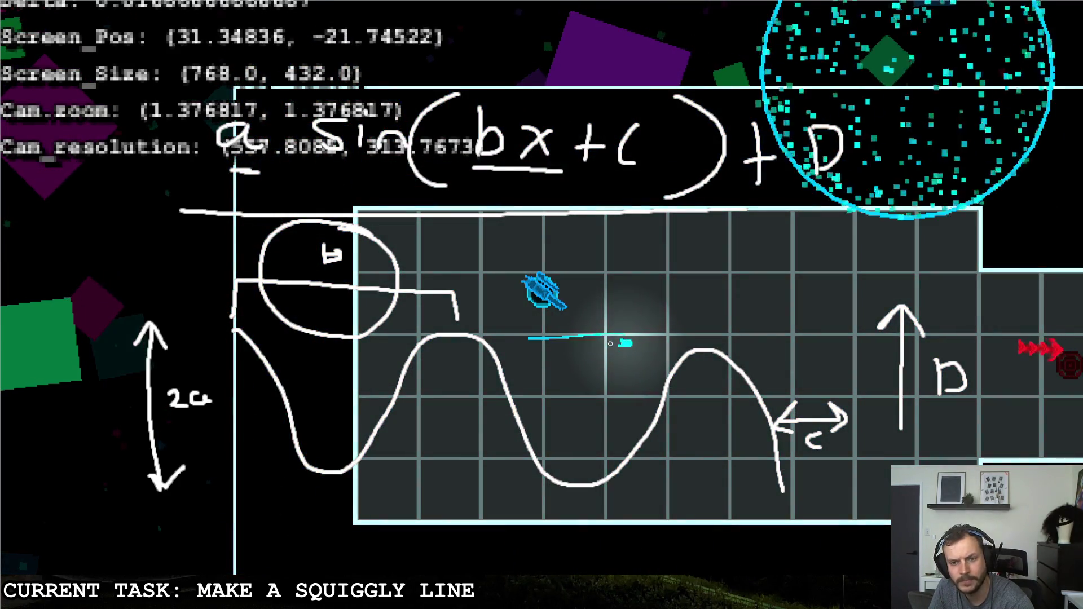
Quit the test, raise the Width Curve end point to 1.0, and fire a test shot.
key("Escape")
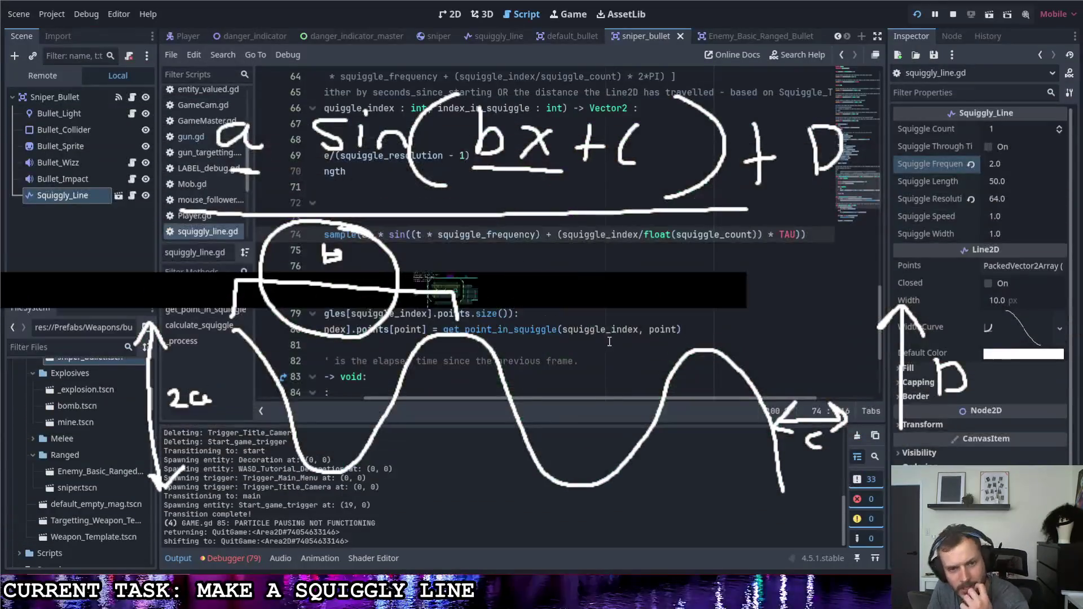
left_click_drag(465, 398, 451, 395)
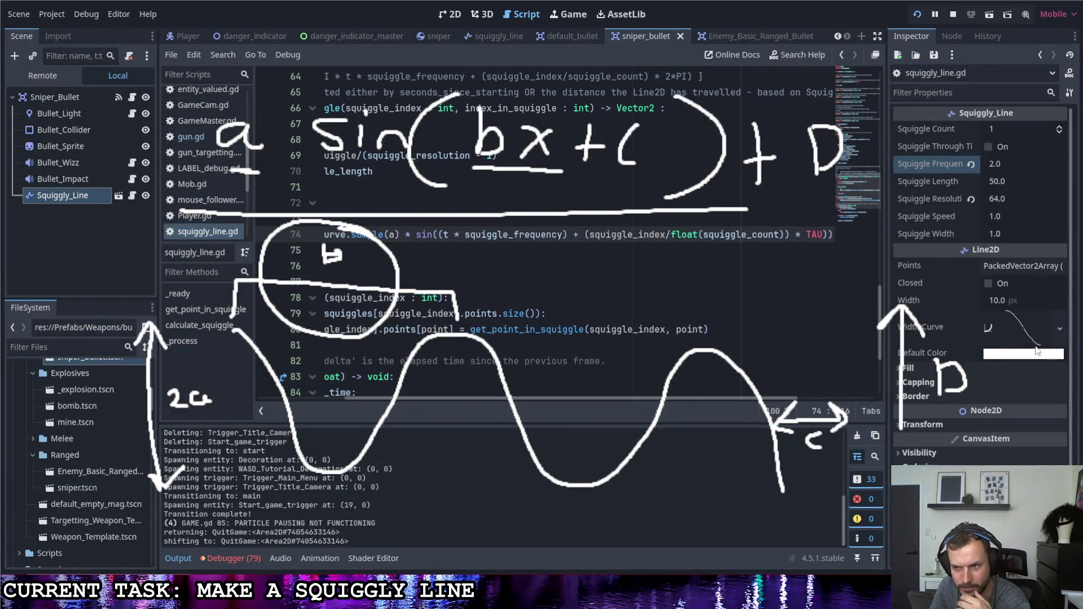
left_click(1024, 331)
left_click_drag(1052, 434, 1051, 381)
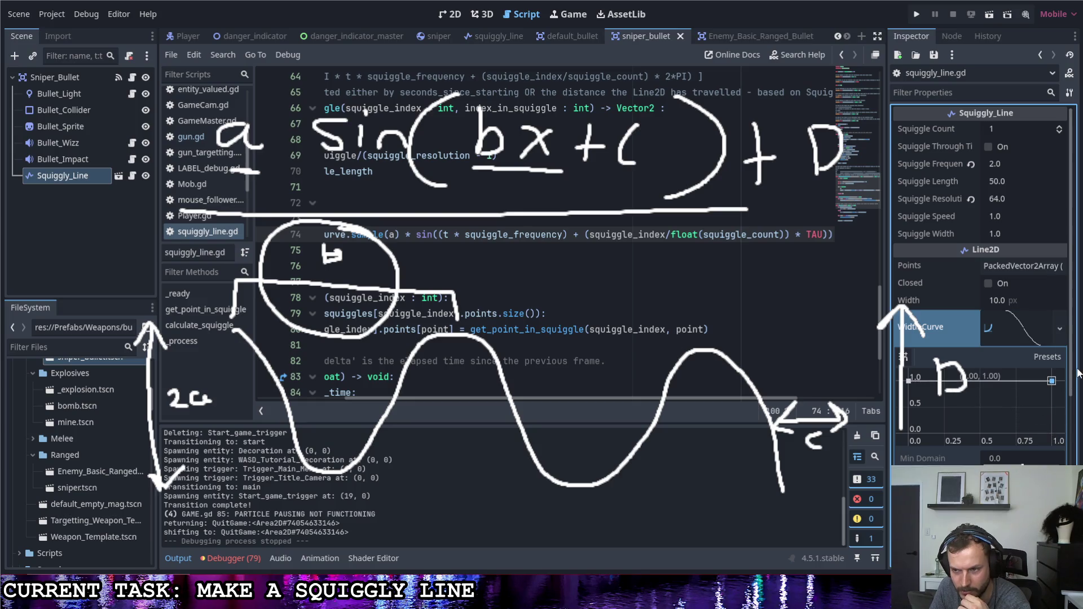
left_click(922, 13)
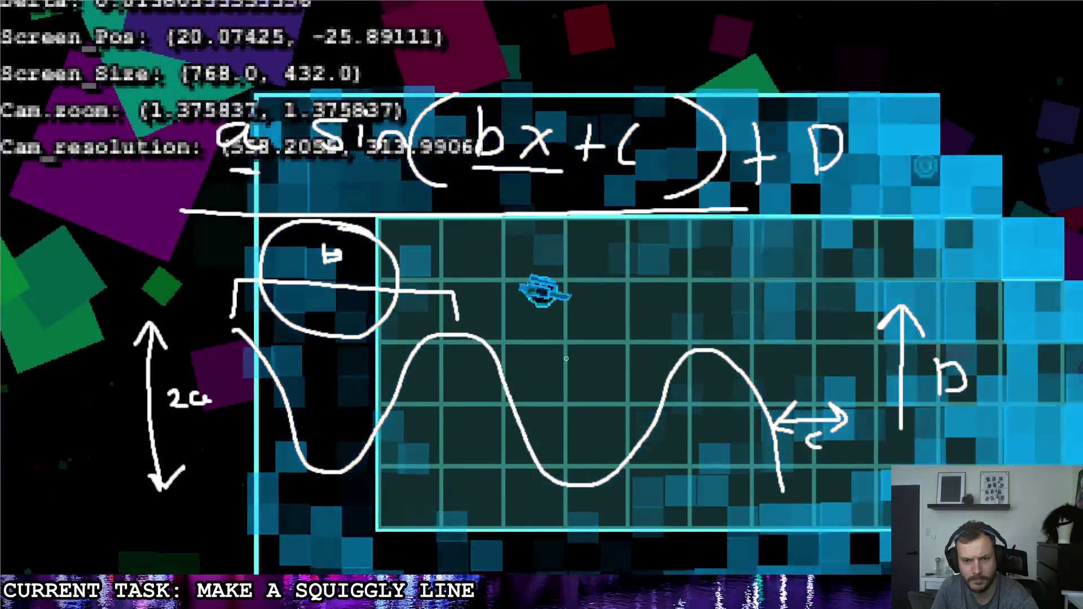
left_click(818, 312)
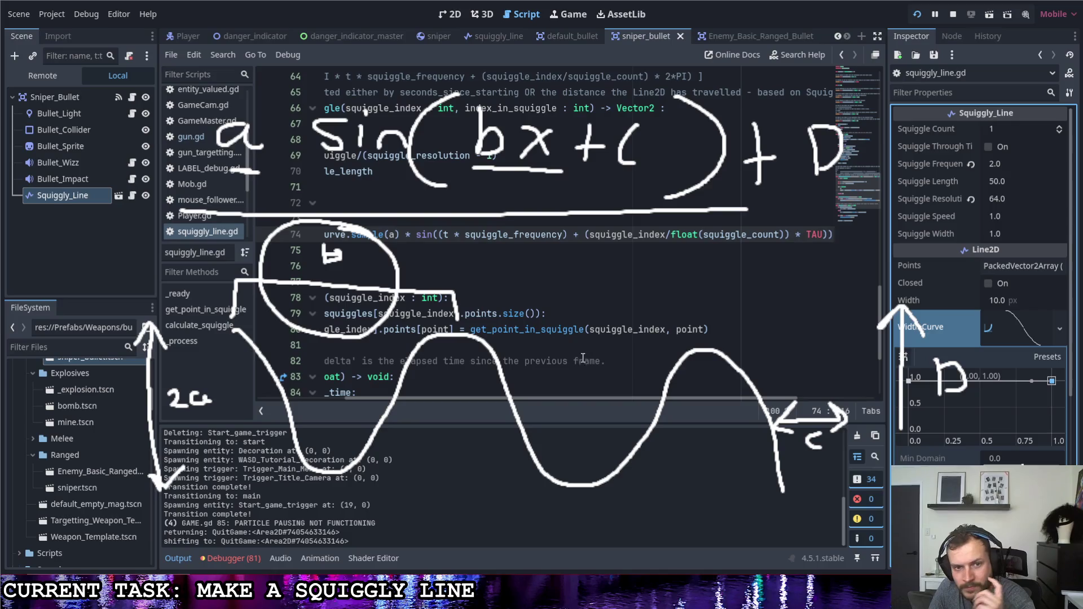
Add + x after * TAU on line 74, fixing a mistyped X, and run again.
mouse_move(557, 397)
left_mouse_down()
mouse_move(527, 398)
mouse_move(612, 396)
left_mouse_up()
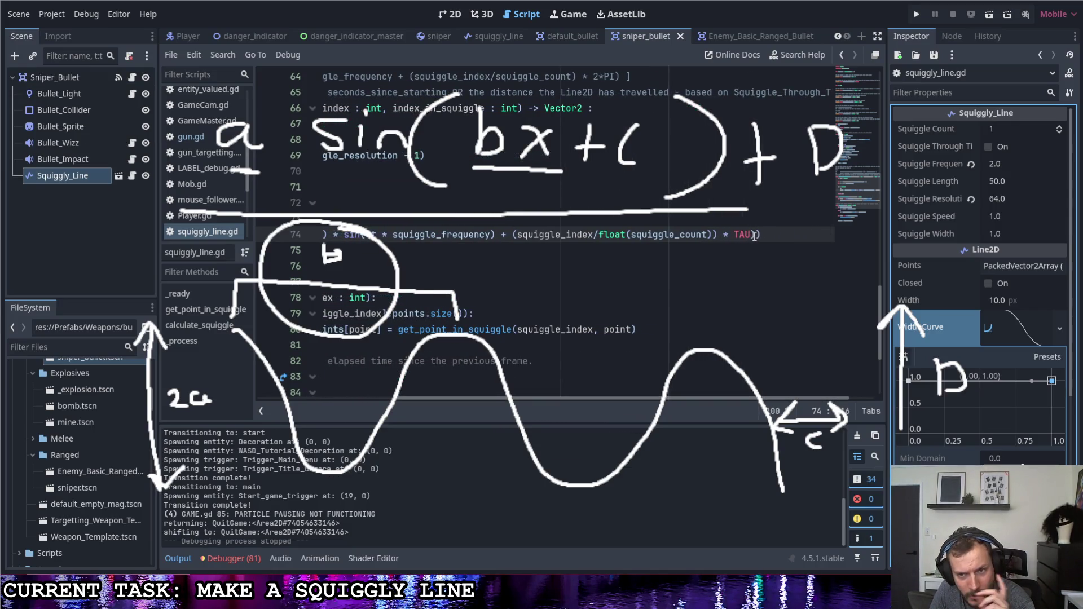
left_click(760, 238)
type("+ X")
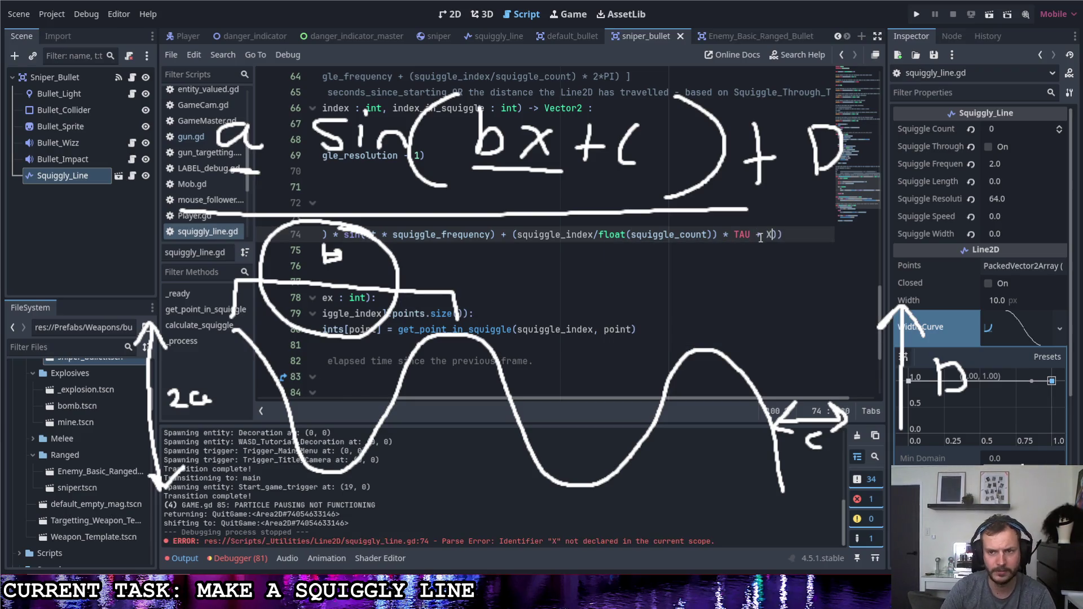
key("BackSpace")
type("x")
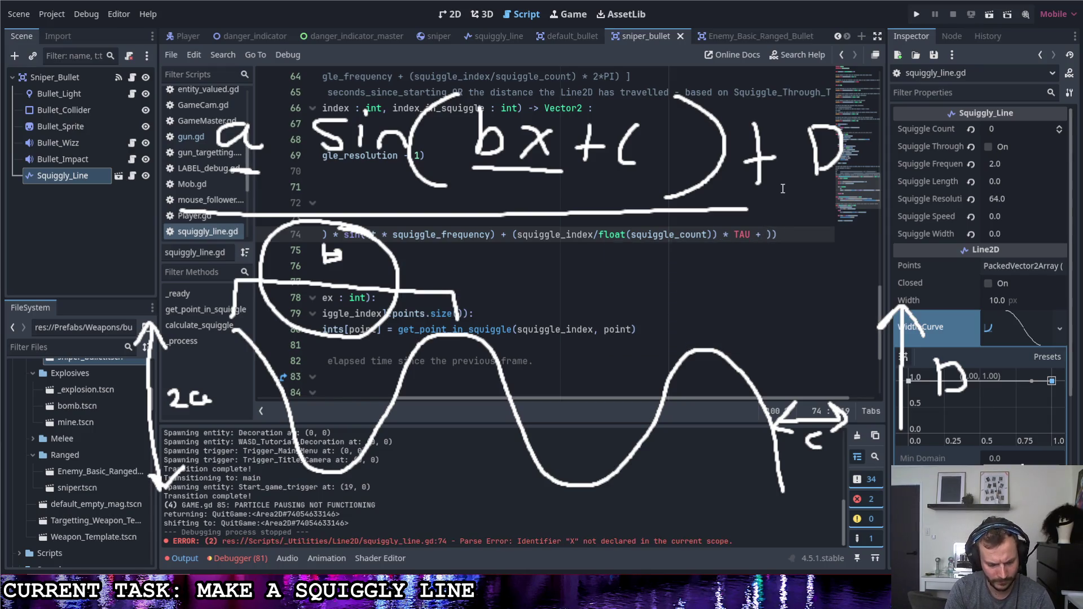
left_click(920, 15)
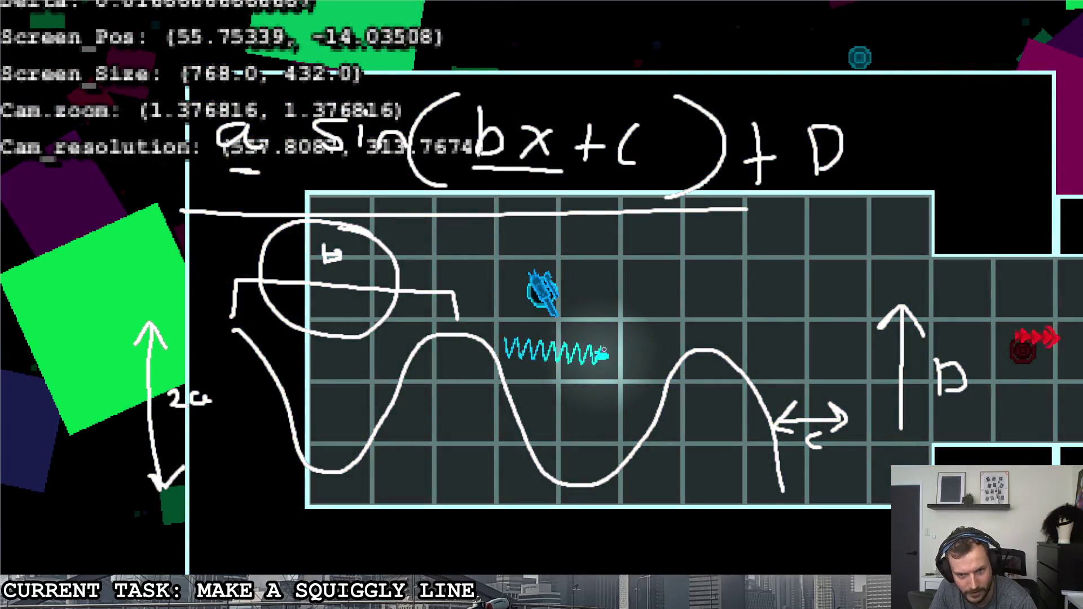
Quit the running game and set Squiggle Frequency to 1.0 in the Inspector.
key("Escape")
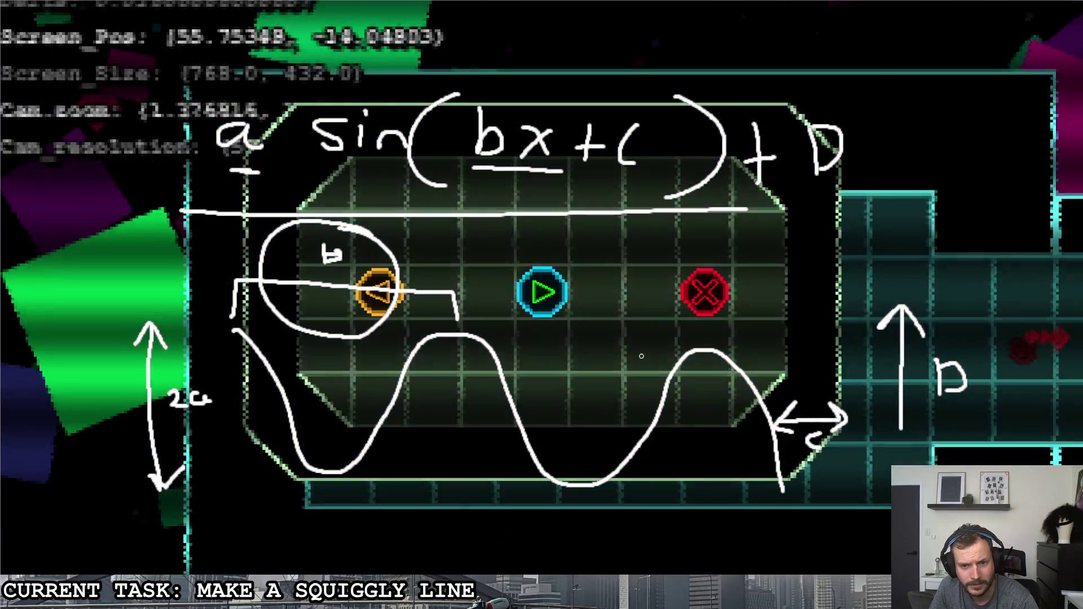
left_click(640, 357)
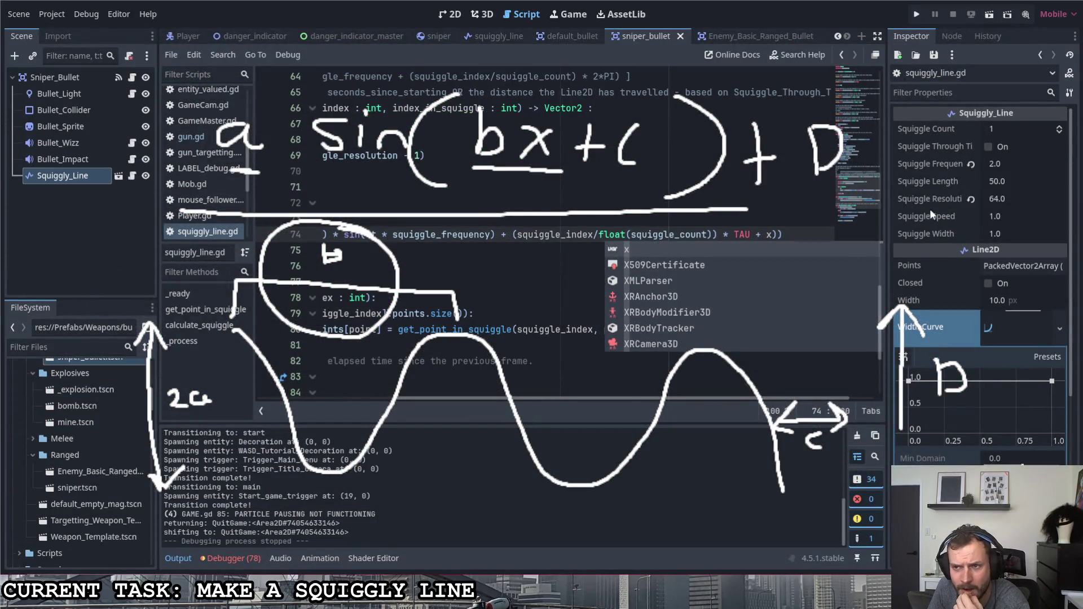
left_click(1004, 164)
type("1")
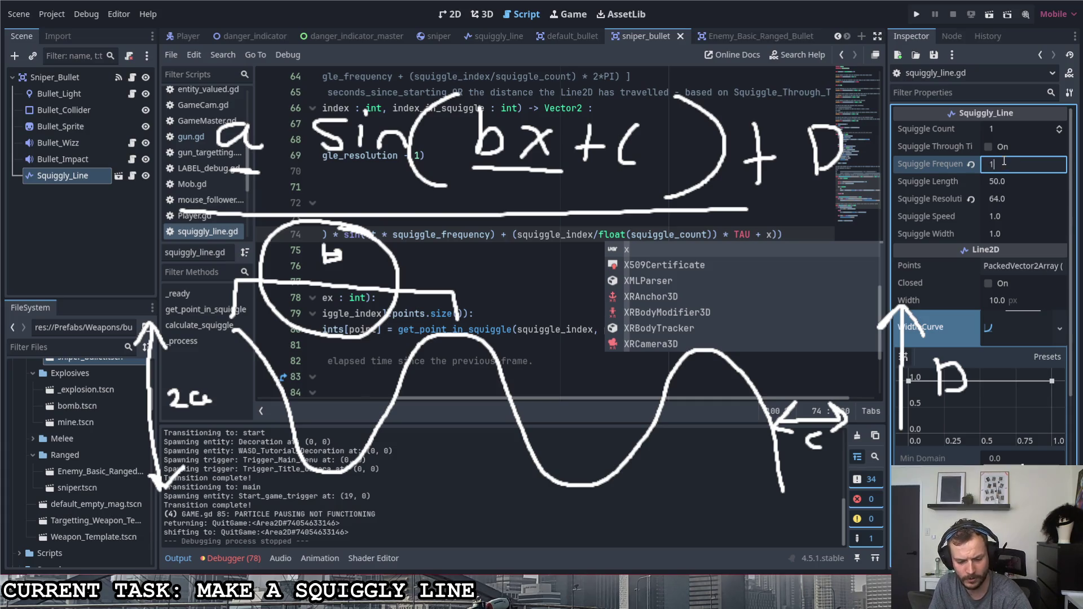
key("Return")
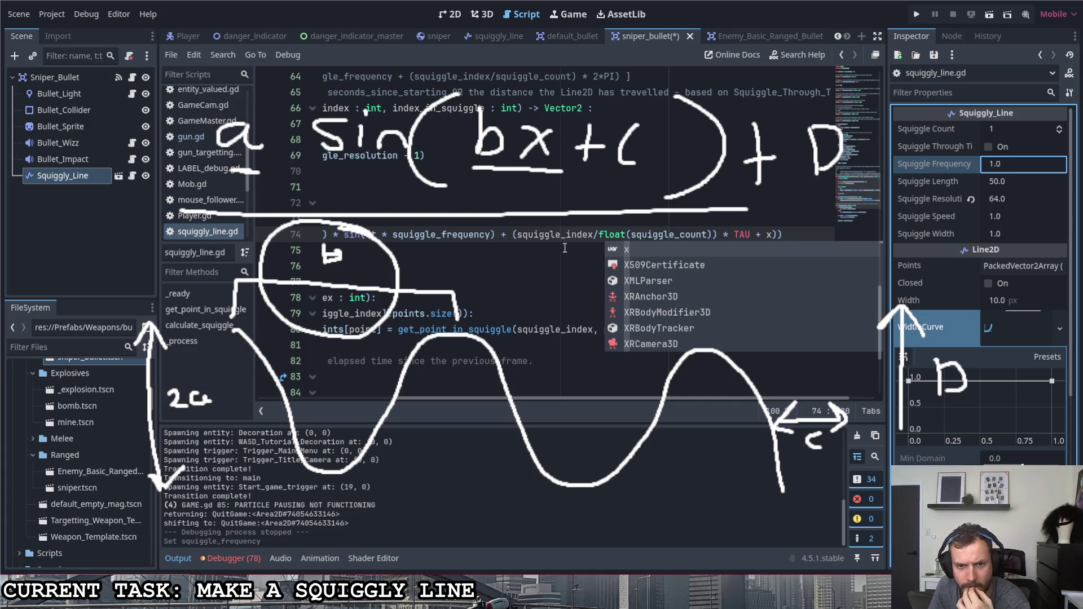
Run the game again, fly the ship upward to check the trail, then select 'frequency' on line 74.
left_click(561, 235)
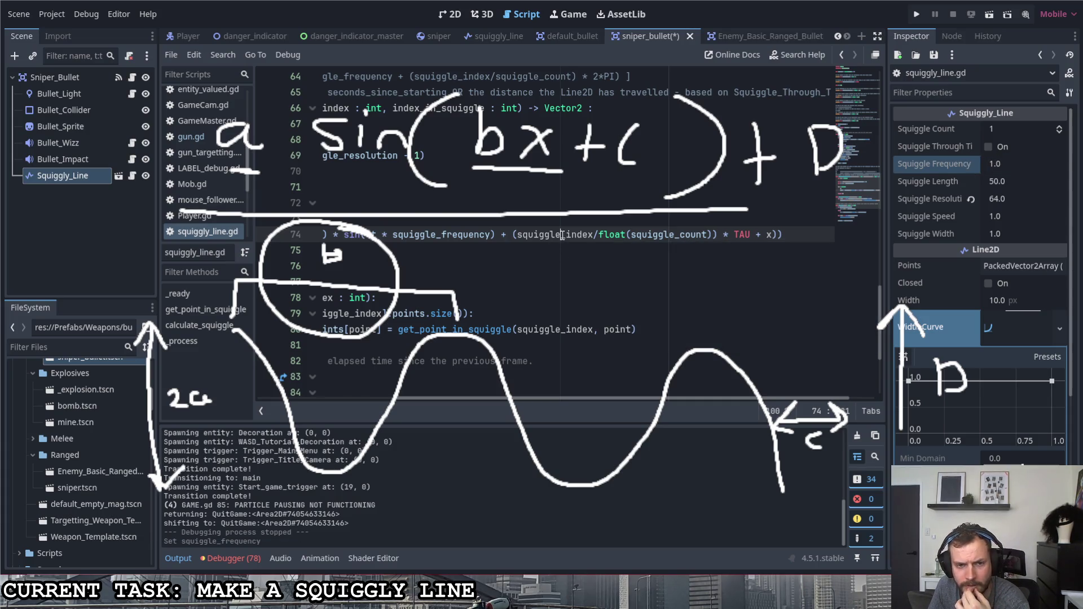
left_click(909, 8)
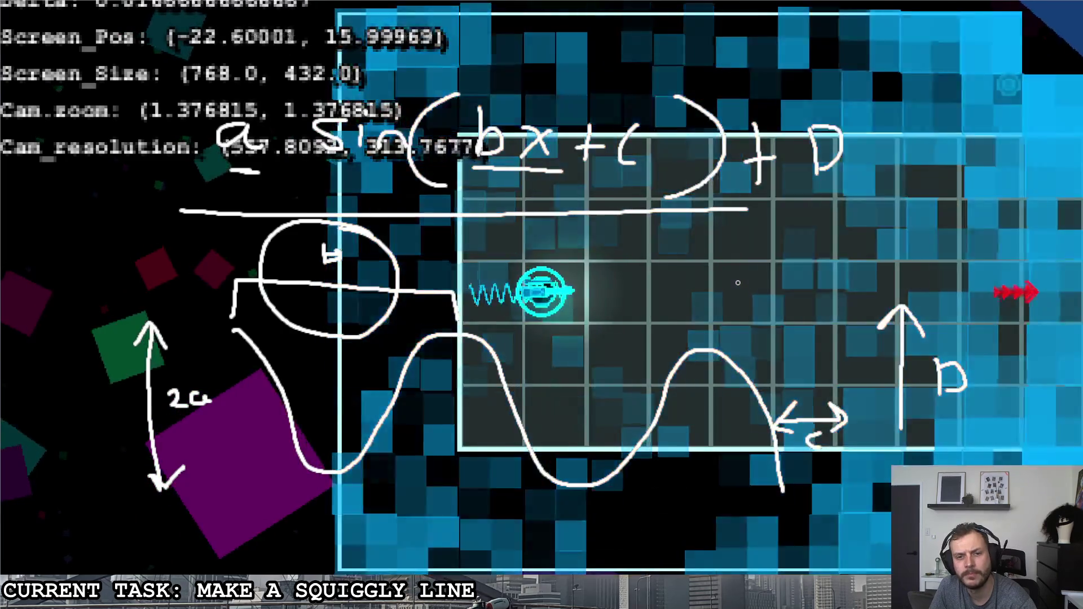
key("Up")
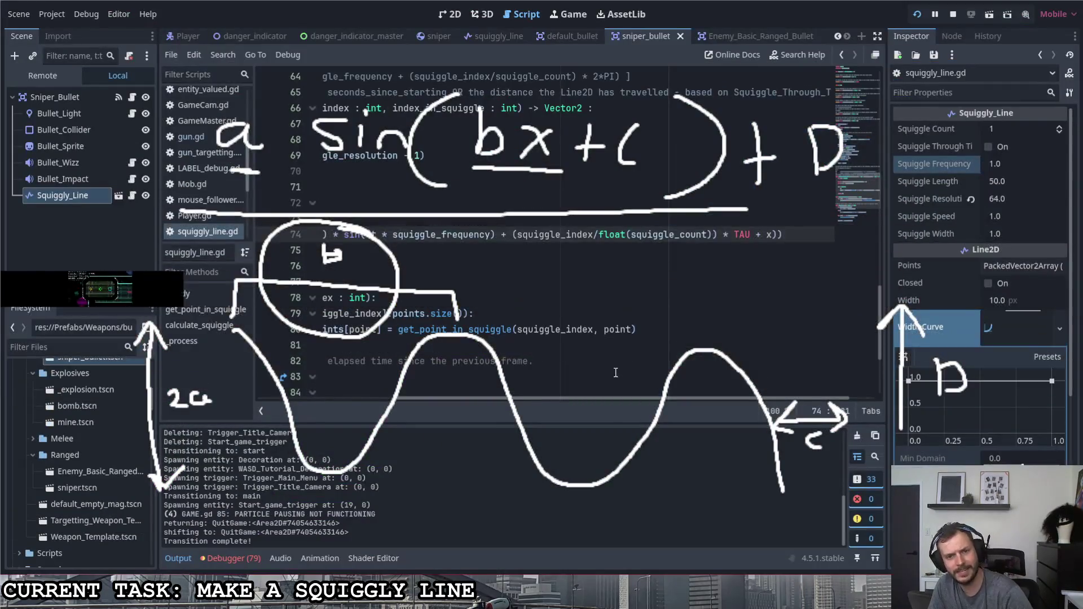
left_click_drag(491, 235, 445, 237)
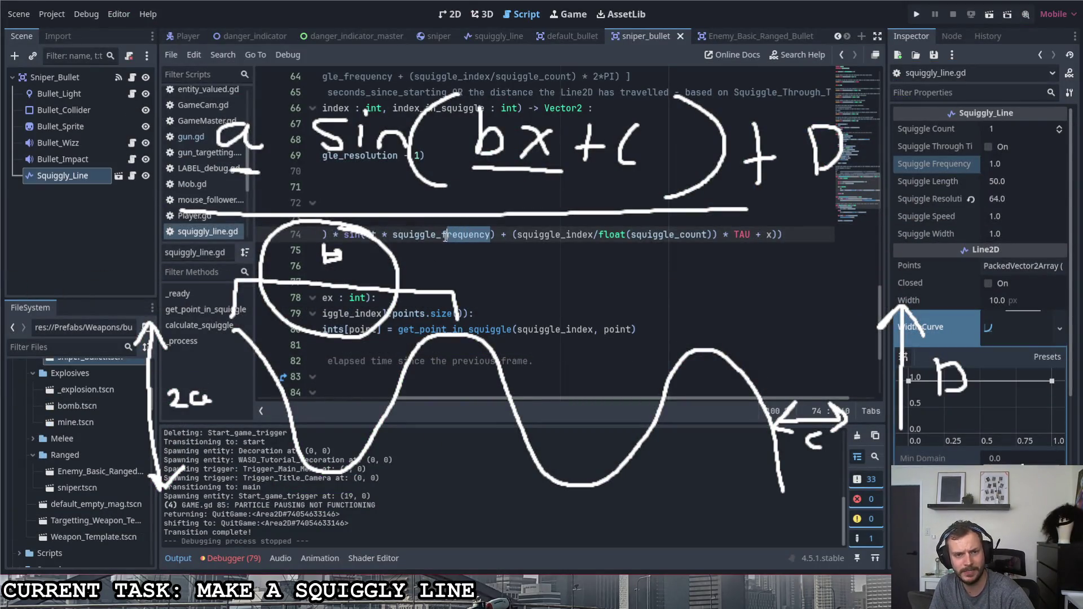
Remove '* squiggle_speed' and the extra parentheses around t on line 74, and save the script.
type("speed")
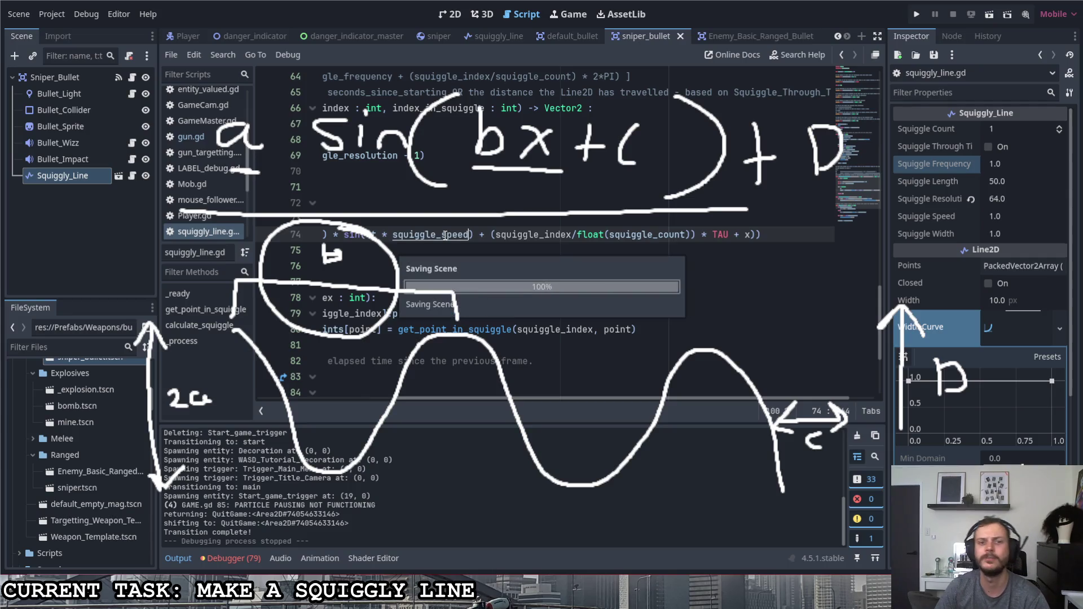
left_click(751, 235)
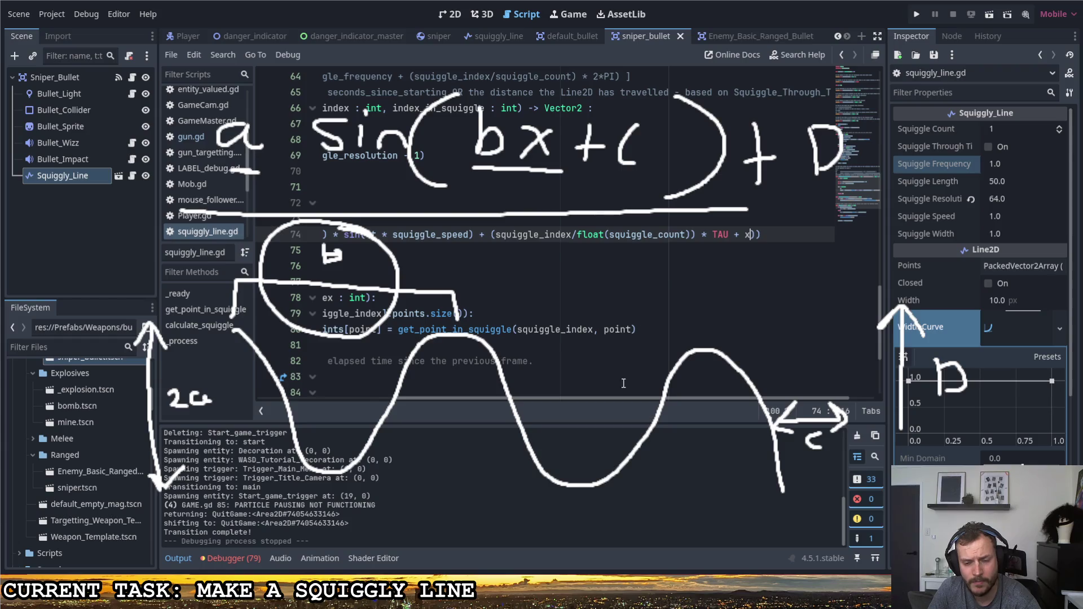
scroll(564, 382, "left", 2)
scroll(530, 339, "down", 3)
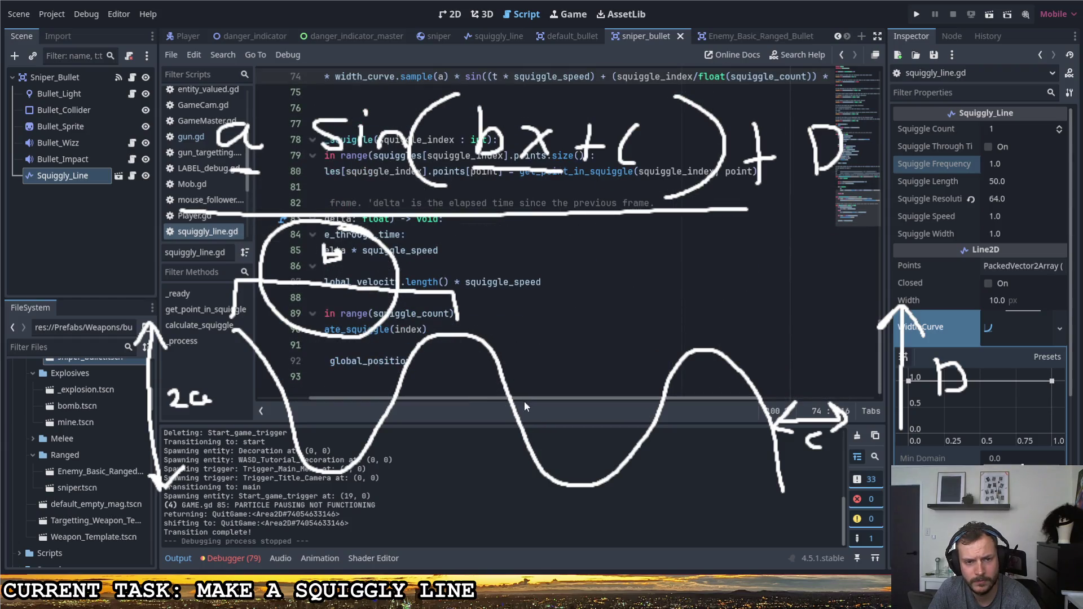
scroll(573, 257, "up", 3)
left_click_drag(591, 222, 497, 220)
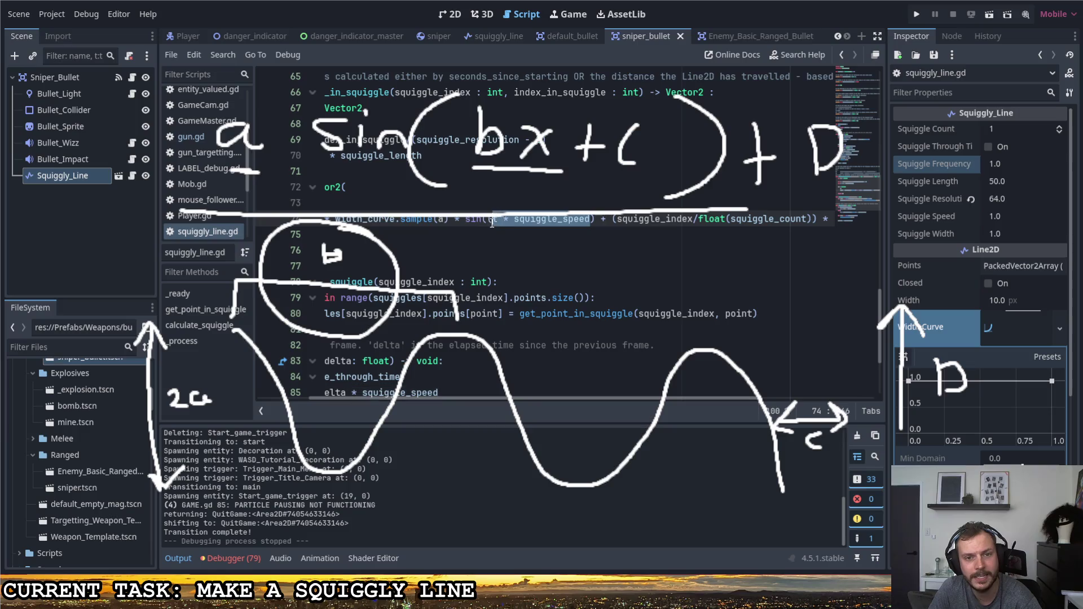
key("BackSpace")
key("ctrl+s")
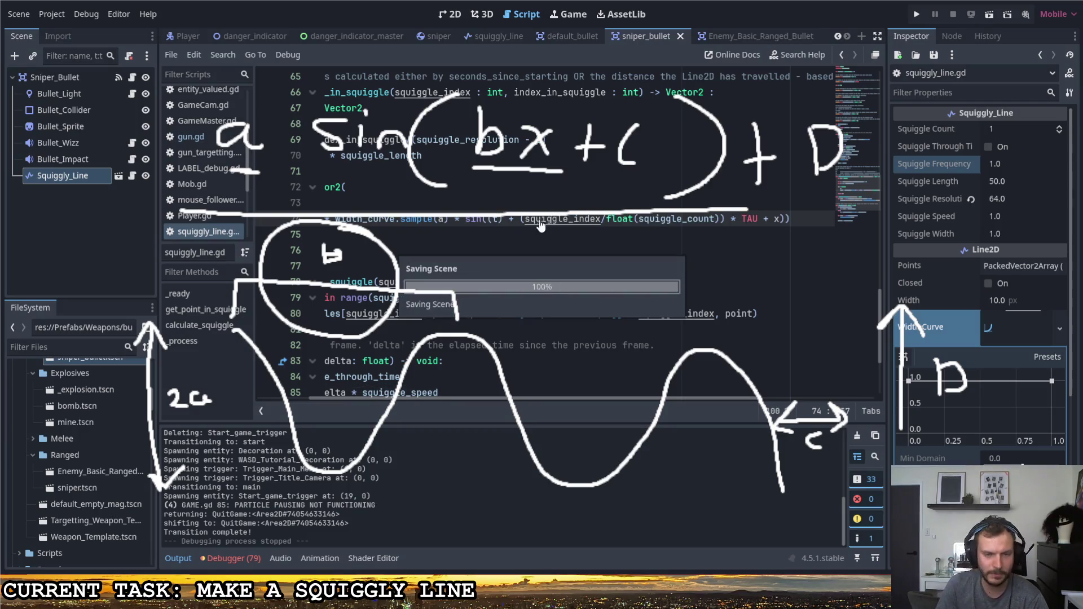
key("ctrl+z")
key("ctrl+z")
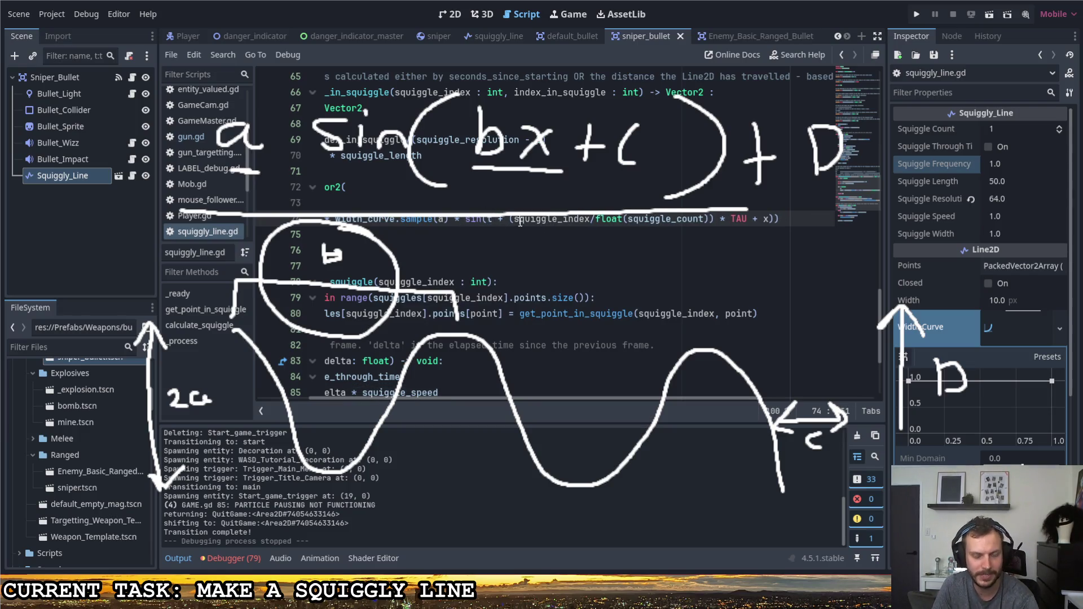
key("ctrl+z")
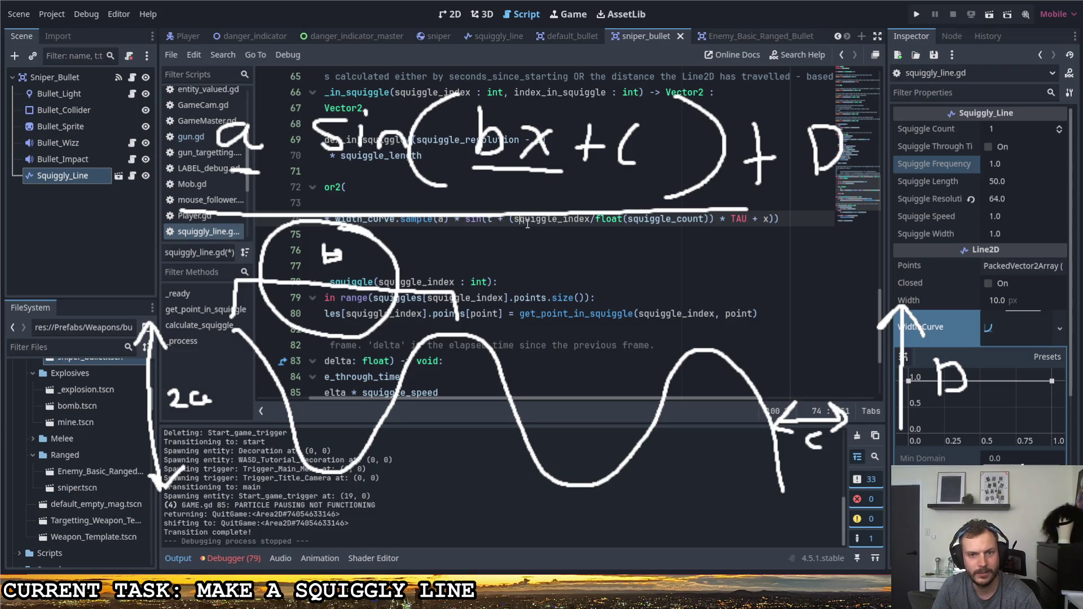
key("ctrl+s")
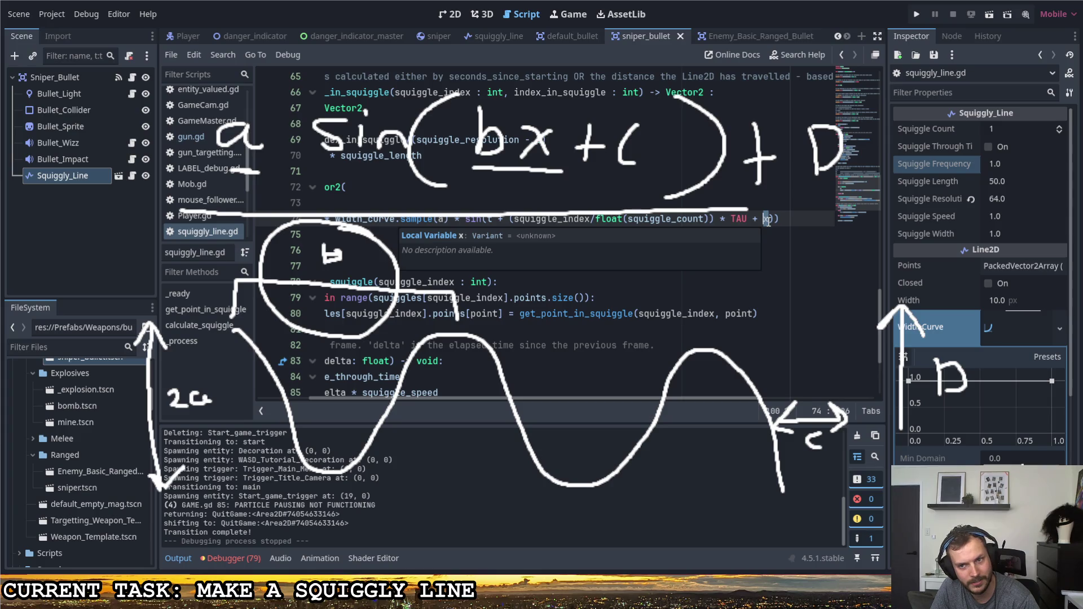
Replace the x term with 'a * squiggle_frequency' and run the game to test the formula.
left_click(768, 220)
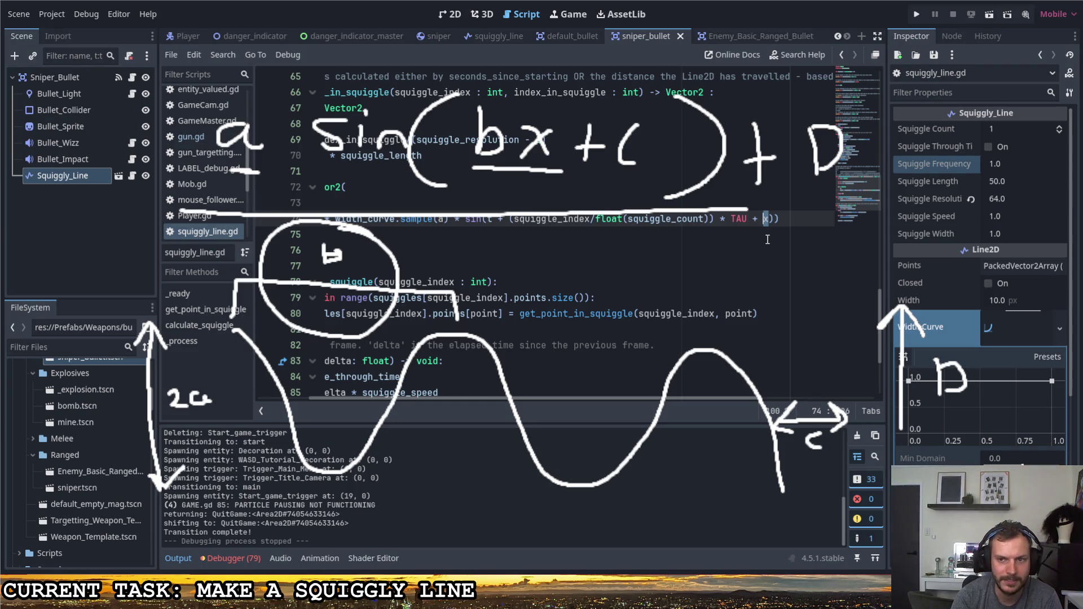
type("a *")
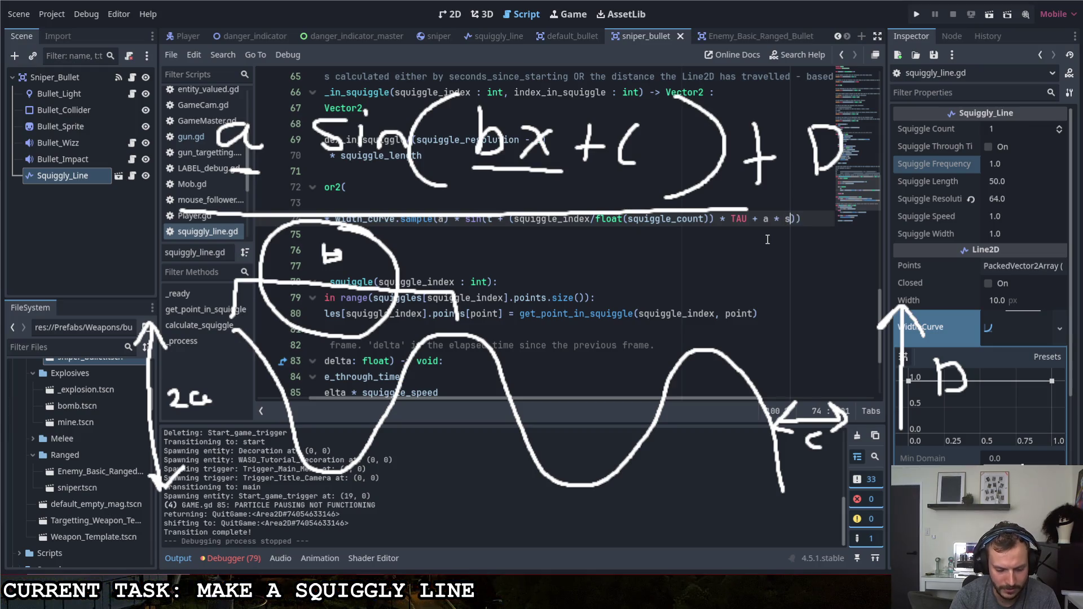
key("Down")
key("Down")
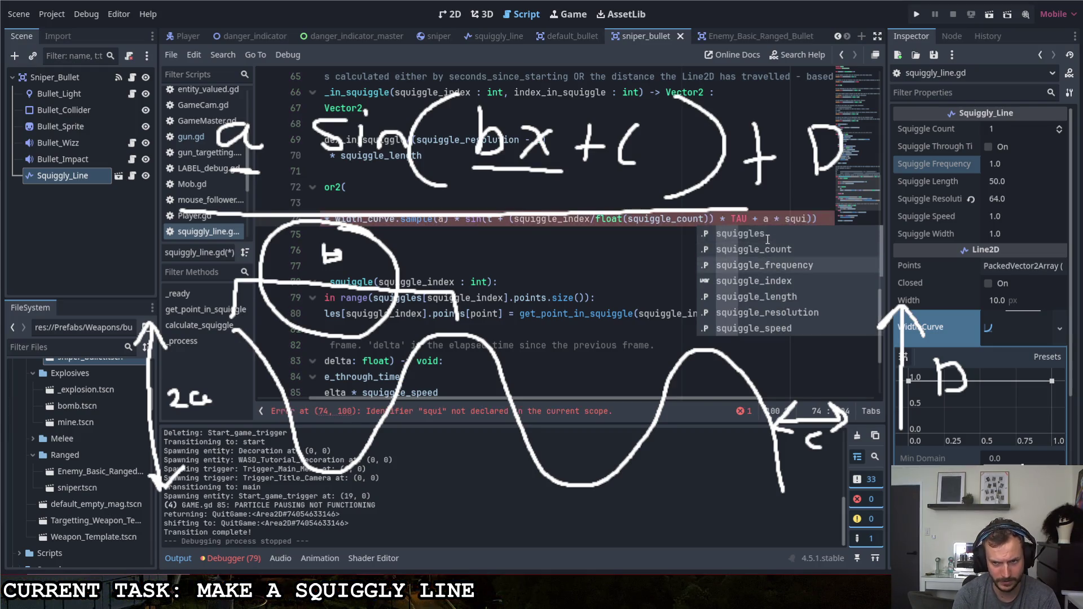
key("Return")
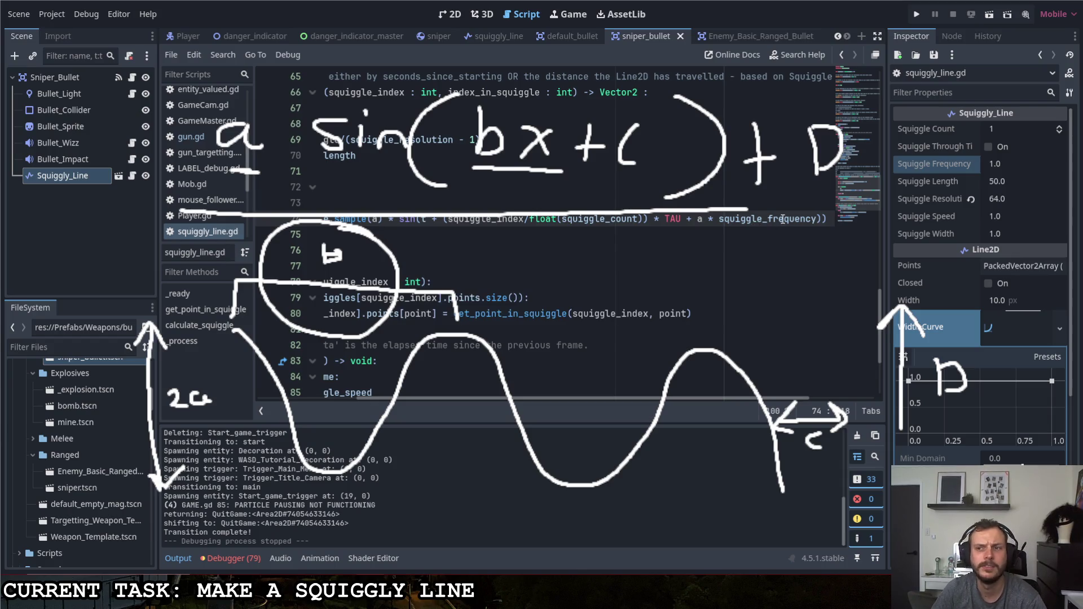
key("F5")
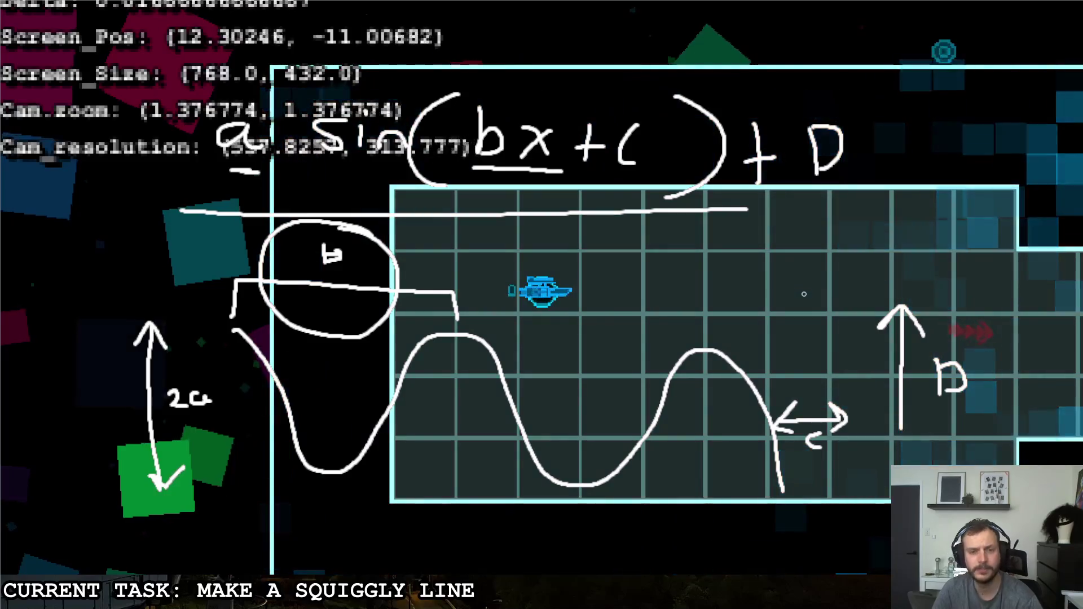
Pause the game and change '+ TAU' to '- TAU' in line 74's phase term.
key("w")
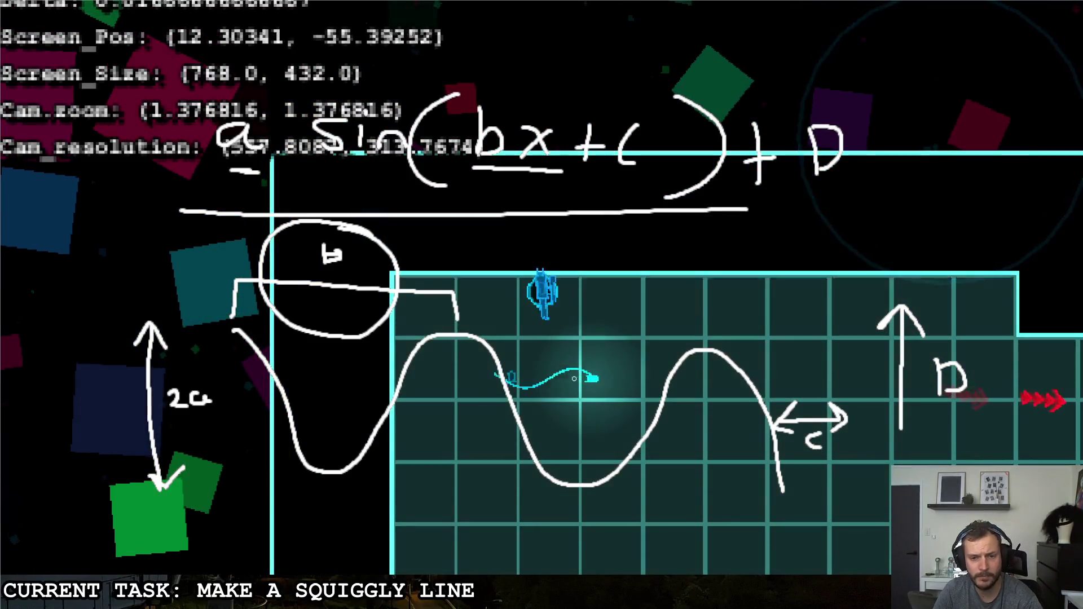
key("Escape")
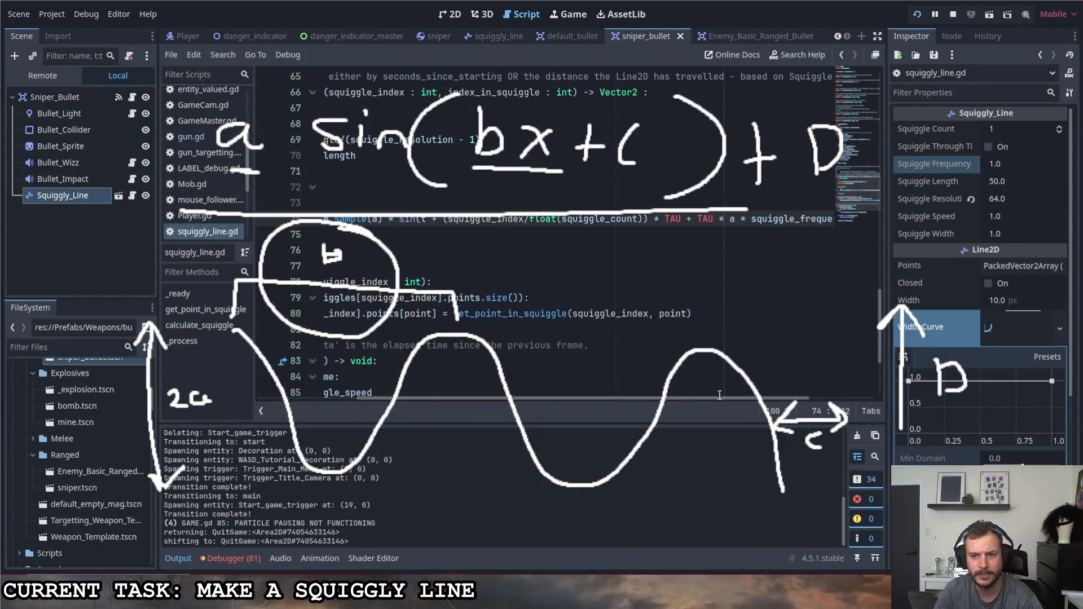
scroll(719, 395, "right", 2)
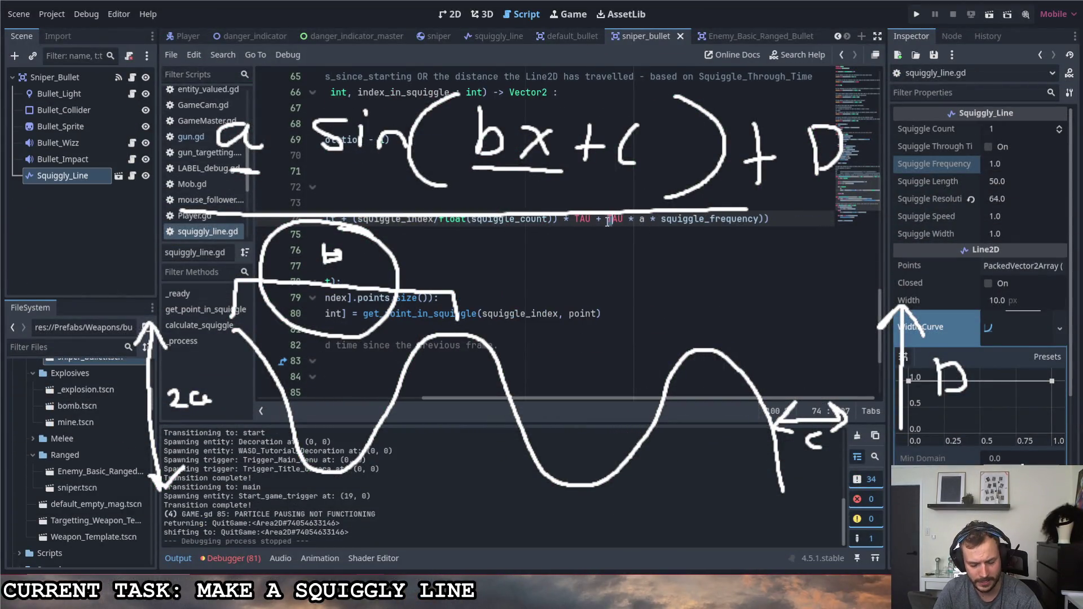
key("BackSpace")
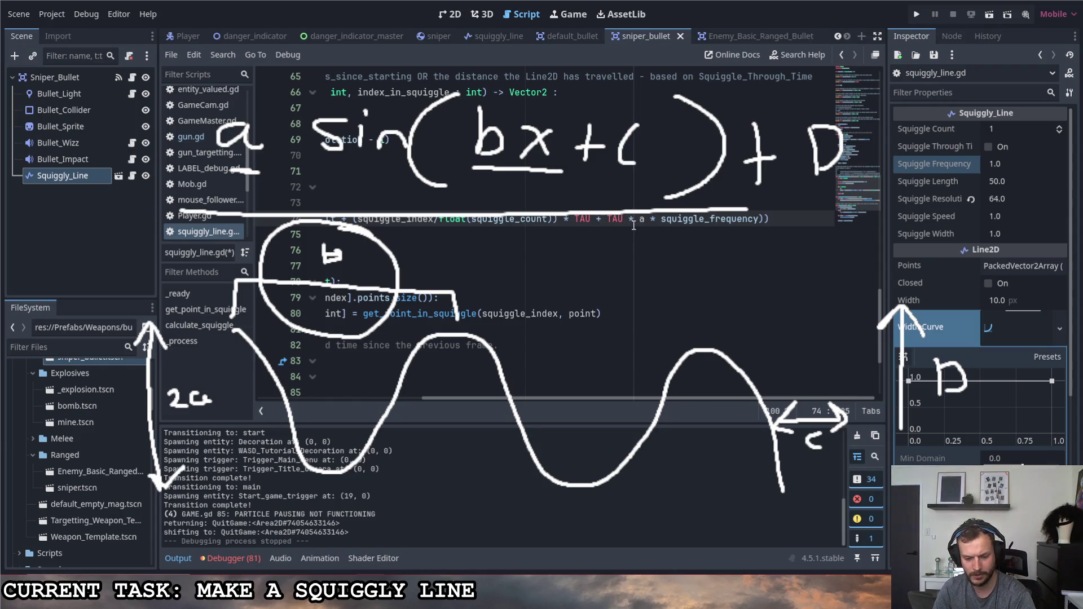
key("BackSpace")
type("-")
Save and run the game, then fire two bullets to watch their squiggly trails.
key("F5")
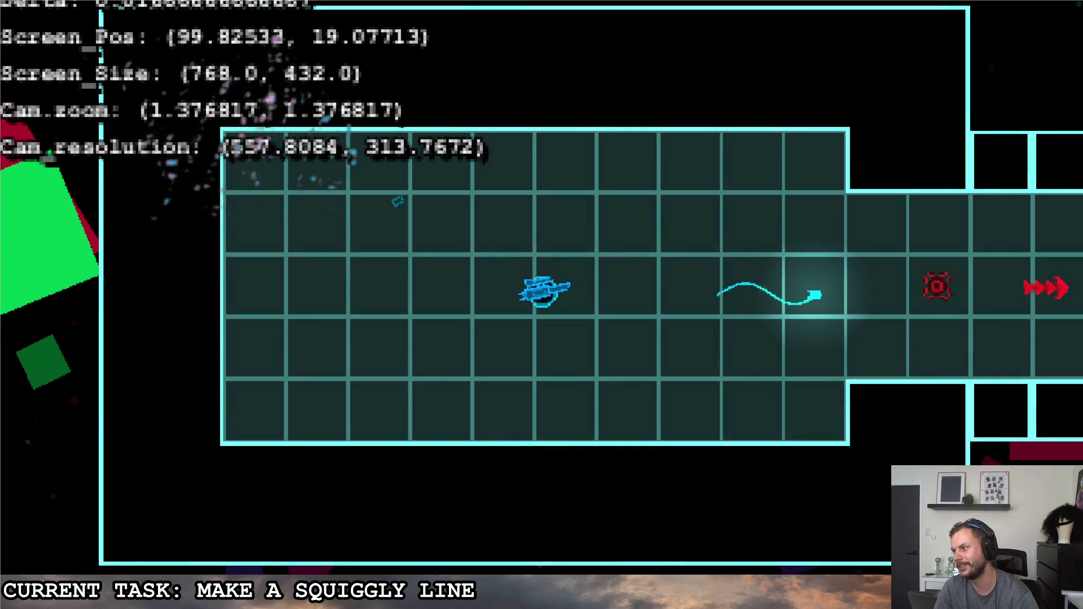
left_click(933, 181)
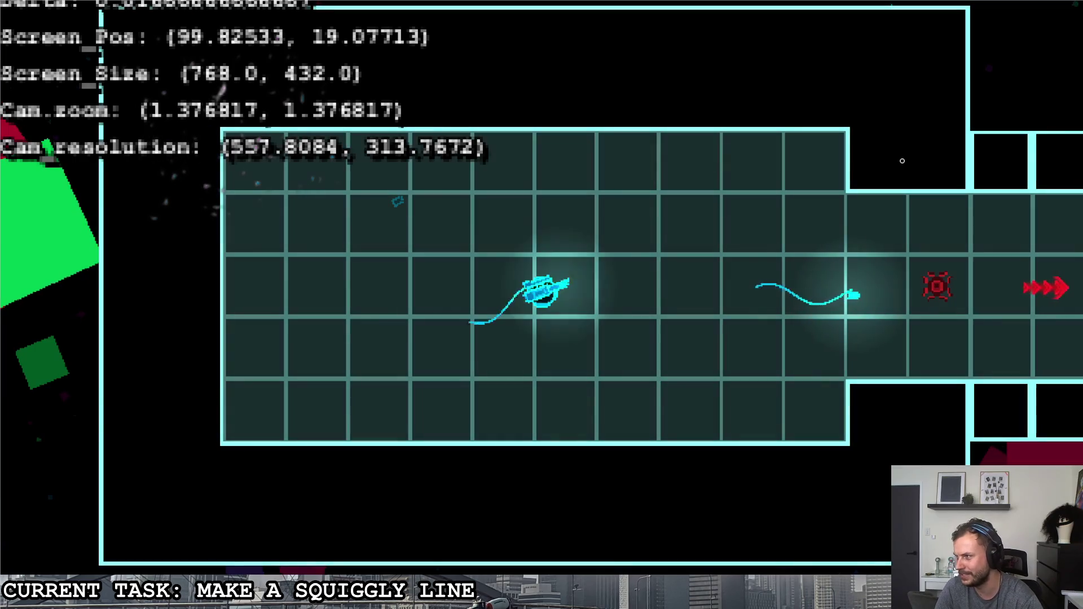
left_click(900, 162)
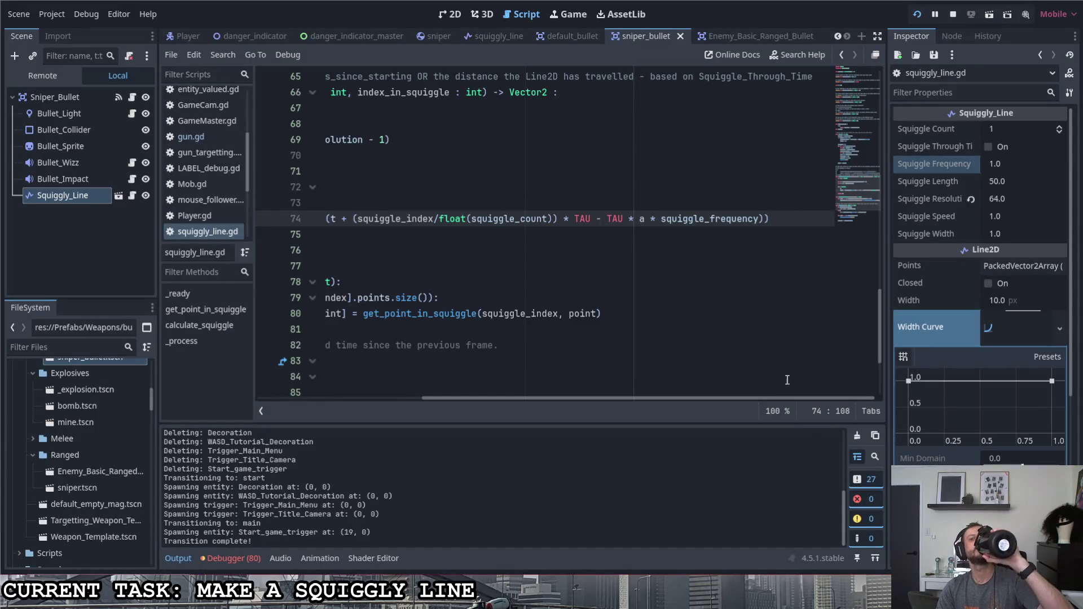
Put a minus before sin( on line 74 and change the '-' before the second TAU to '+'.
left_click_drag(743, 397, 559, 387)
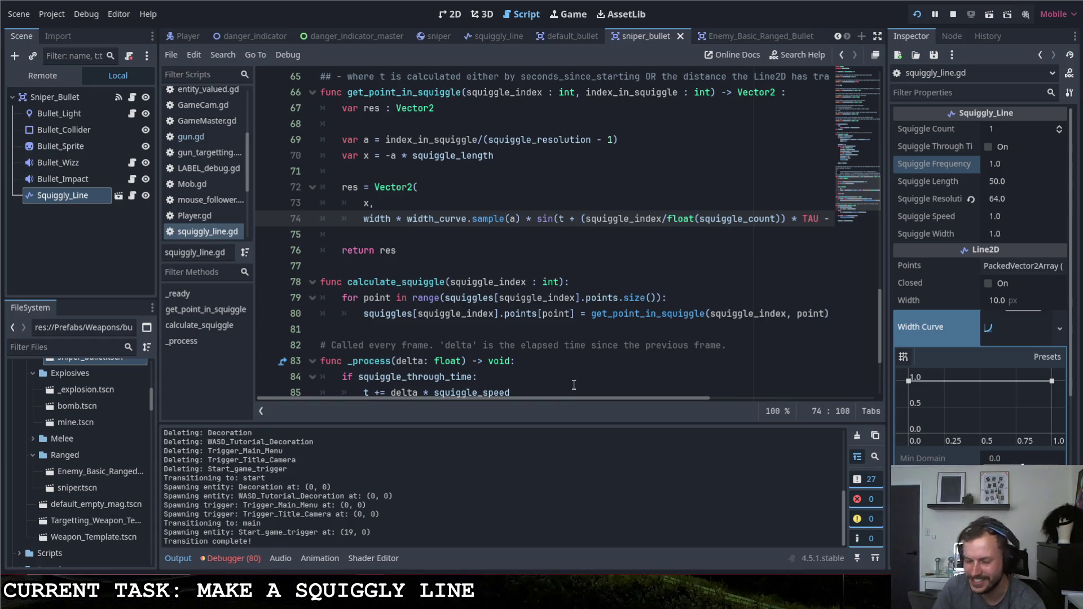
left_click_drag(573, 398, 747, 389)
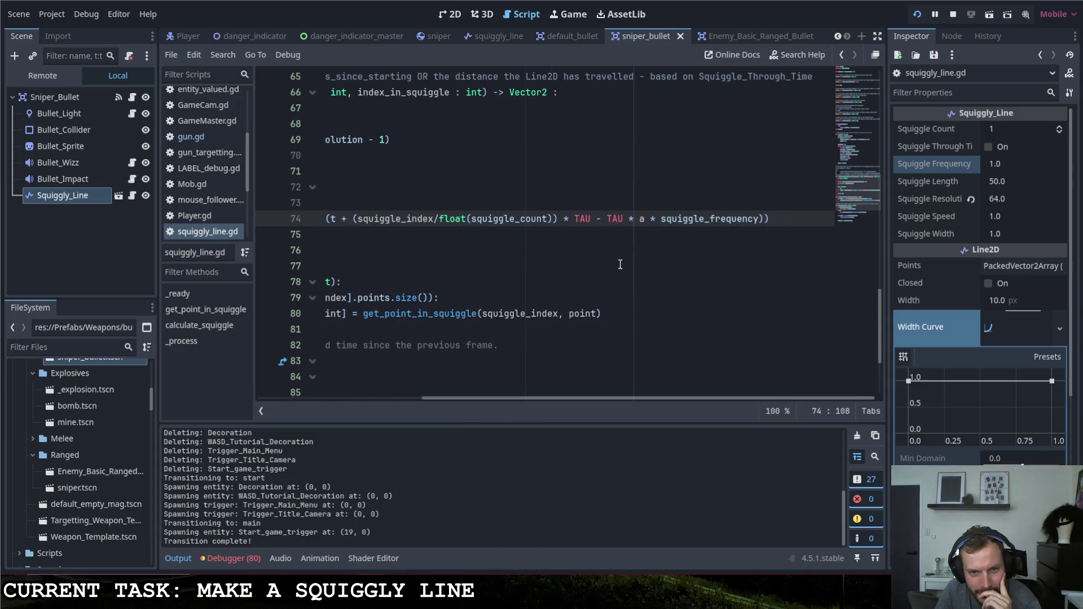
mouse_move(615, 398)
left_mouse_down()
mouse_move(563, 390)
mouse_move(580, 391)
left_mouse_up()
left_click_drag(418, 223, 785, 225)
left_click(365, 222)
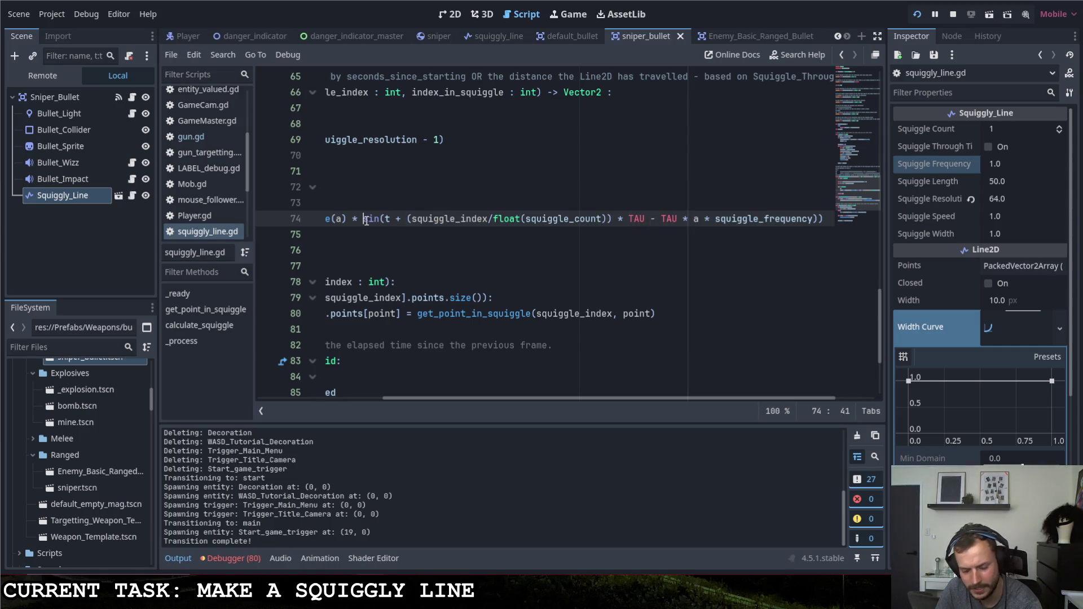
type("-")
left_click(663, 219)
key("BackSpace")
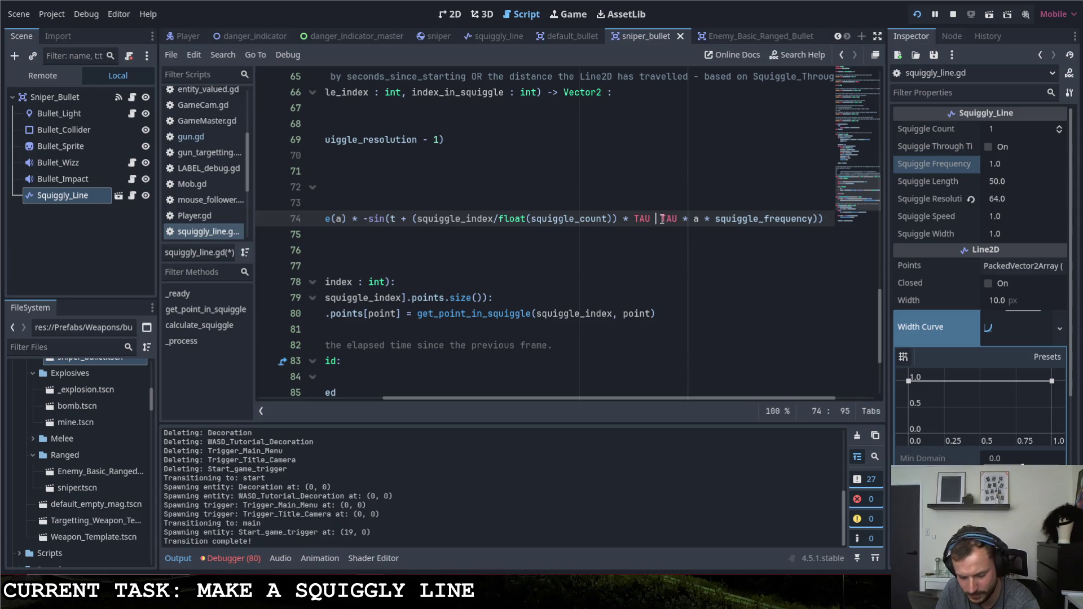
type("+")
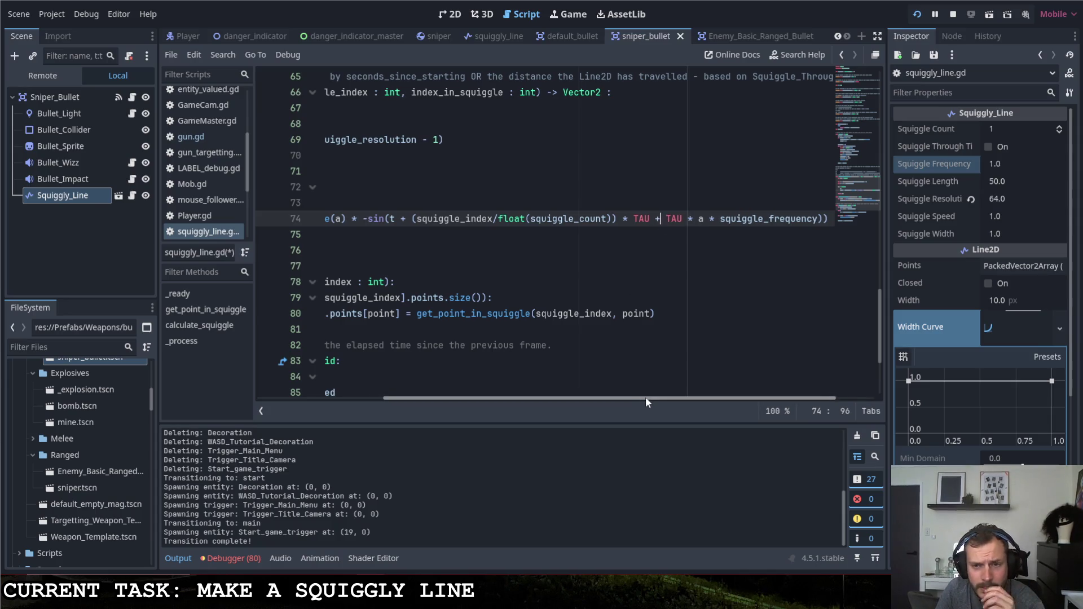
Edit the Squiggle Speed value in the Inspector.
left_click_drag(646, 397, 694, 333)
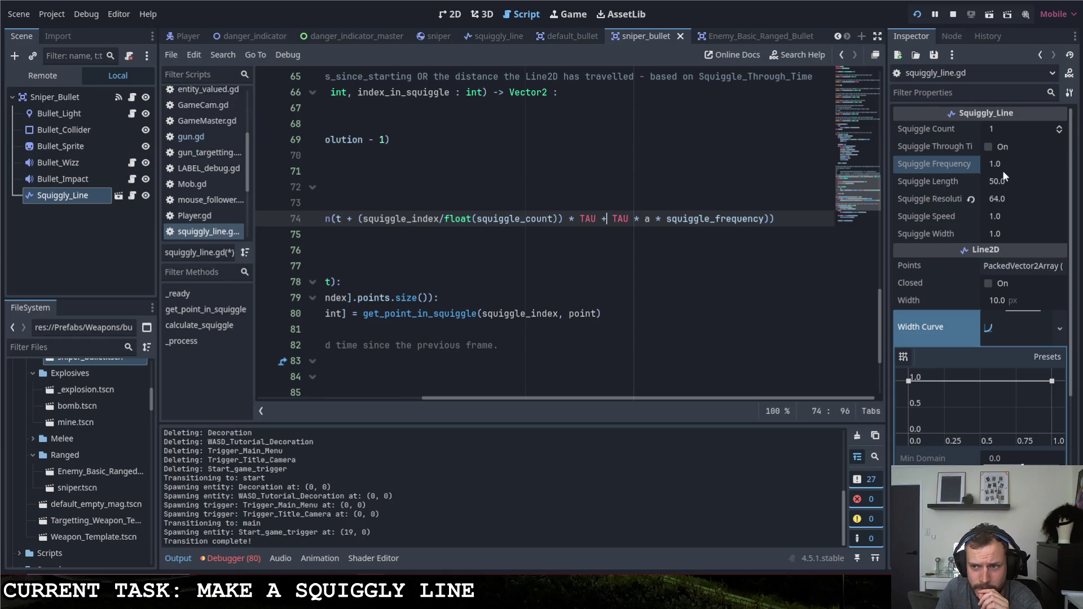
left_click(1004, 216)
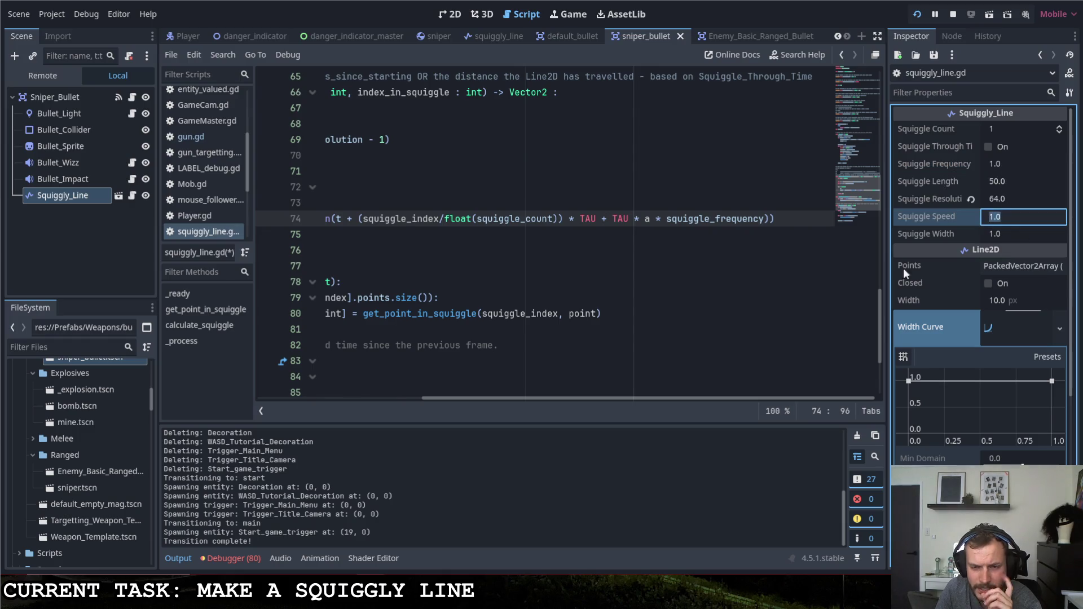
scroll(576, 380, "left", 3)
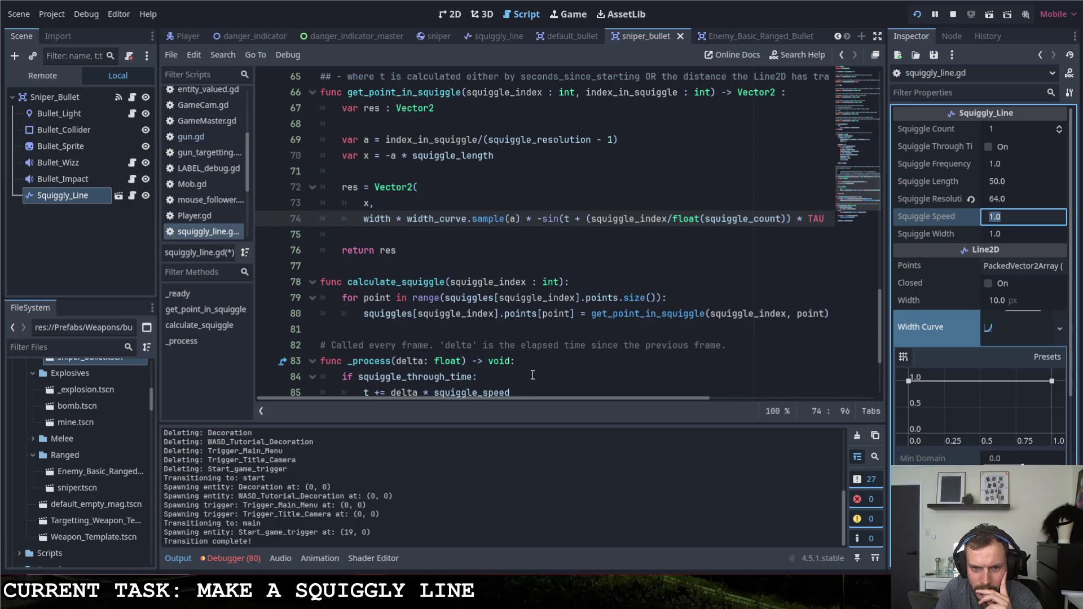
scroll(547, 345, "down", 2)
scroll(547, 345, "down", 1)
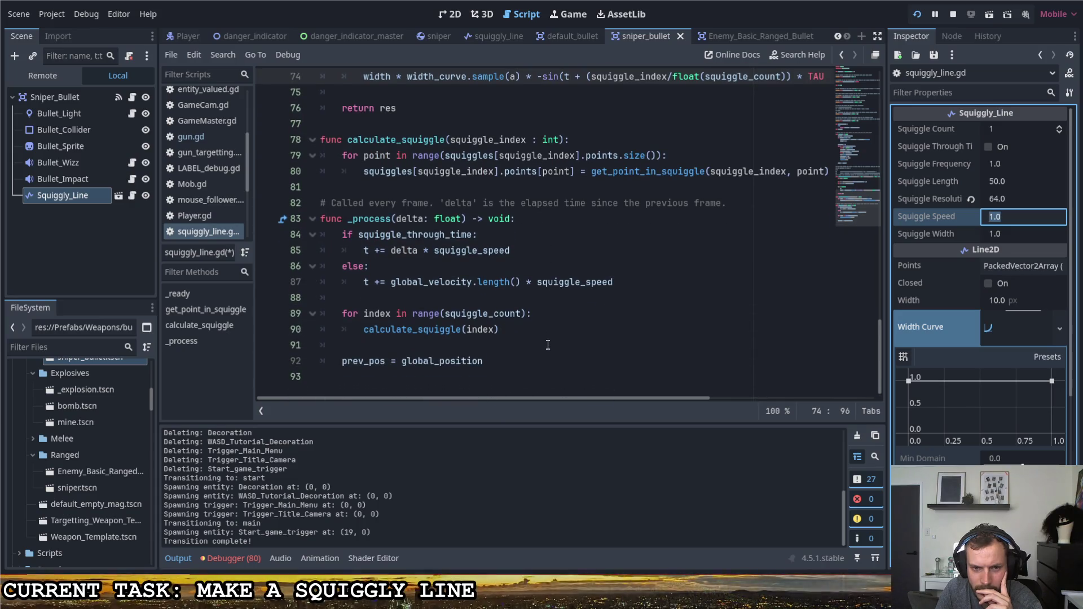
Save line 87 with the speed divided by 2.0 and run the game to test it.
left_click(647, 283)
type("/ 2.0")
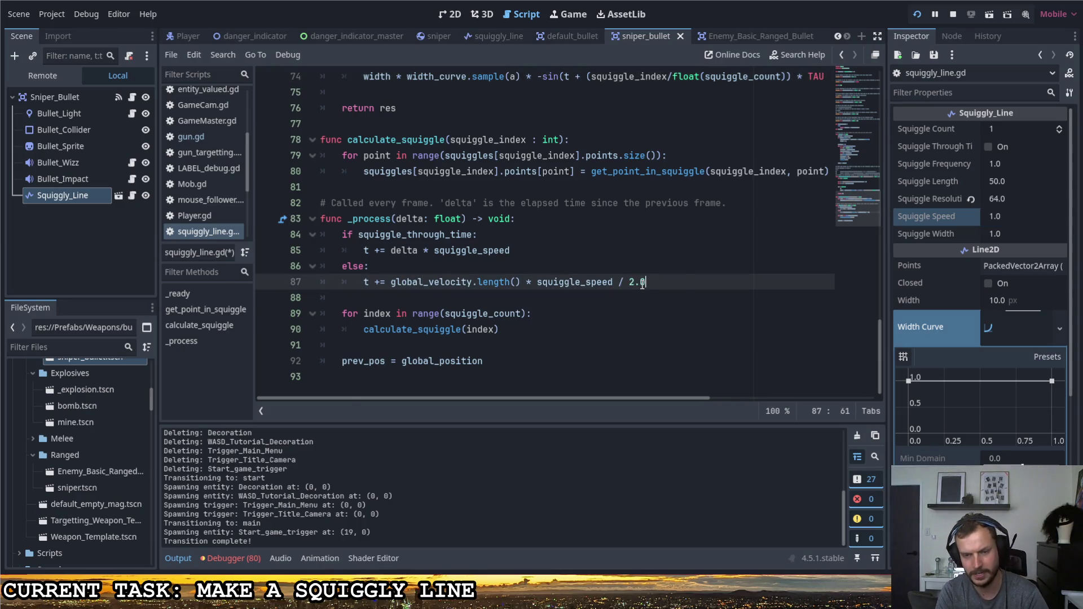
key("ctrl+s")
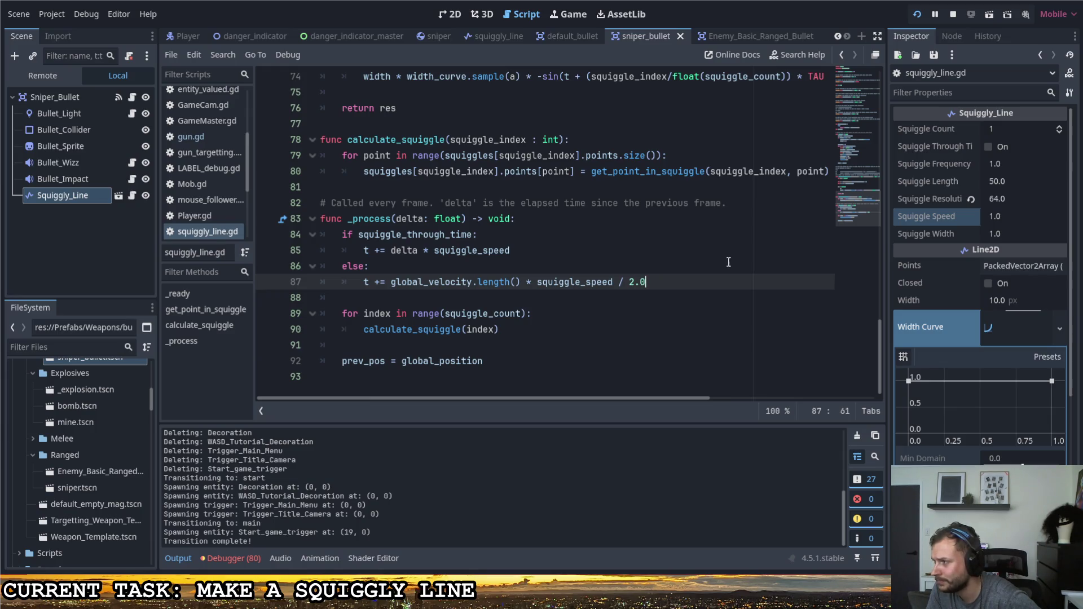
left_click(917, 16)
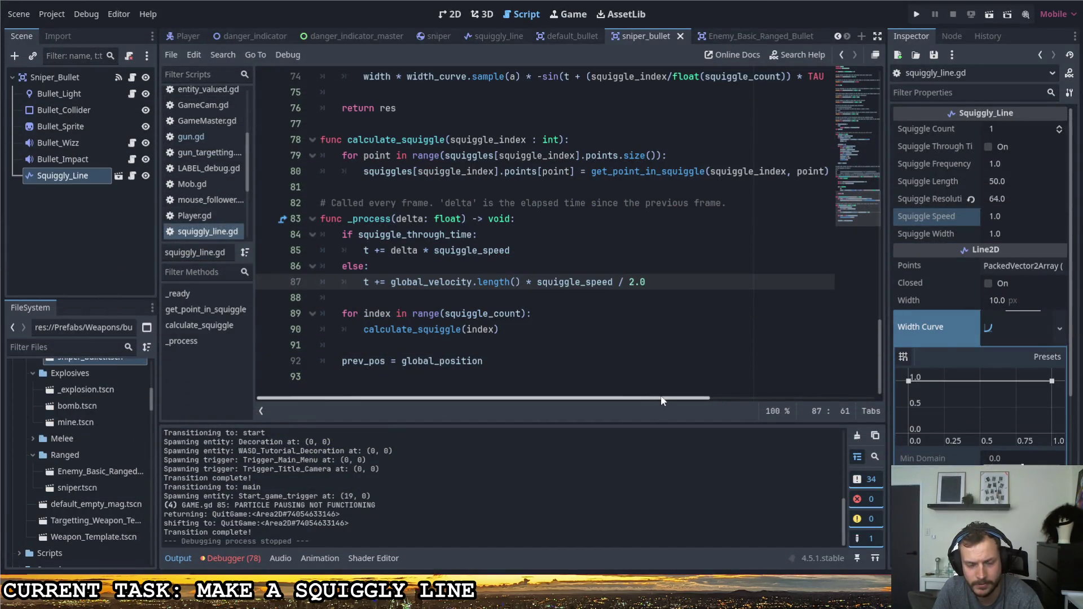
Delete the '/ 2.0' division from line 87 to restore the undivided squiggle_speed.
left_click_drag(647, 282, 615, 282)
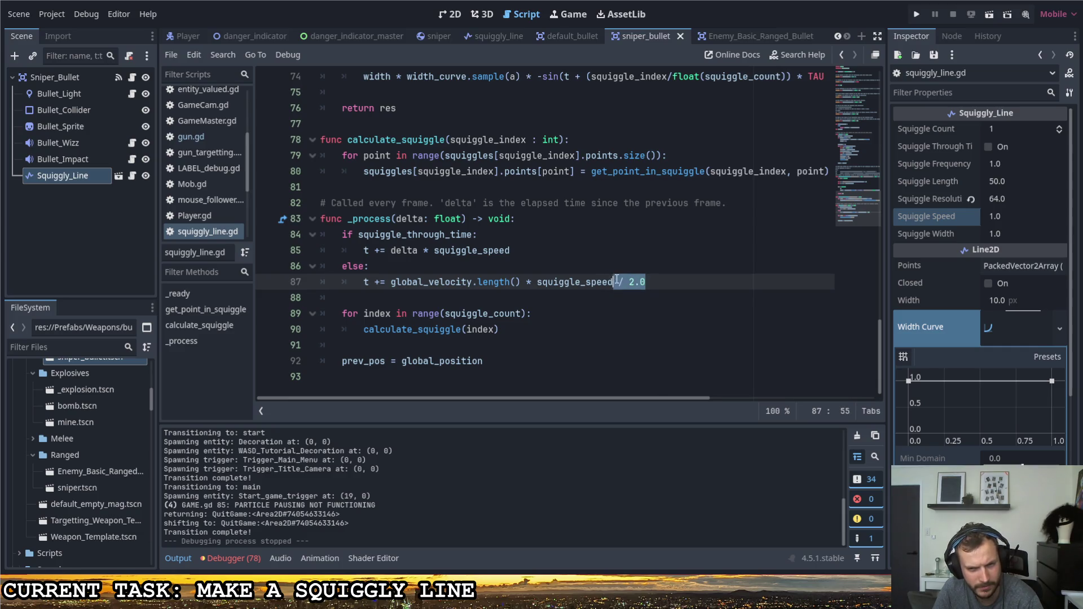
scroll(685, 397, "right", 3)
scroll(670, 364, "up", 2)
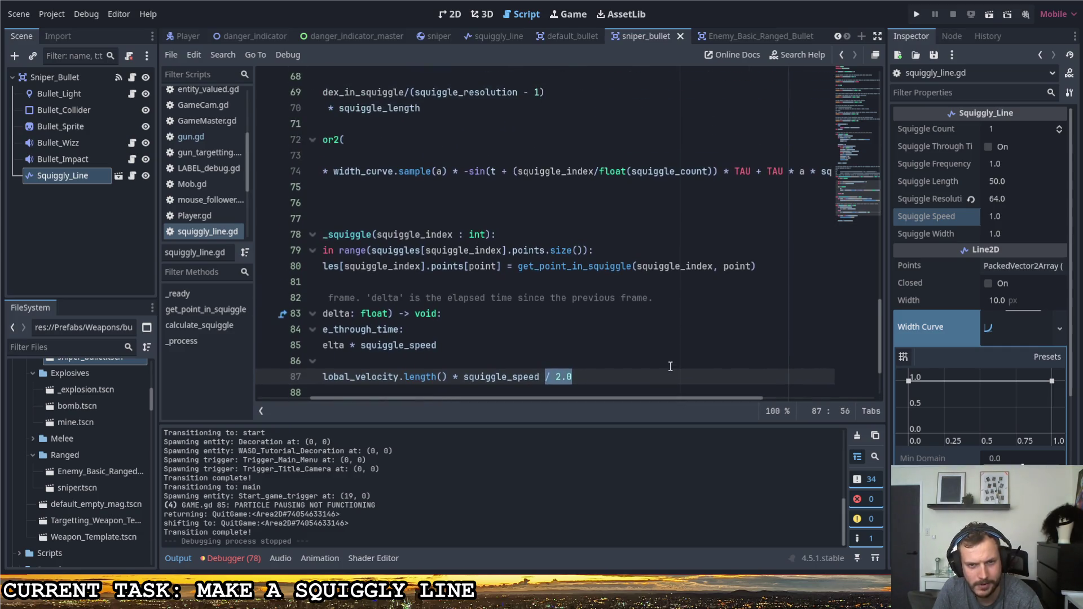
key("BackSpace")
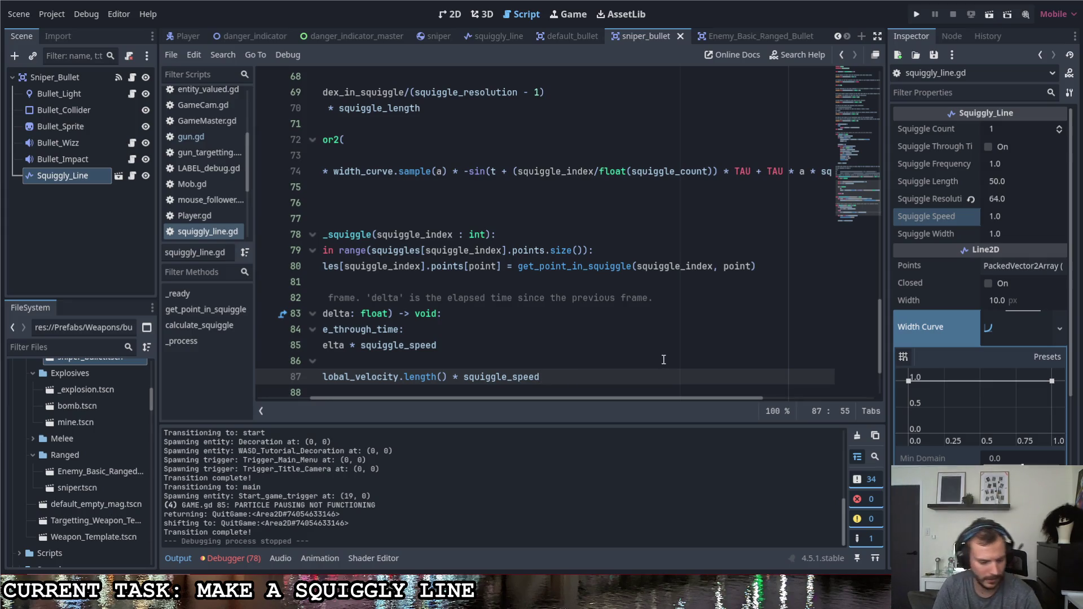
scroll(621, 344, "up", 1)
left_click_drag(627, 396, 782, 403)
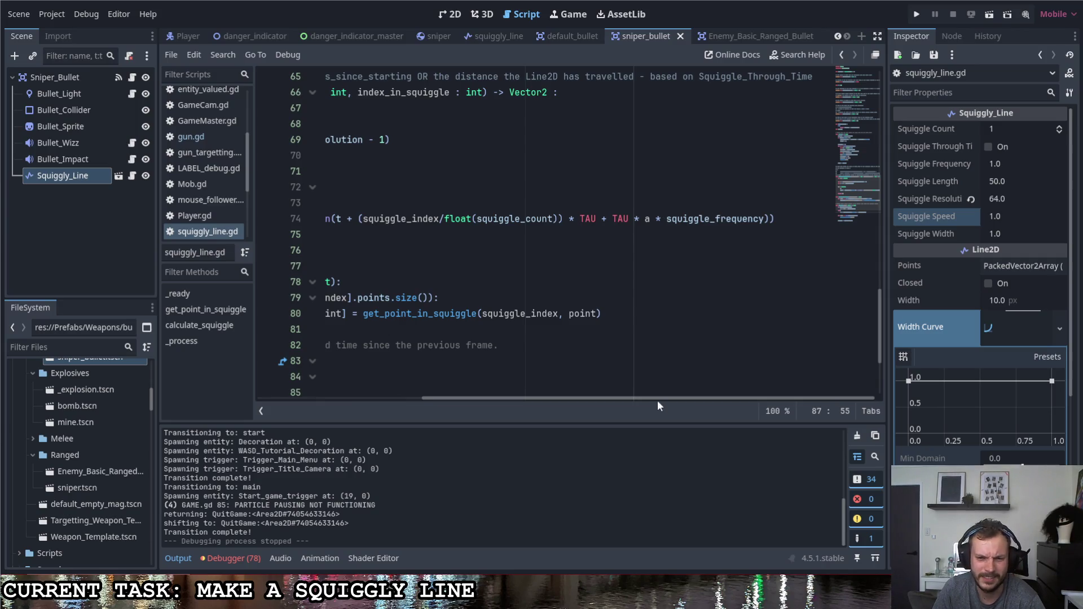
Place the caret in line 74 of squiggly_line.gd and run the game to see the curved trail.
mouse_move(658, 398)
left_mouse_down()
mouse_move(475, 398)
mouse_move(827, 406)
left_mouse_up()
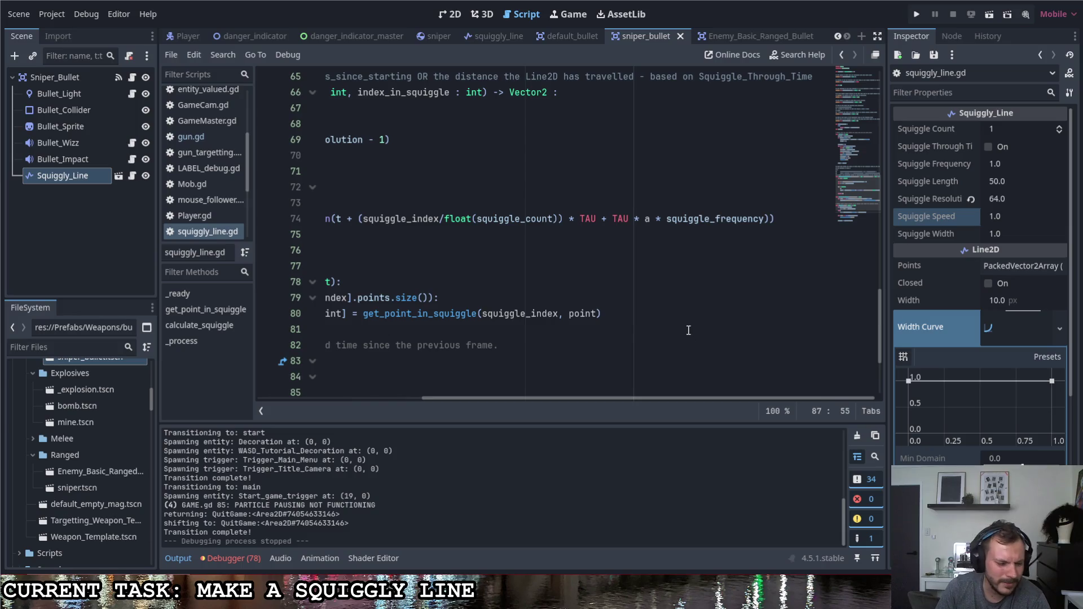
mouse_move(654, 397)
left_mouse_down()
mouse_move(418, 398)
mouse_move(769, 403)
left_mouse_up()
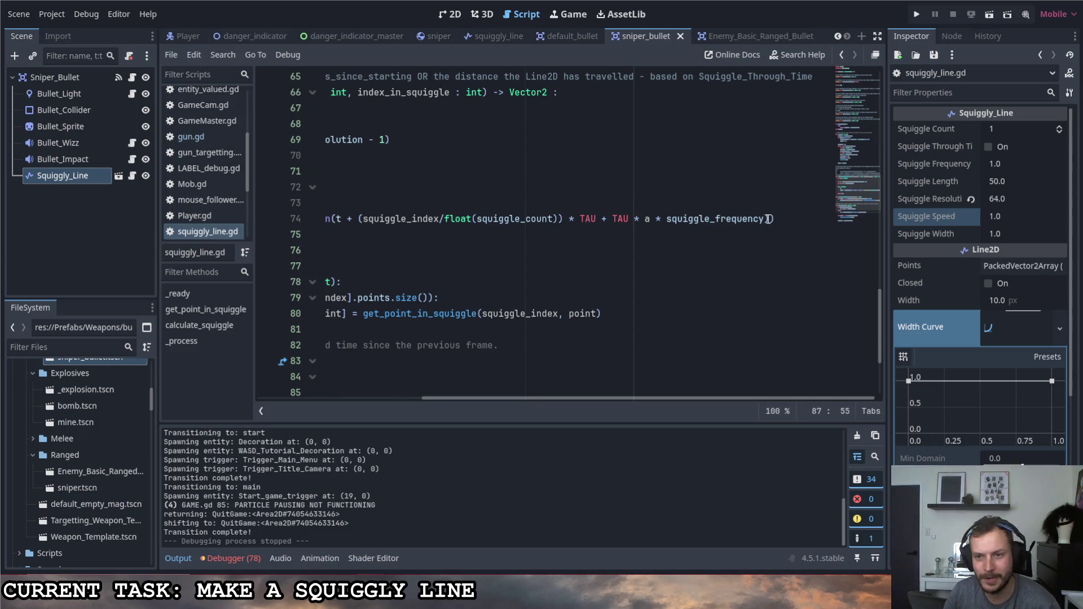
left_click_drag(774, 219, 214, 208)
left_click(457, 218)
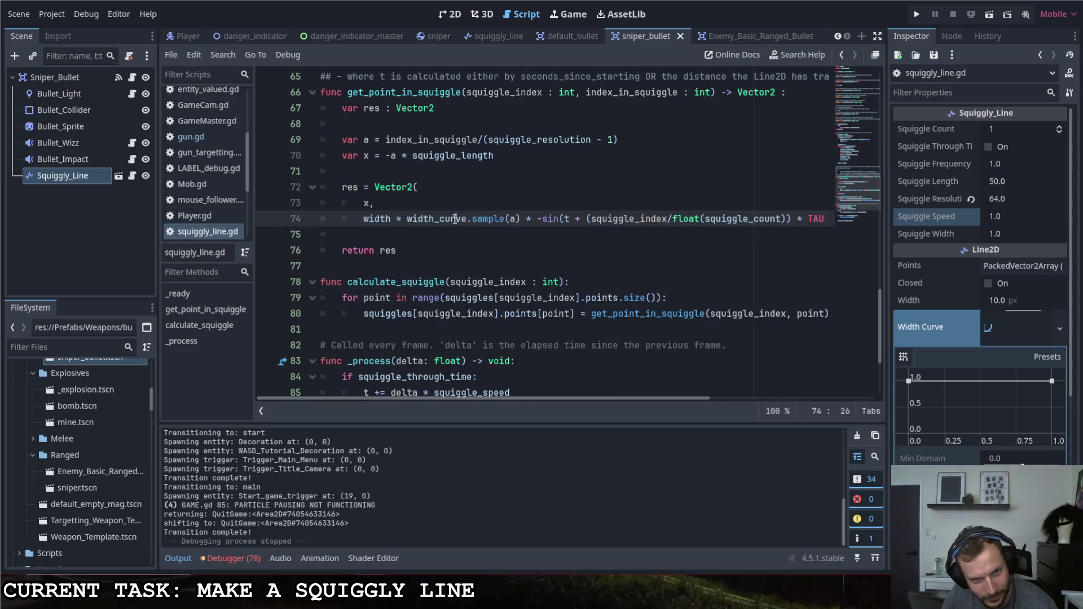
left_click_drag(506, 398, 599, 294)
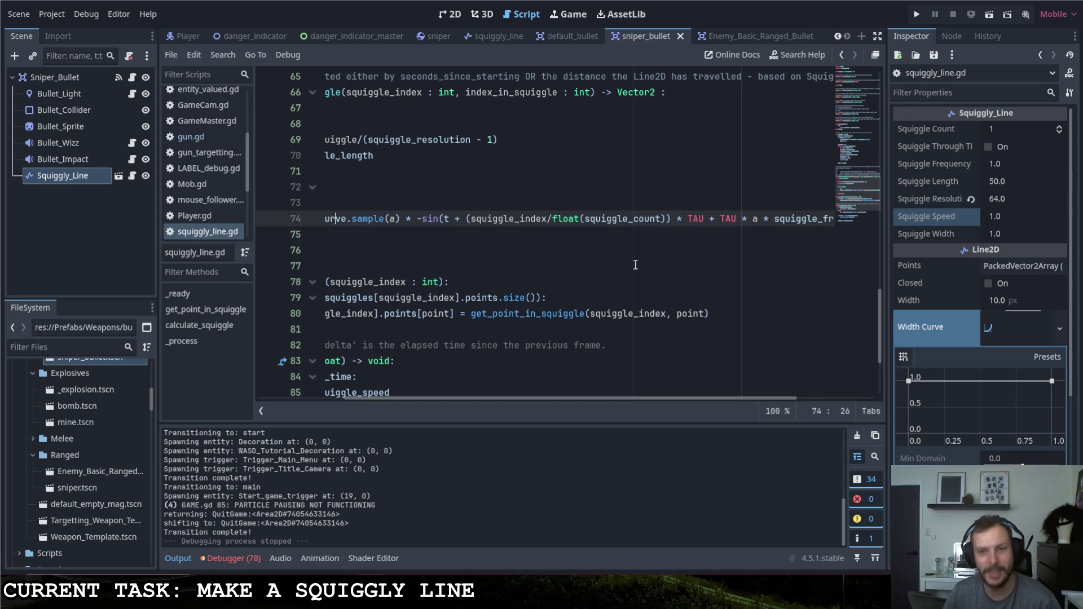
key("F5")
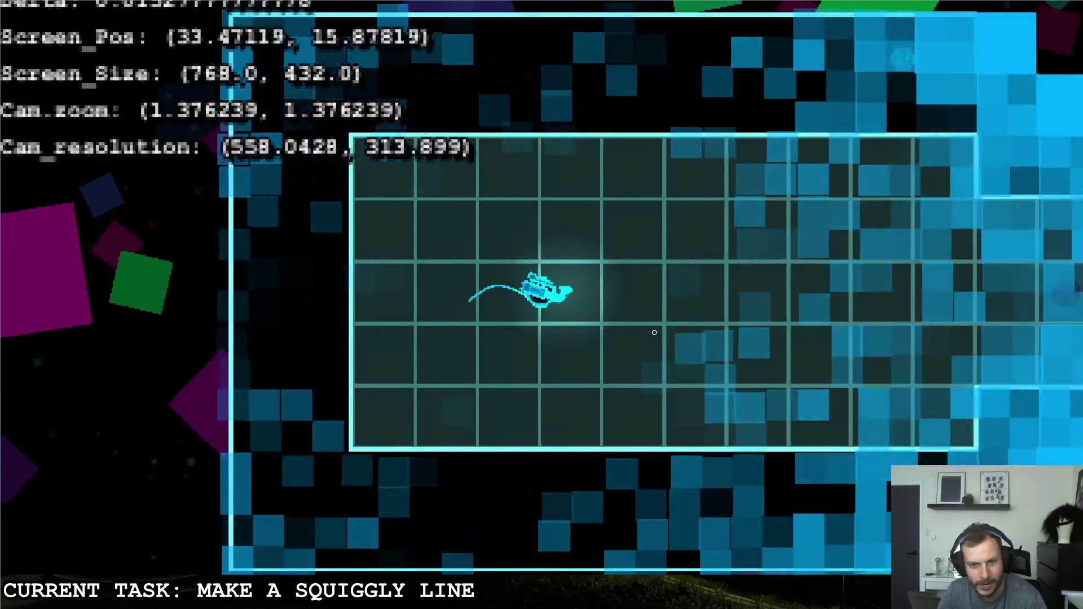
Fly the ship up and right to stretch the trail, then rerun with the un-negated sine and quit.
key("w")
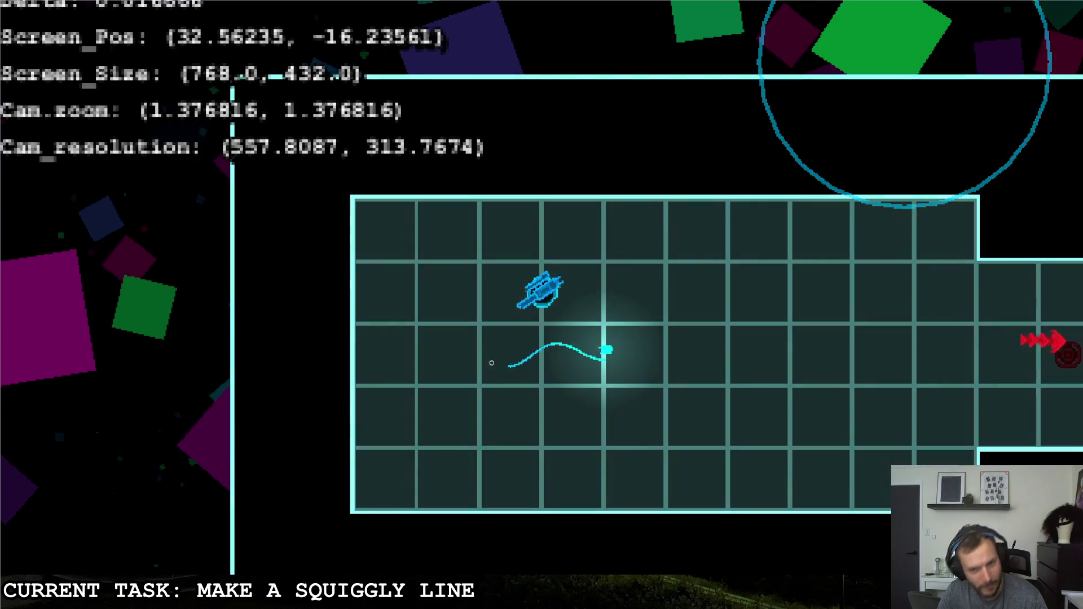
key("d")
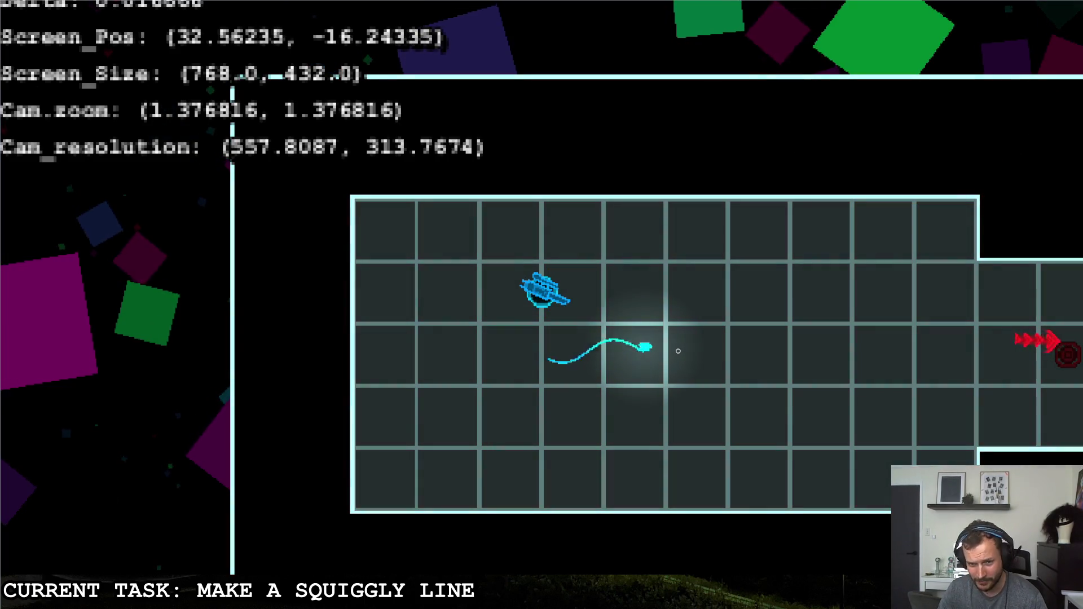
key("d")
key("d")
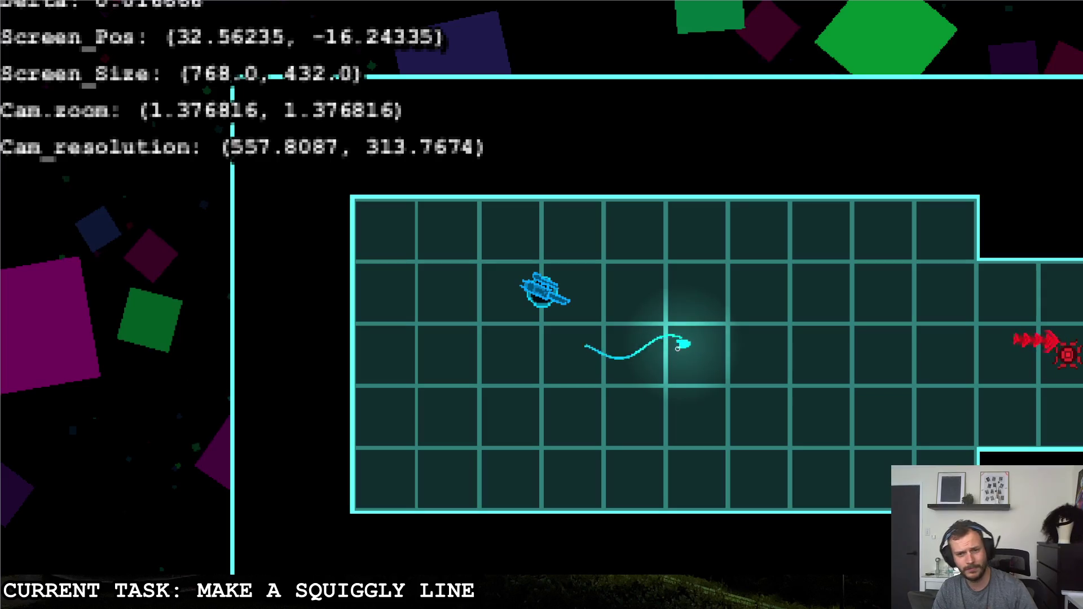
key("Escape")
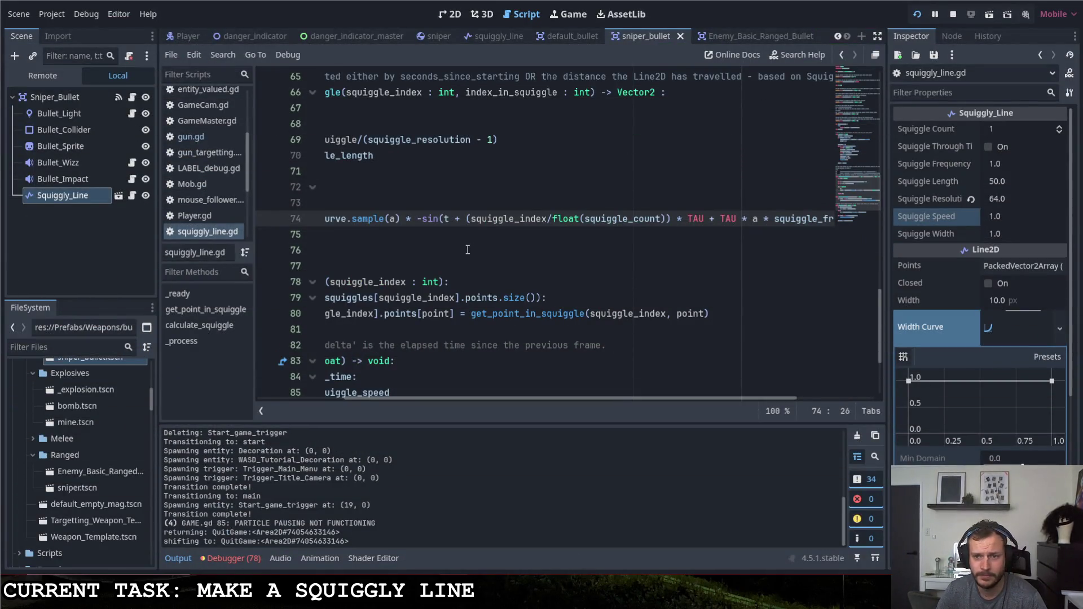
left_click(428, 226)
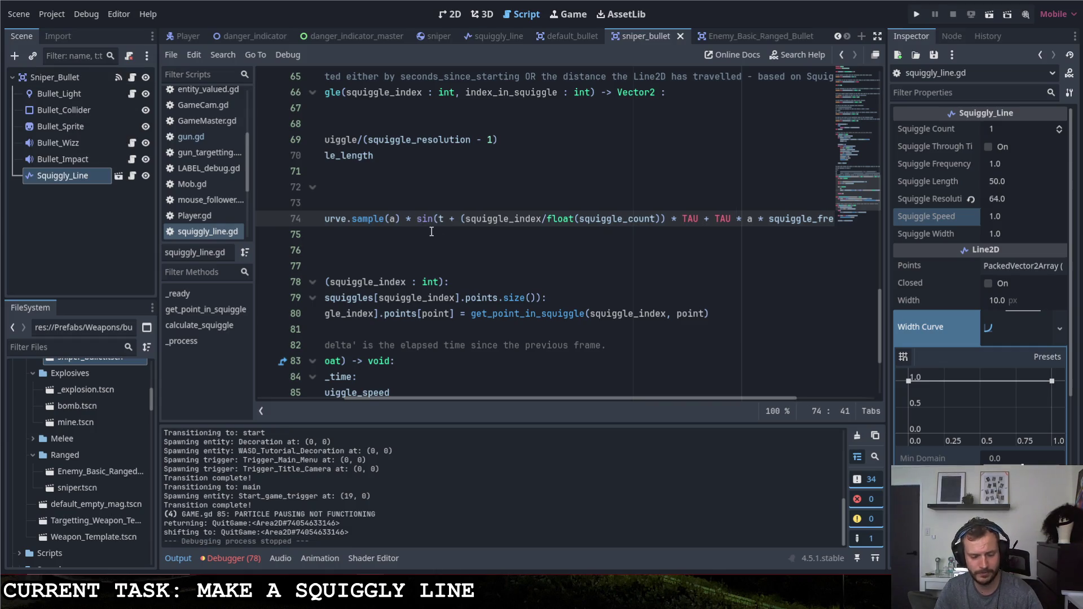
left_click(915, 15)
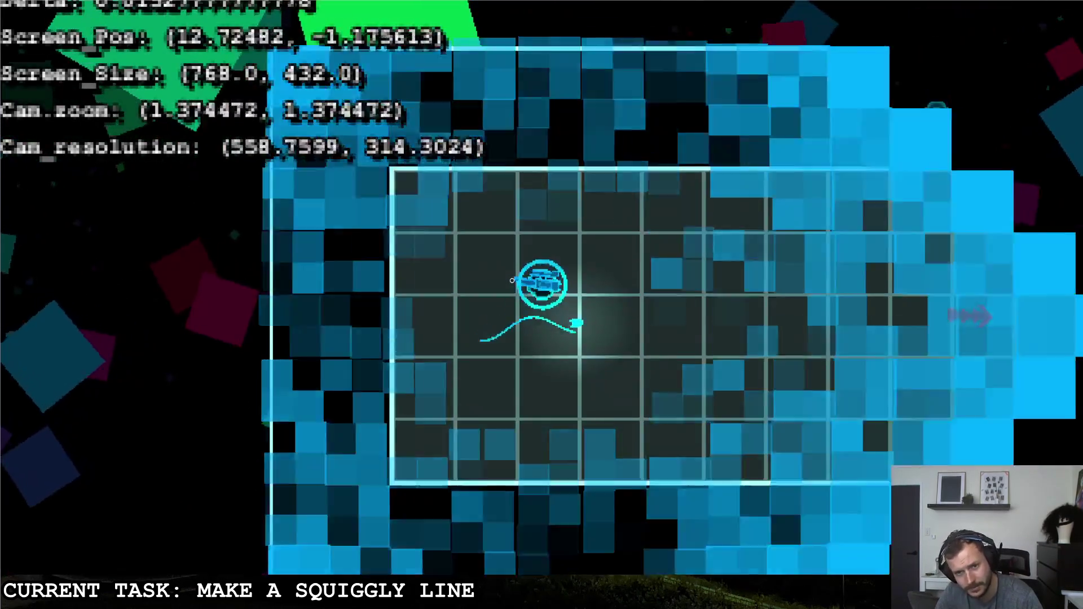
key("Escape")
left_click(701, 290)
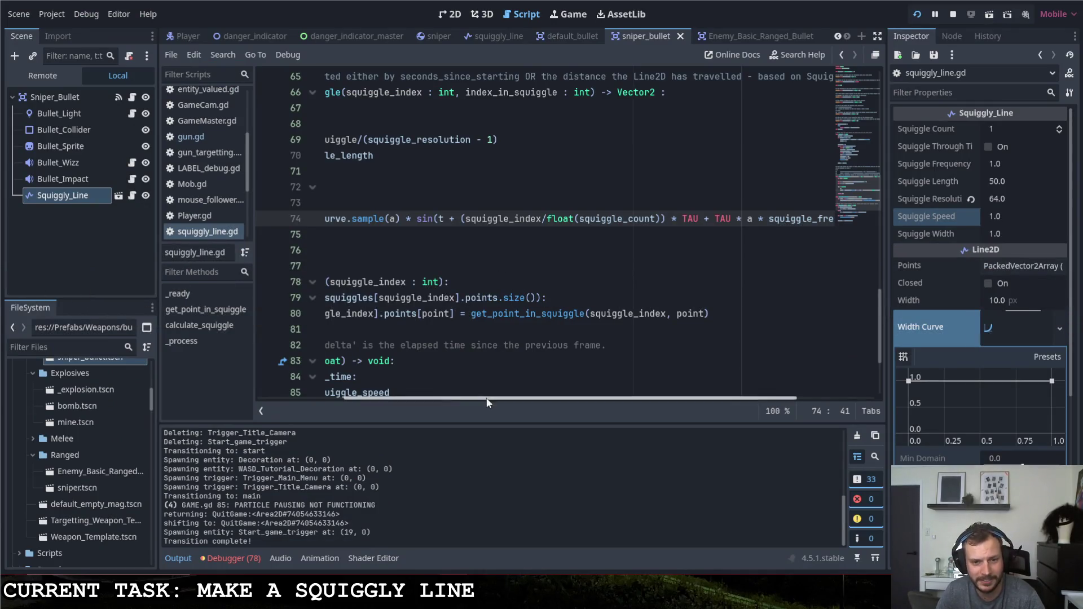
Change '+ TAU * a' to '- TAU * a' on line 74, test the trail, and stop the game.
mouse_move(465, 397)
left_mouse_down()
mouse_move(377, 395)
mouse_move(597, 396)
mouse_move(502, 393)
left_mouse_up()
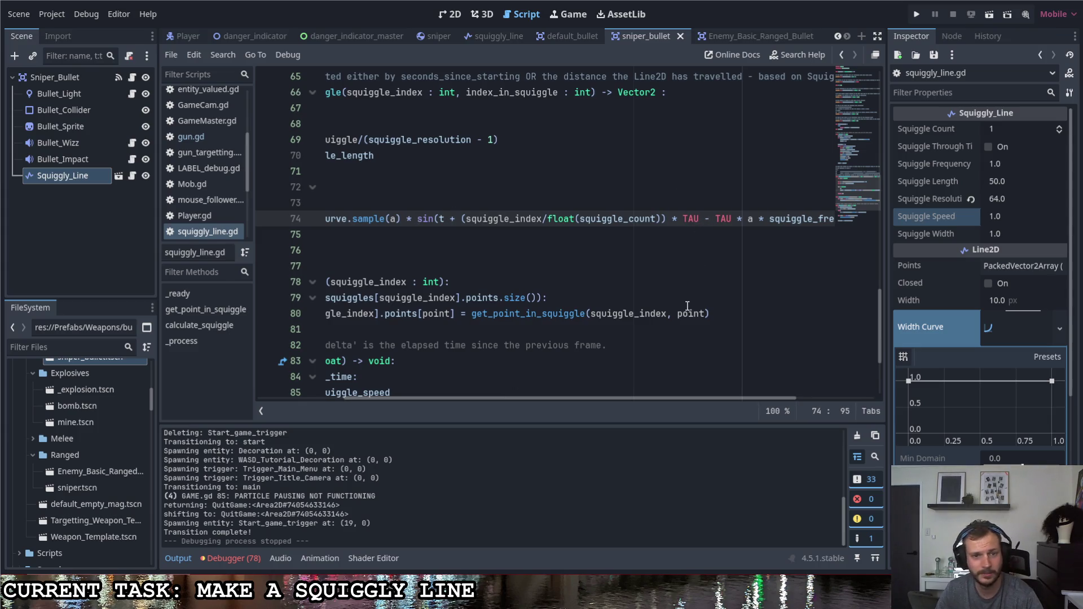
key("F5")
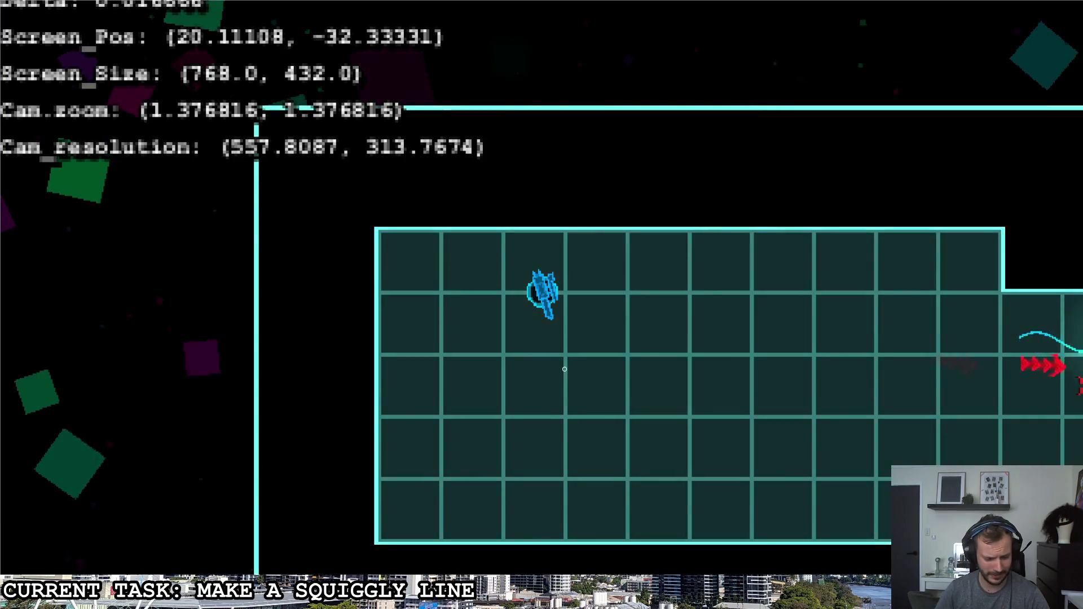
key("Escape")
key("F8")
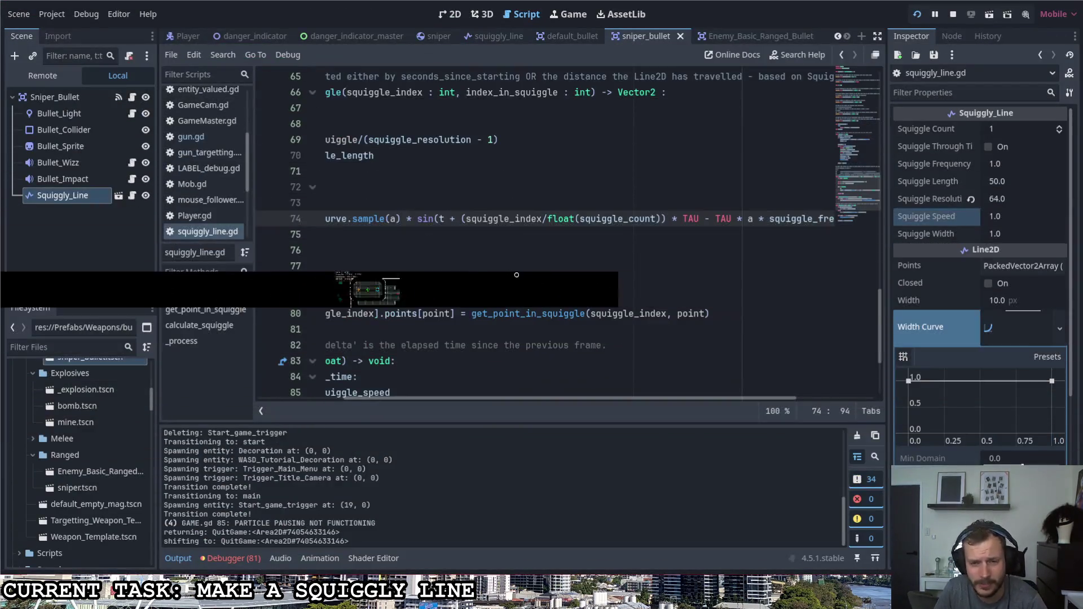
left_click_drag(644, 397, 750, 402)
Set Squiggle Frequency to 2.0, run the game to check the wave, and quit.
left_click(1011, 165)
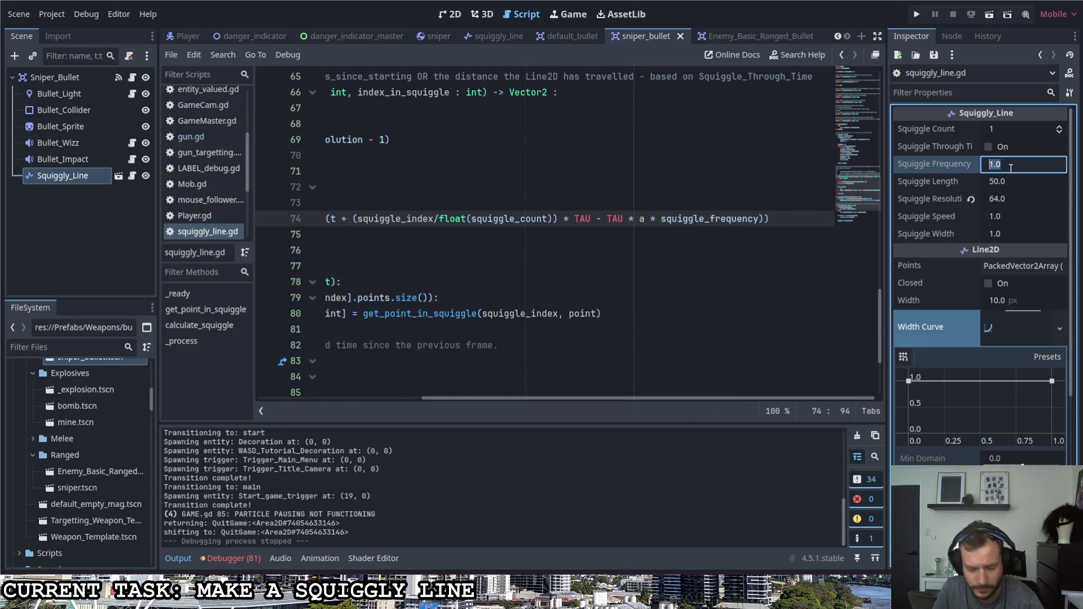
type("2")
left_click(916, 14)
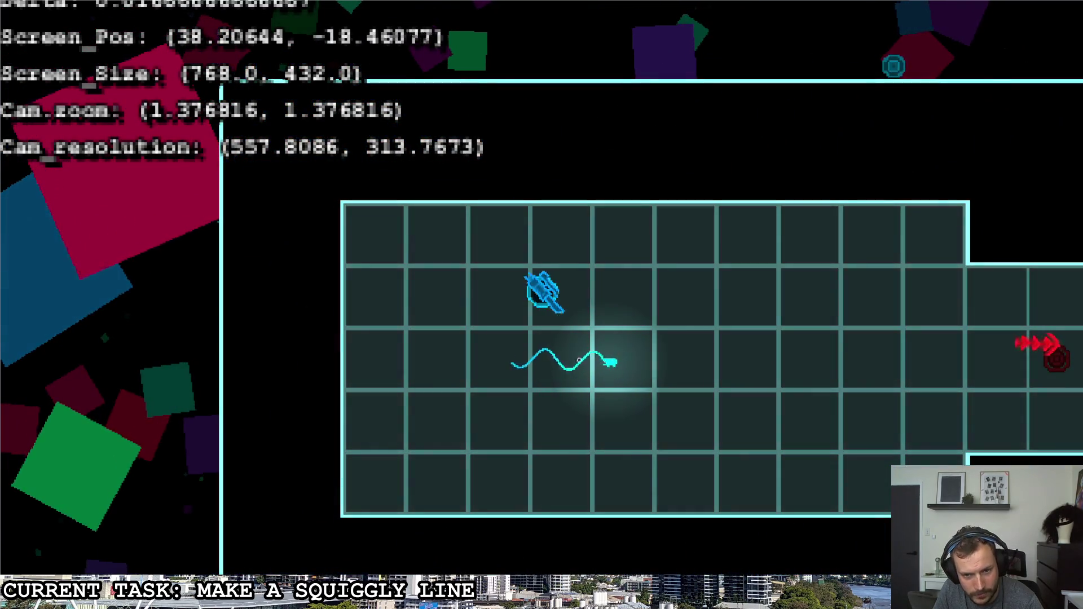
key("Escape")
key("Right")
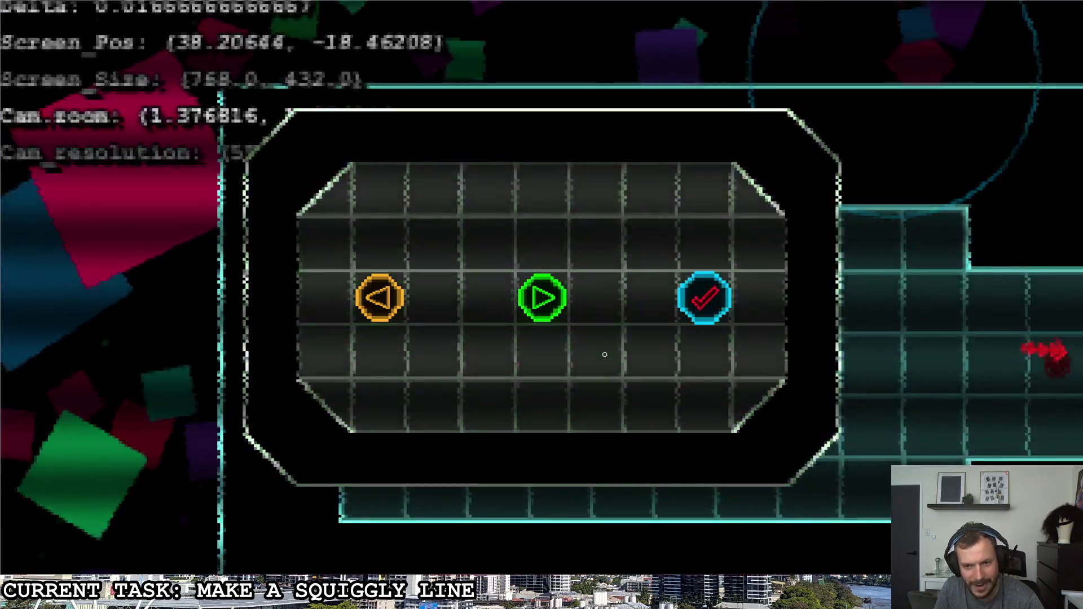
key("Return")
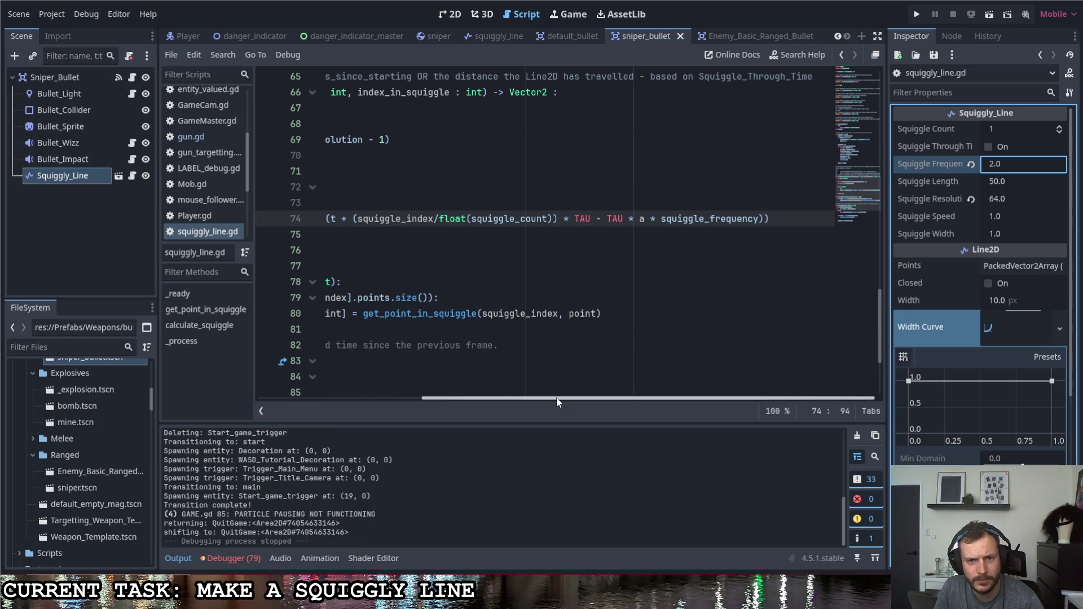
Replace the second TAU on line 74 with PI, test it in-game, and return to the script.
left_click_drag(556, 397, 536, 397)
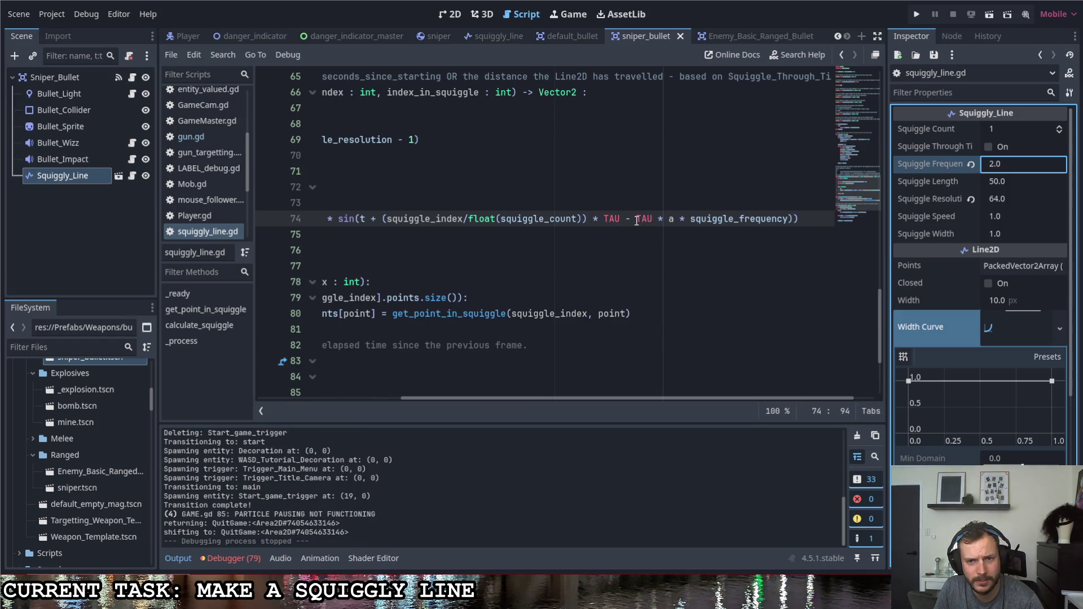
left_click_drag(636, 221, 651, 220)
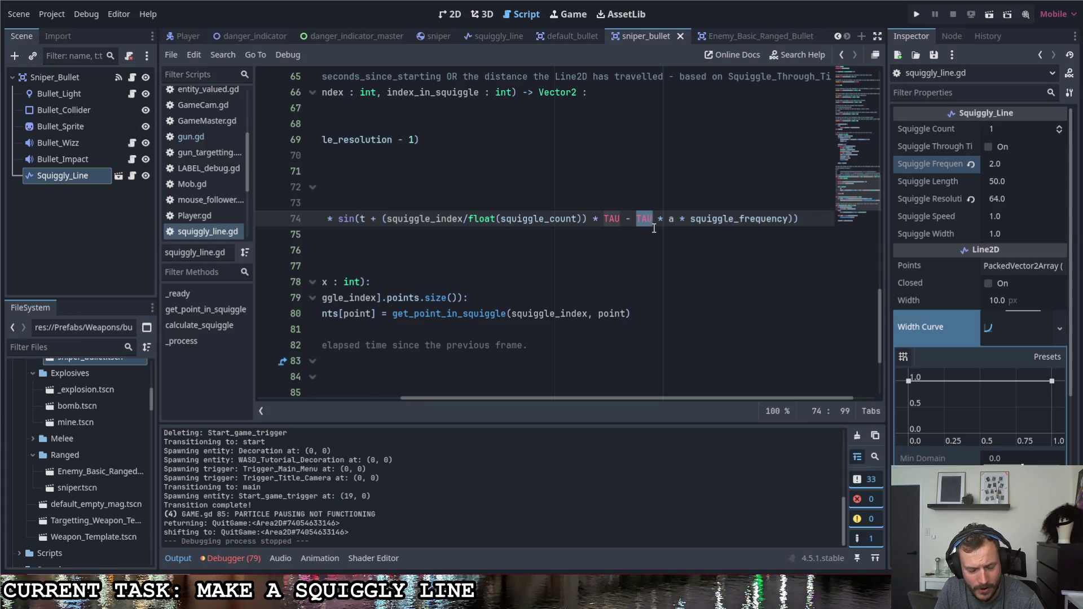
type("PI")
left_click(914, 15)
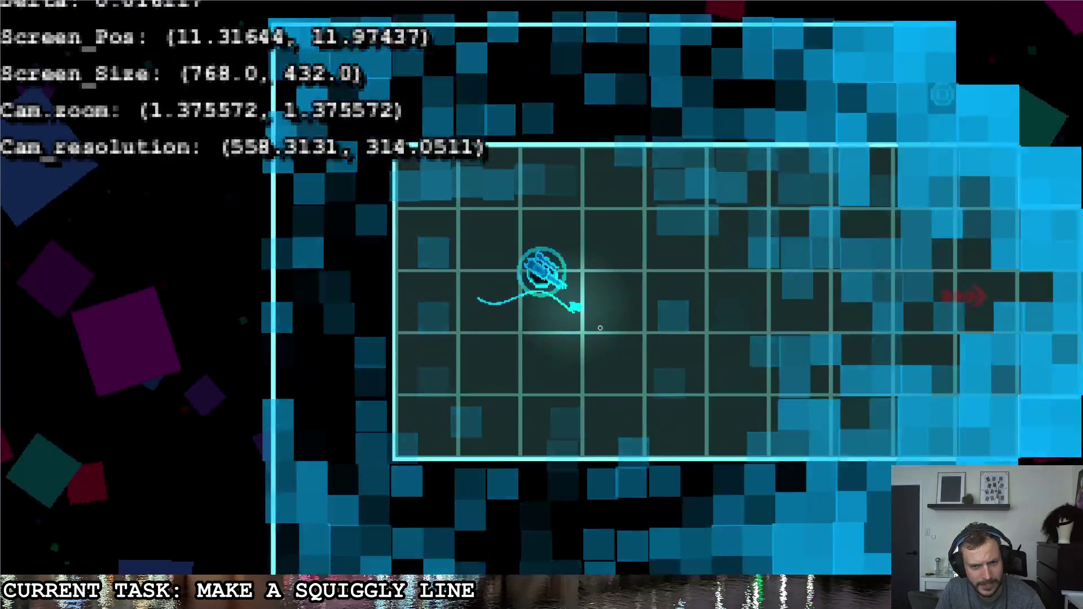
key("Escape")
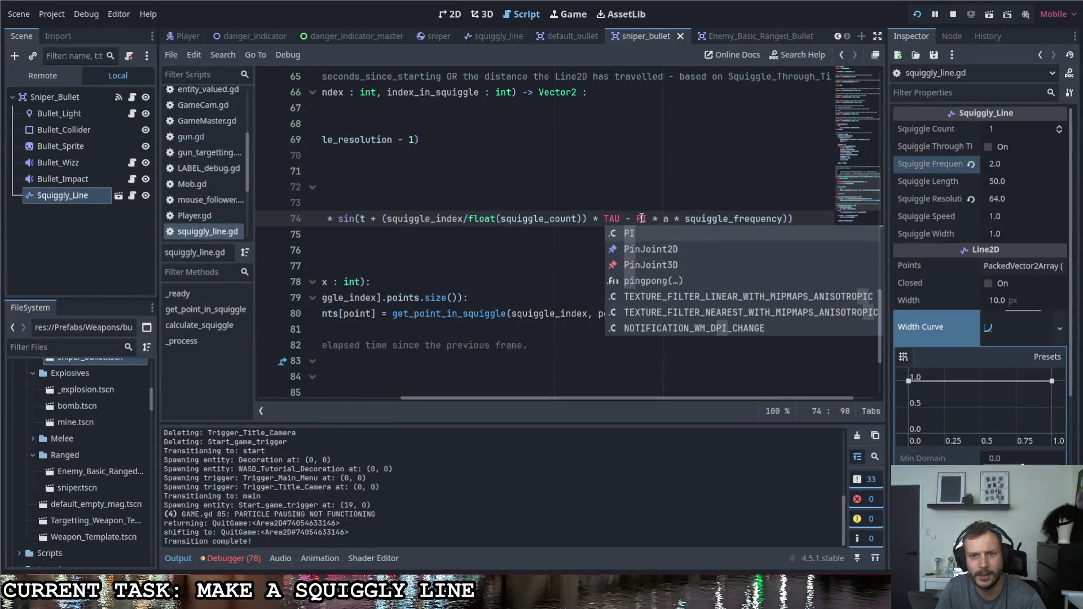
left_click(647, 220)
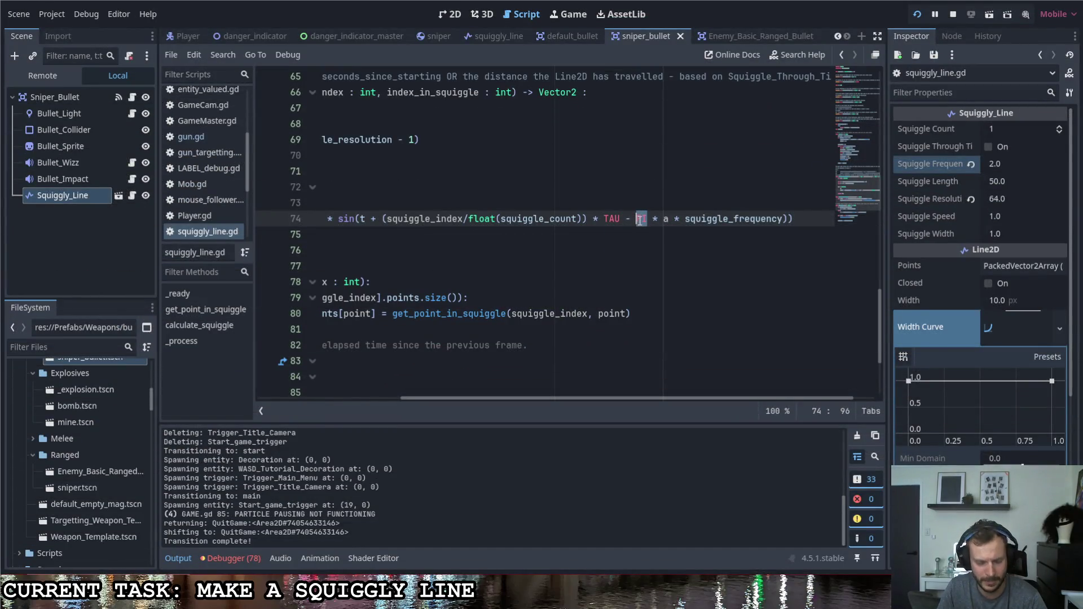
Change PI back to TAU in line 74's phase term.
type("TAU")
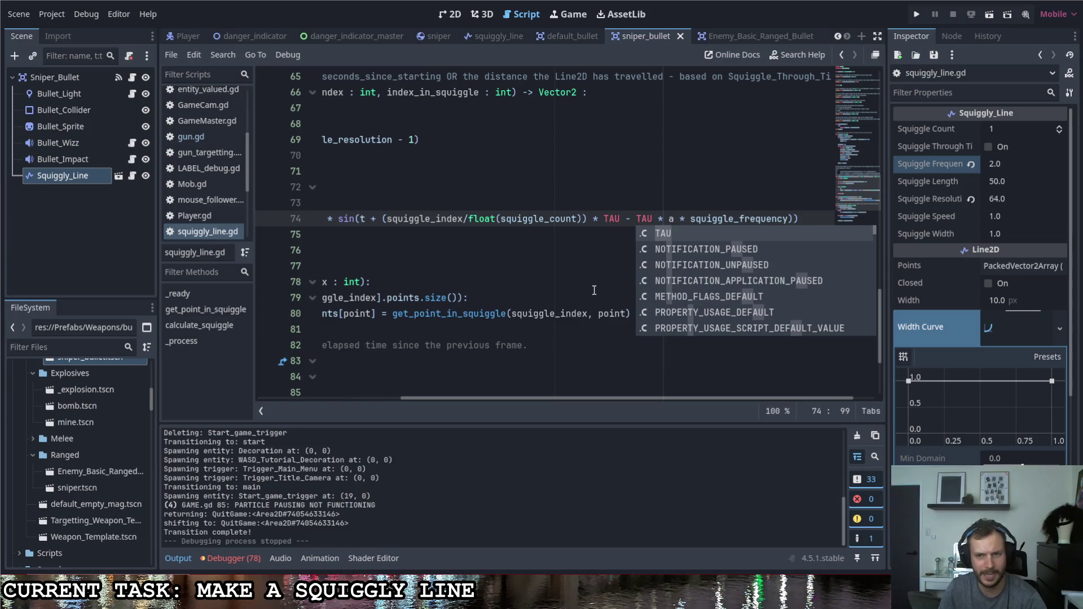
left_click(595, 296)
left_click_drag(604, 399, 404, 358)
scroll(455, 350, "down", 2)
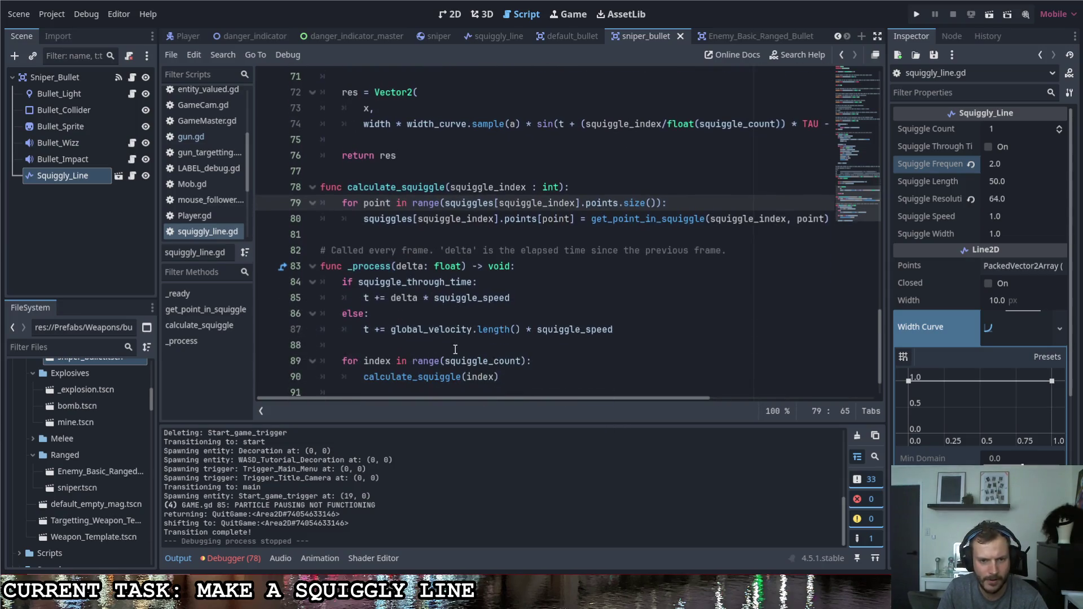
scroll(561, 367, "up", 1)
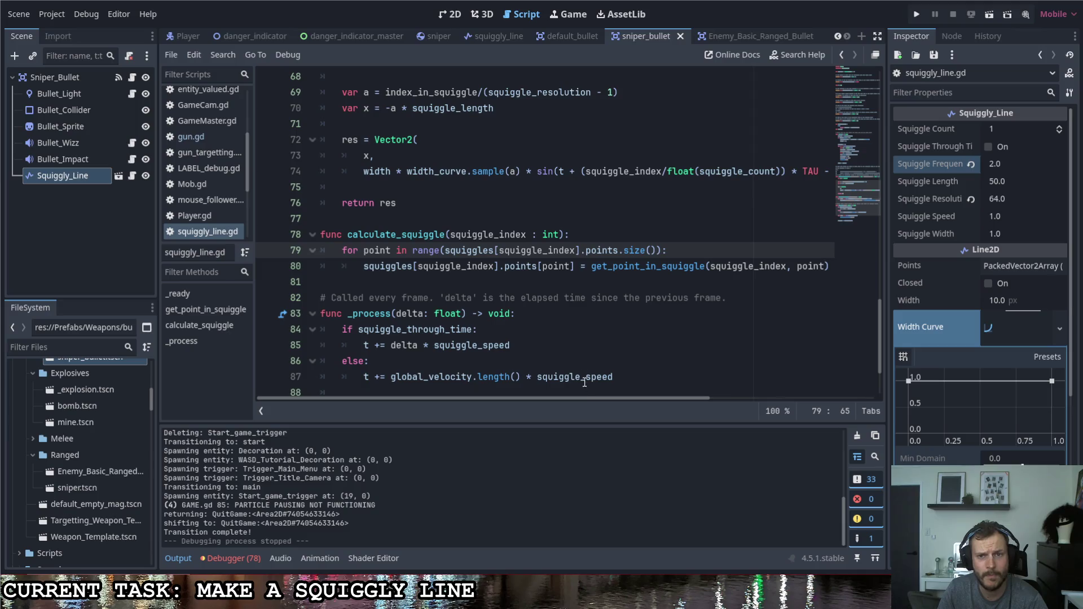
mouse_move(584, 401)
left_mouse_down()
mouse_move(601, 392)
mouse_move(644, 404)
mouse_move(565, 400)
left_mouse_up()
Append '/ 2.0' to line 87 and test the slower squiggle in-game.
left_click(541, 177)
left_click(626, 383)
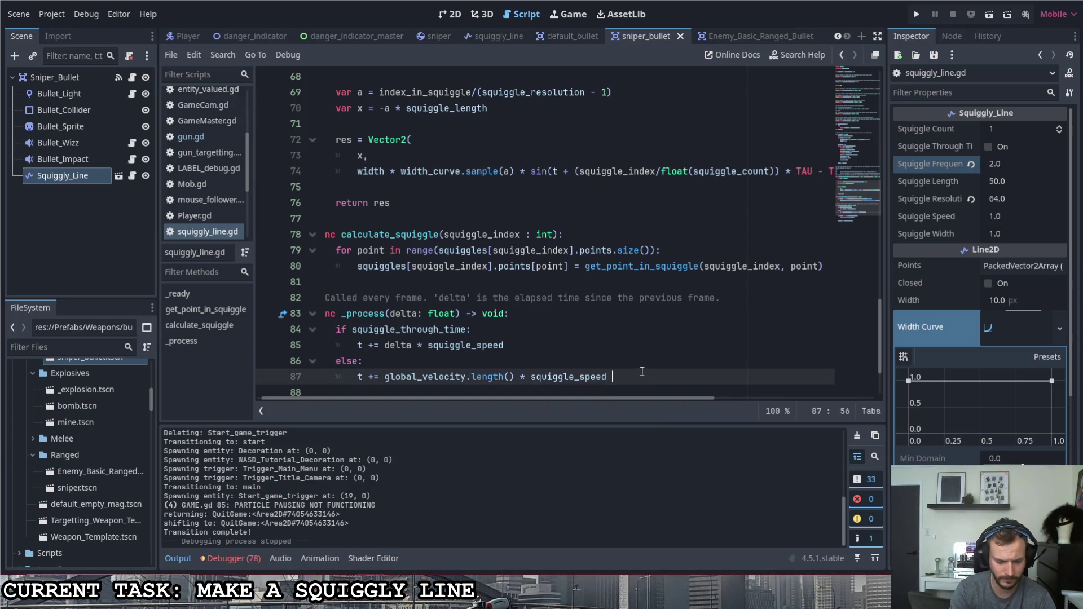
type("/ 2.0")
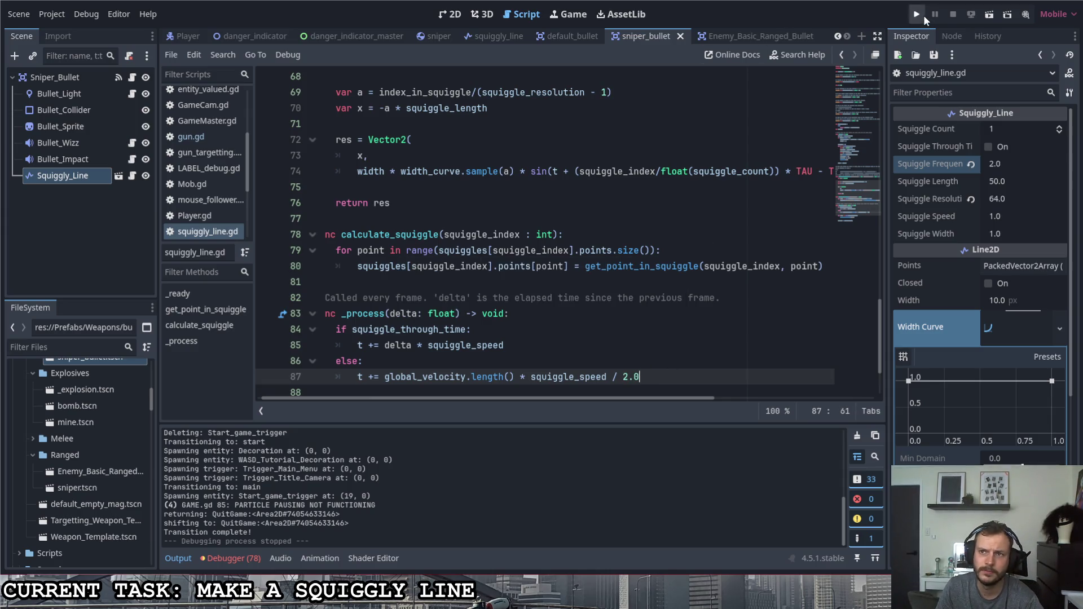
left_click(922, 16)
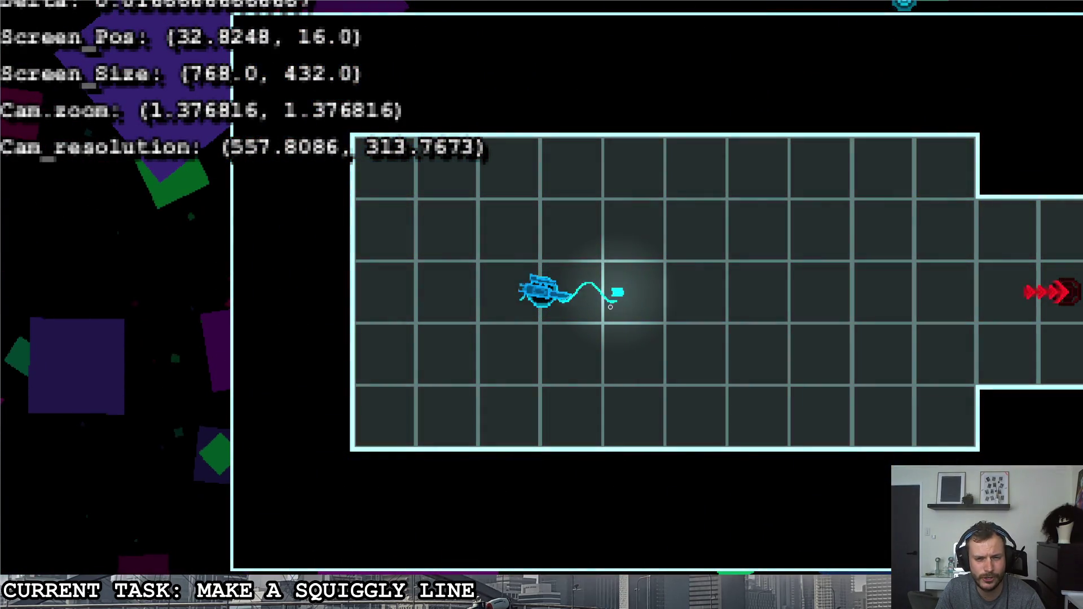
key("Escape")
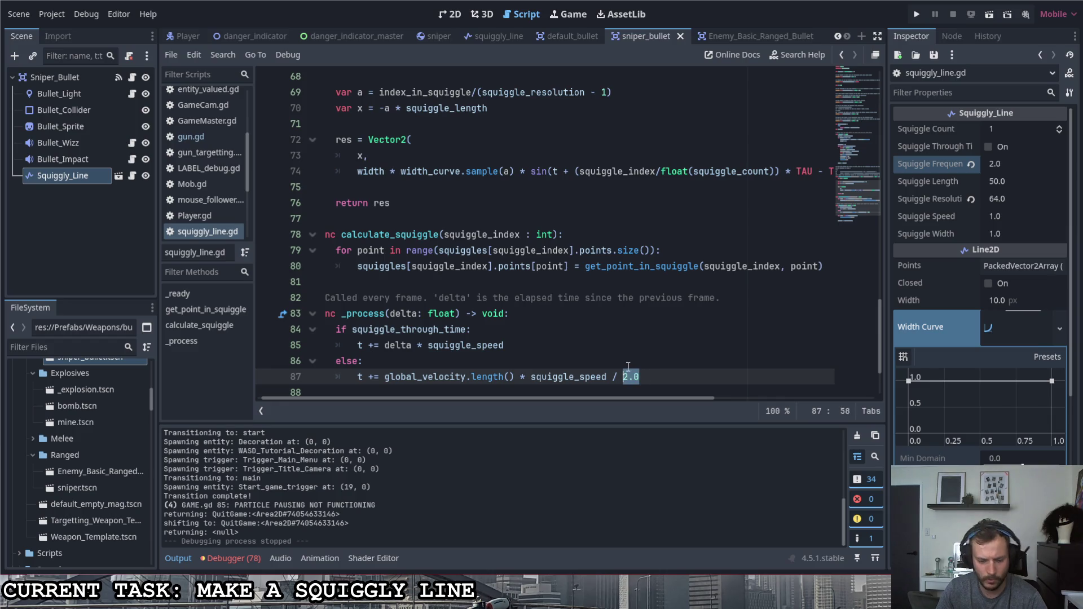
key("F5")
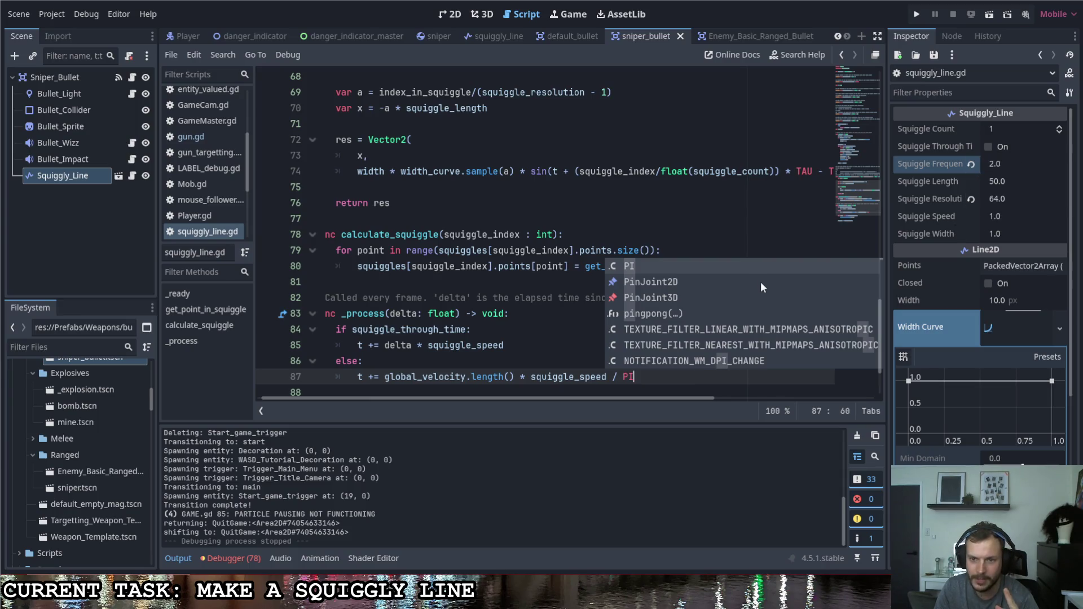
Make line 87 multiply the velocity by '(squiggle_speed / PI)', wrapped in parentheses.
left_click(661, 250)
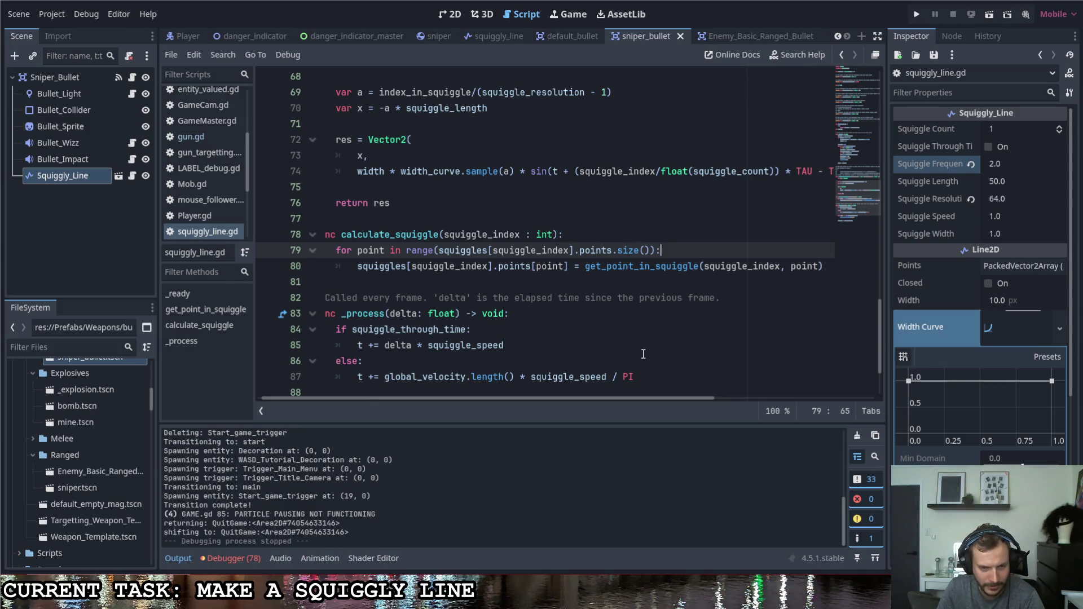
scroll(627, 362, "up", 10)
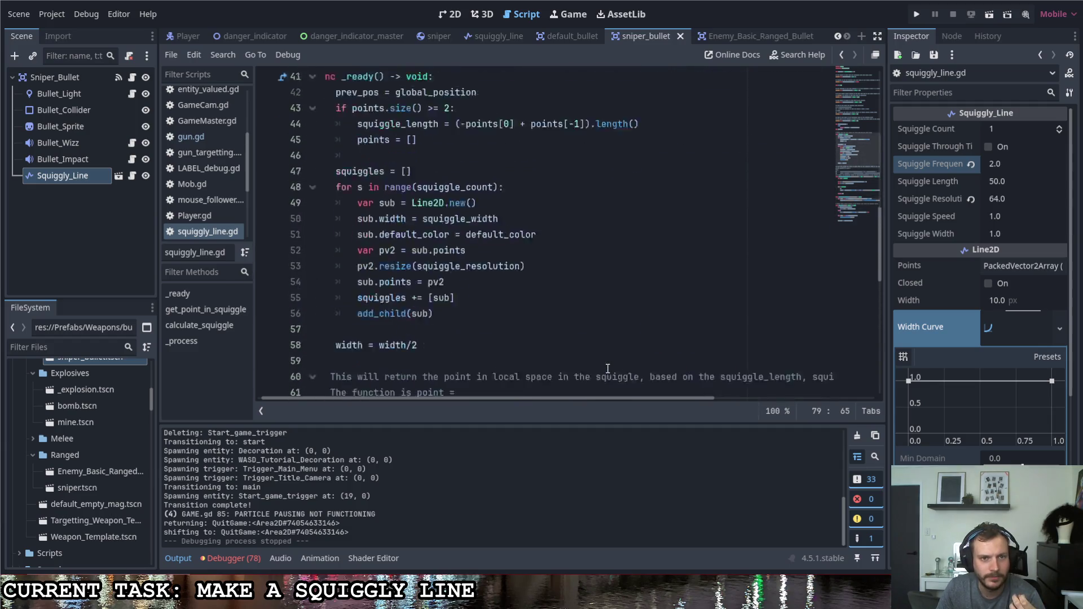
scroll(608, 368, "down", 8)
scroll(609, 366, "up", 3)
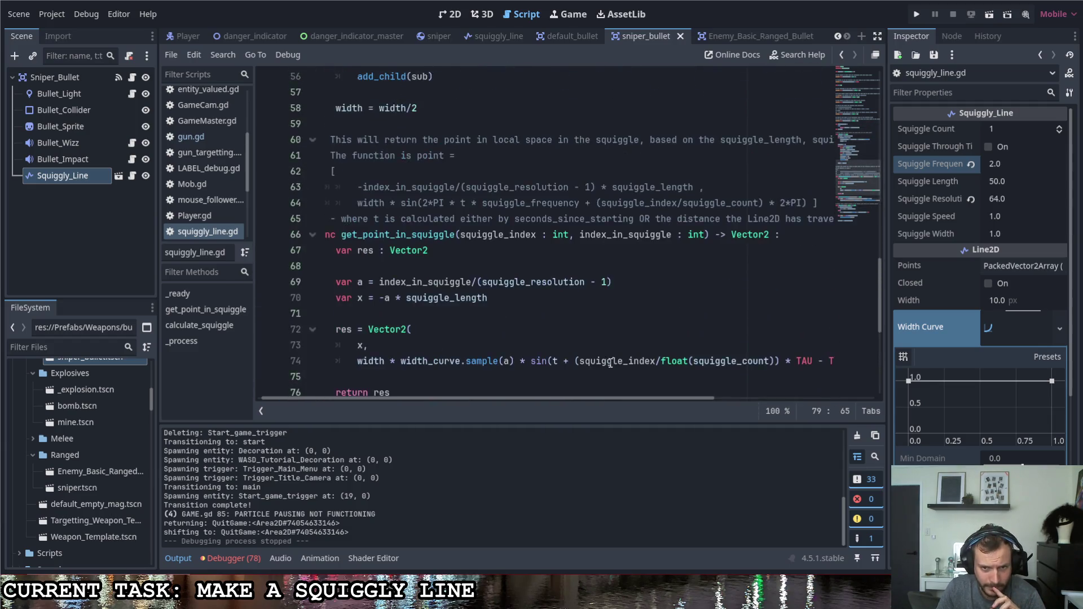
scroll(610, 361, "down", 5)
scroll(611, 359, "down", 1)
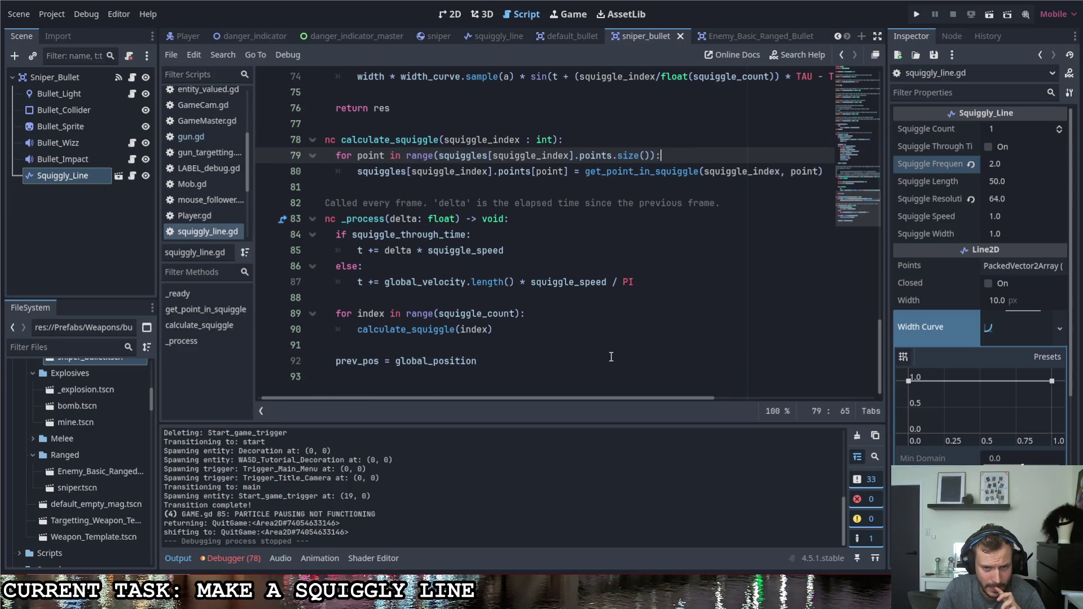
left_click(531, 282)
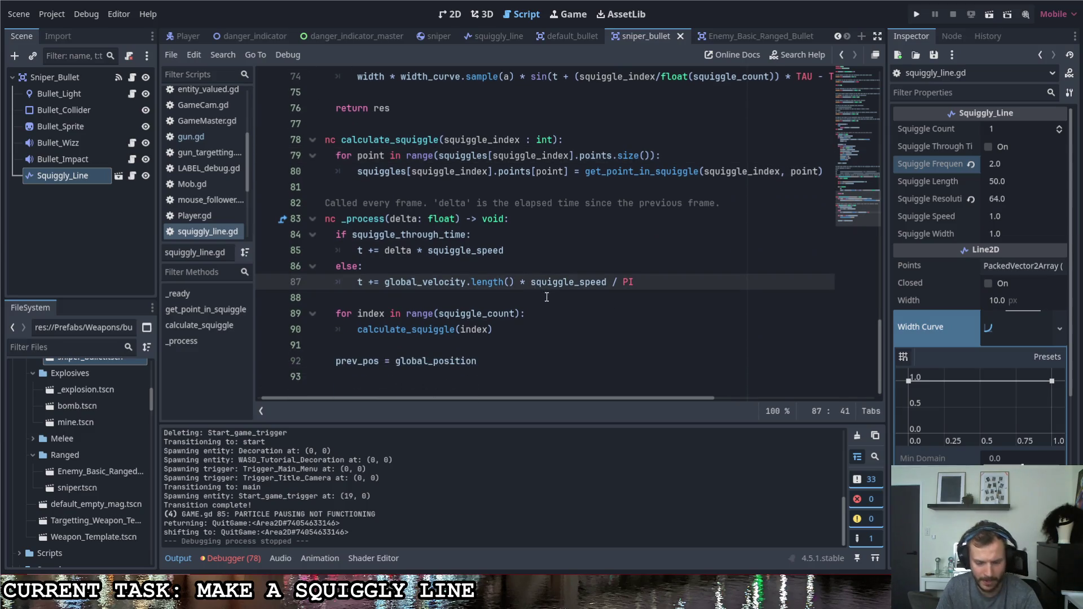
type("(")
key("End")
type(")")
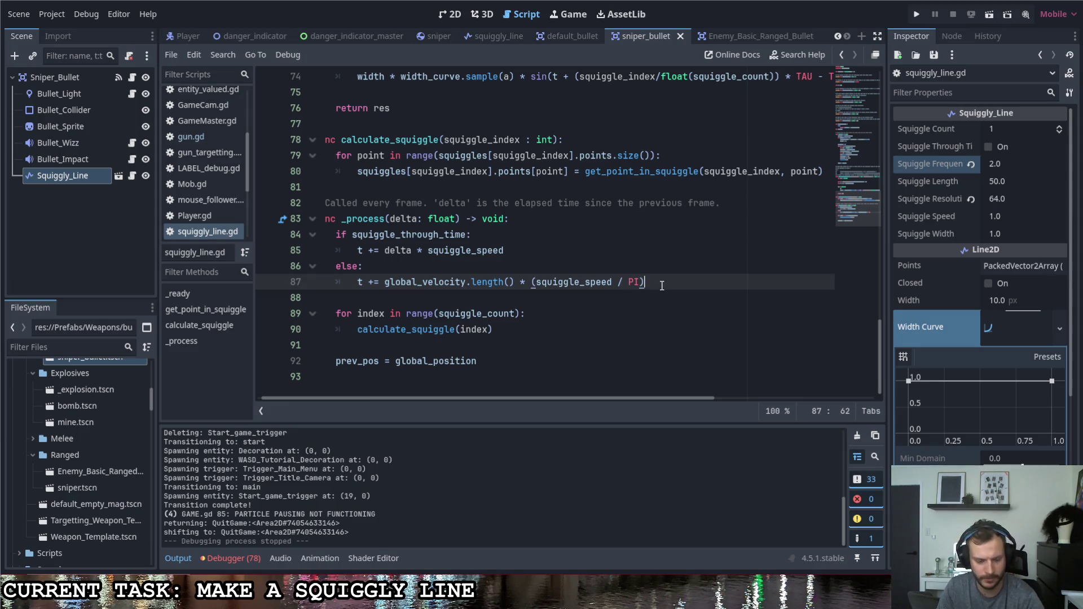
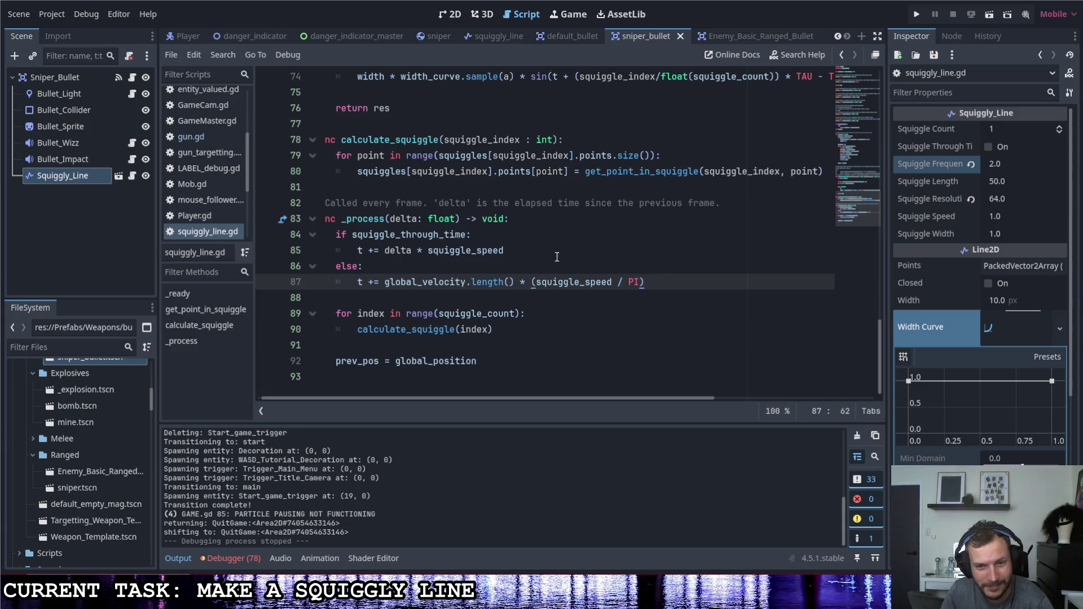
On line 87, replace the division by PI with squiggle_speed / squiggle_frequency, then run the game.
scroll(611, 398, "left", 1)
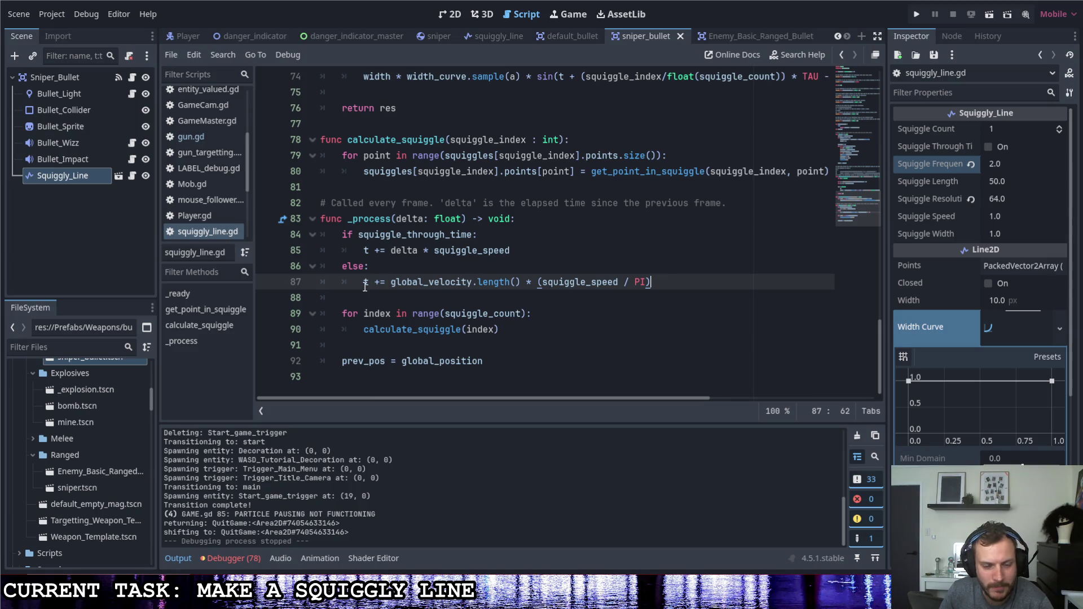
mouse_move(359, 290)
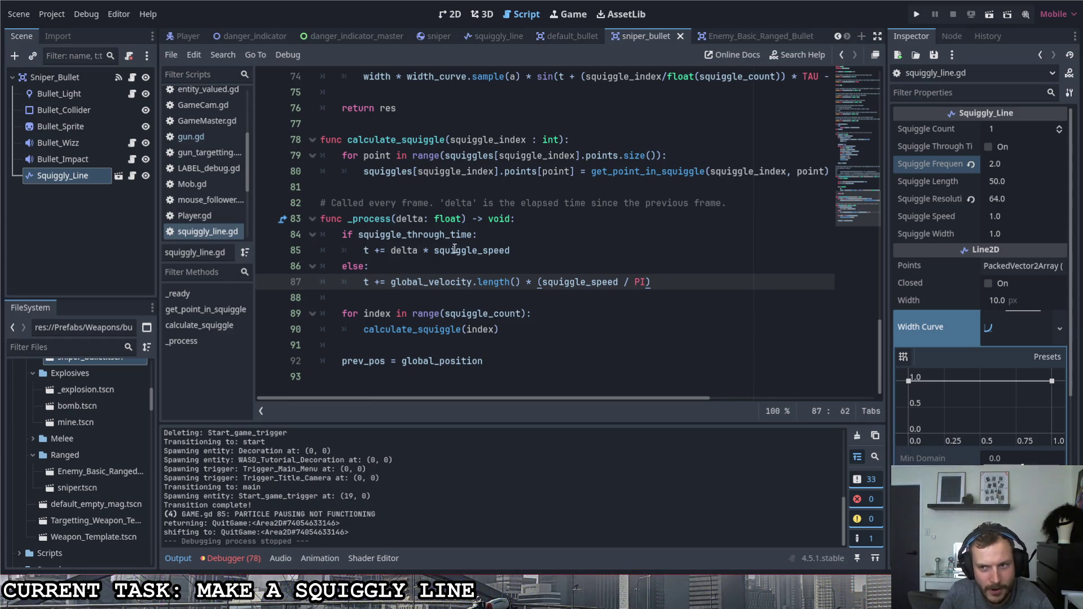
left_click(605, 326)
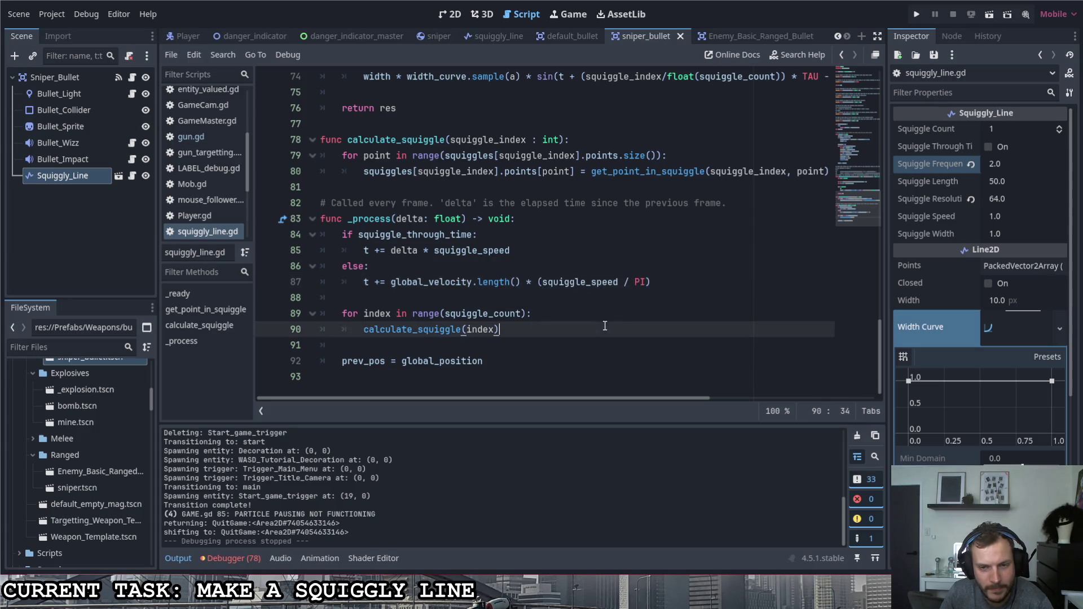
left_click_drag(654, 282, 620, 287)
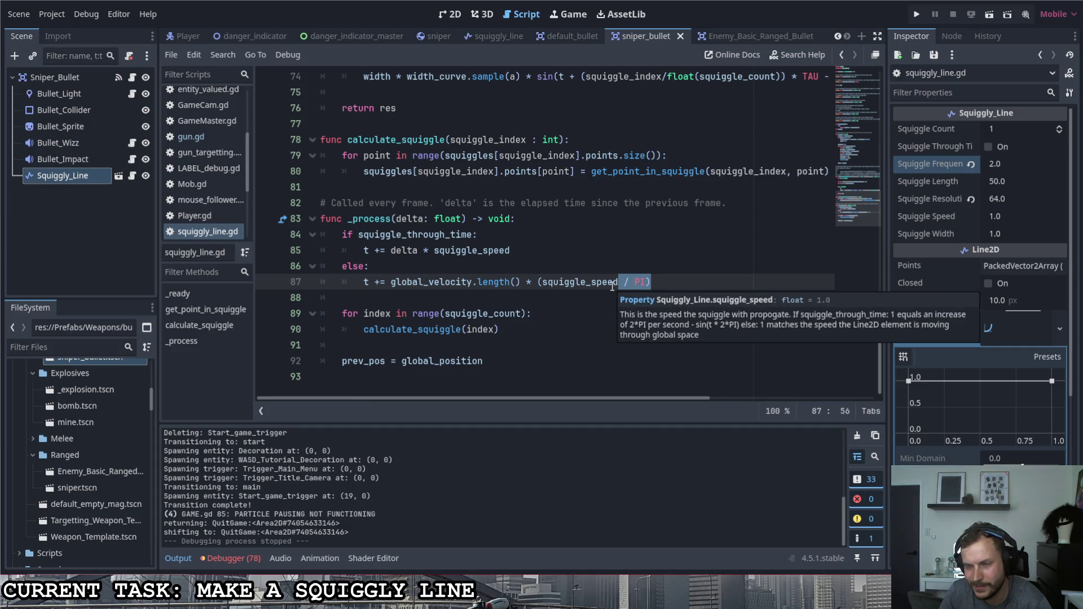
key("BackSpace")
left_click(542, 282)
key("BackSpace")
left_click(624, 284)
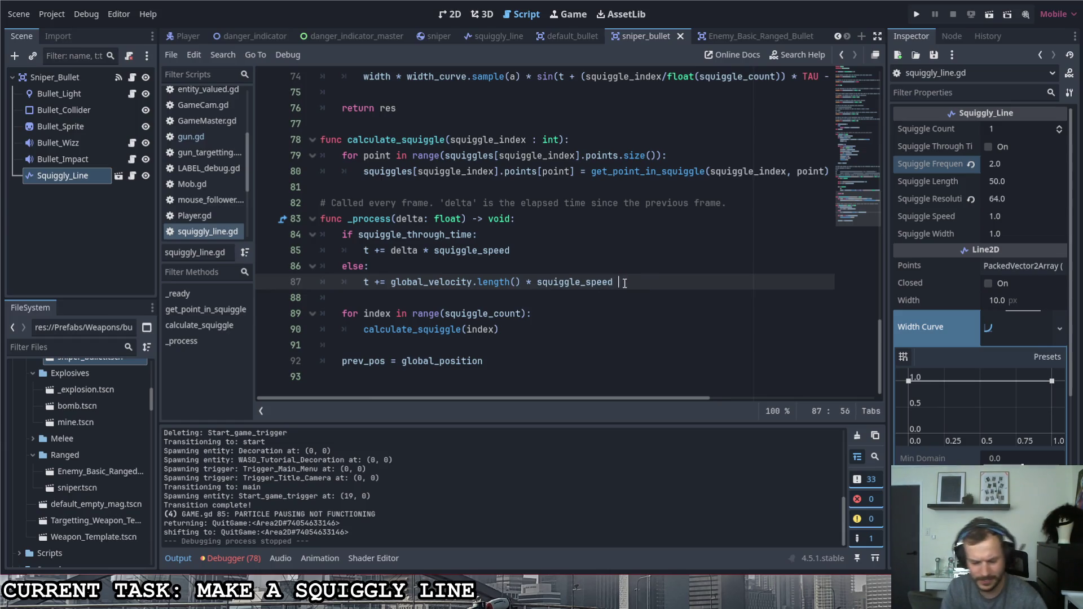
type("/ fre")
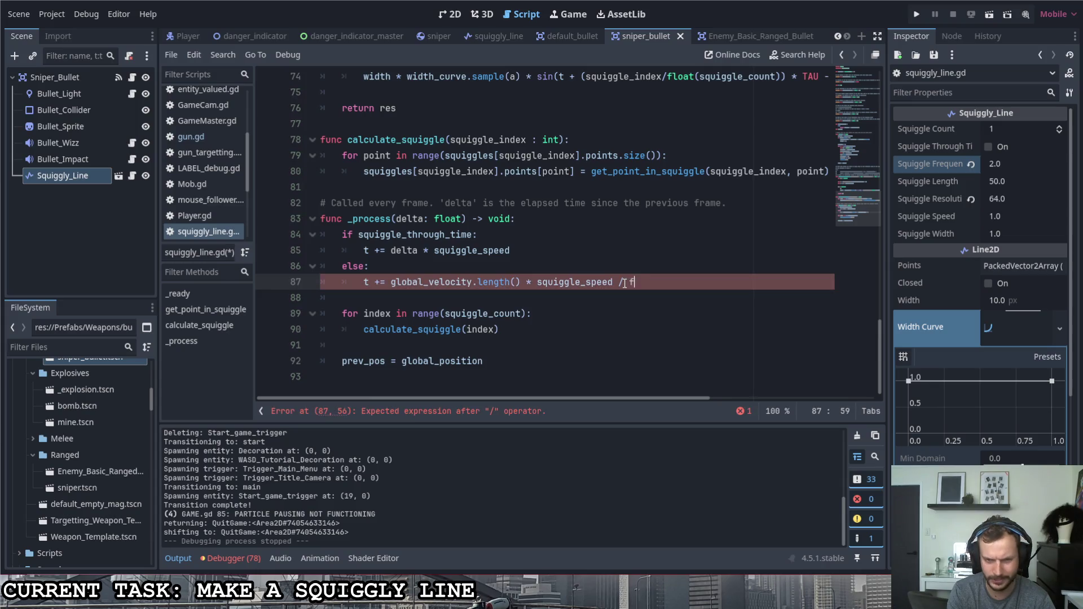
key("Return")
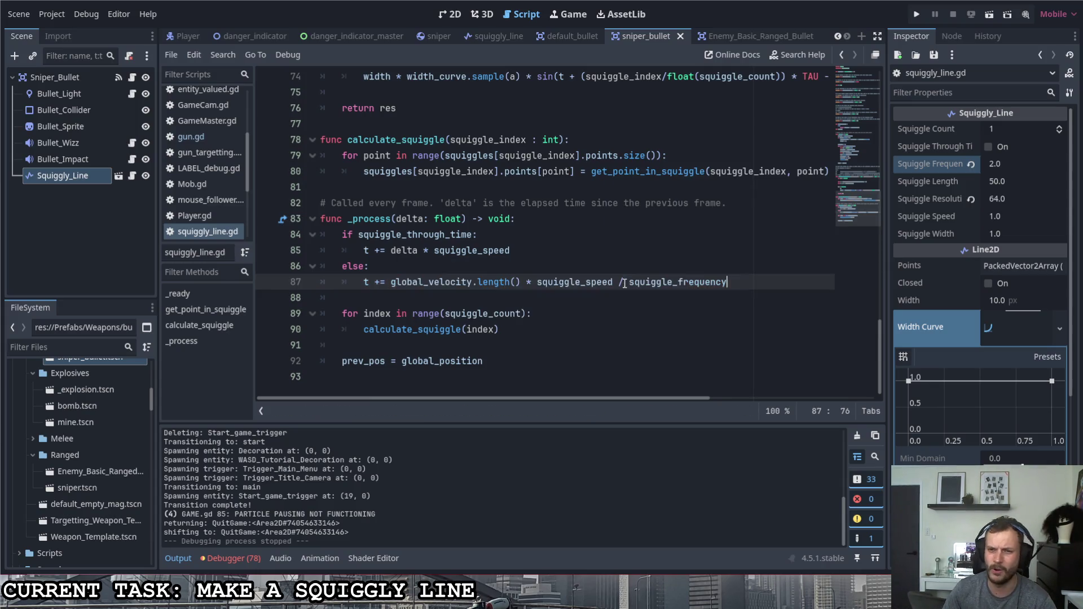
key("F5")
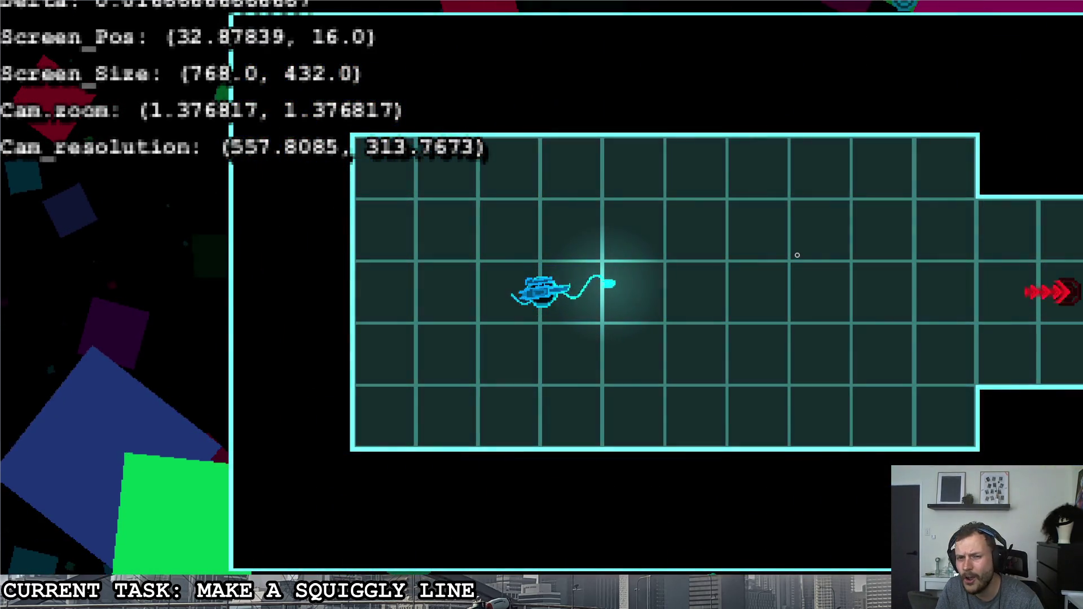
Set Squiggle Speed to 2 in the Inspector and test-run the game.
key("Escape")
key("alt+Tab")
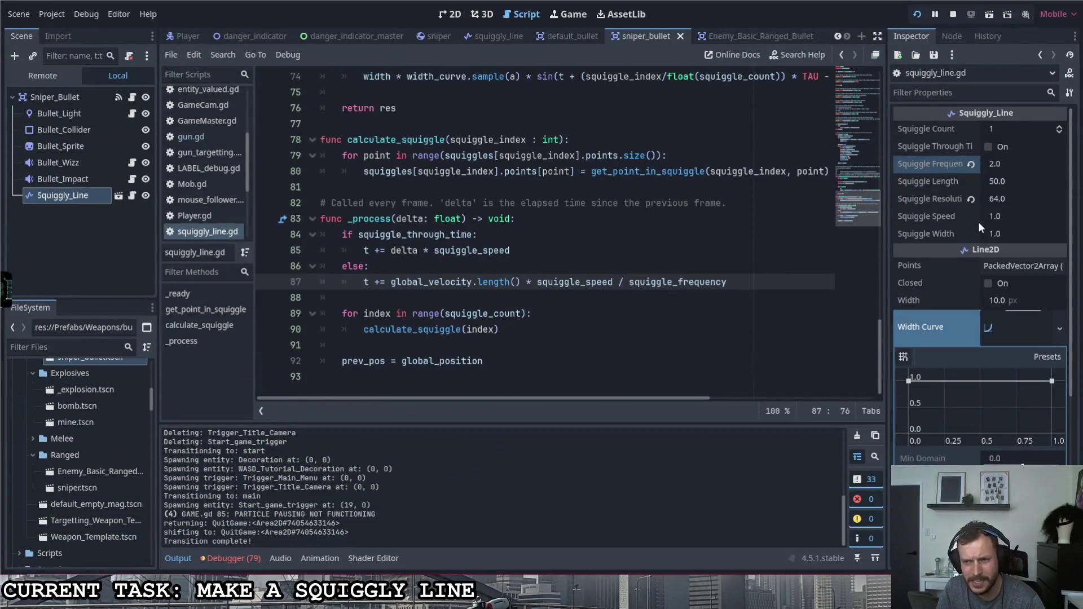
left_click(996, 215)
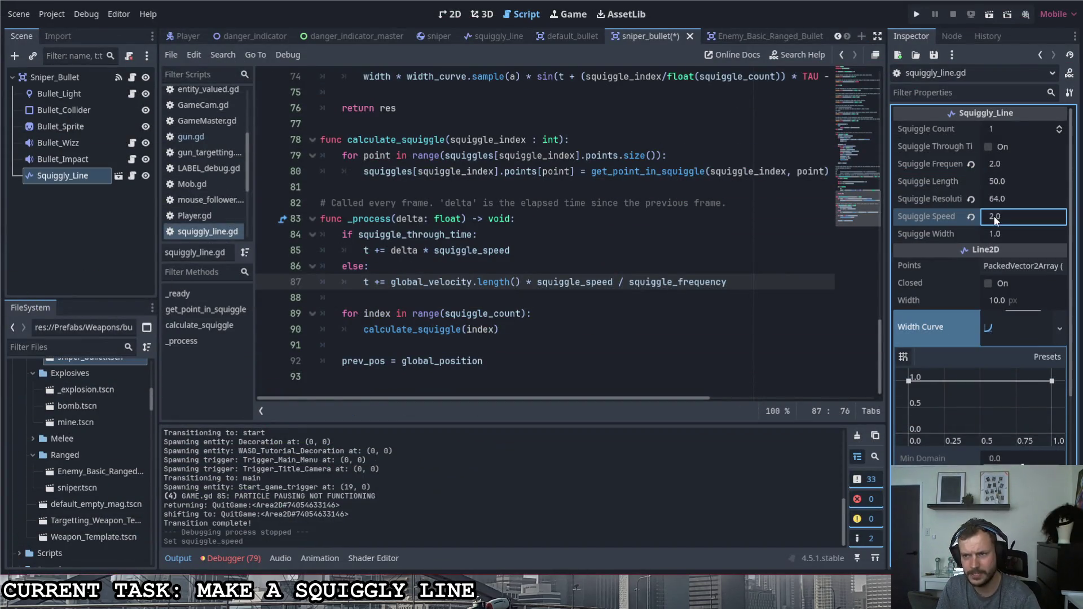
type("2")
left_click(918, 13)
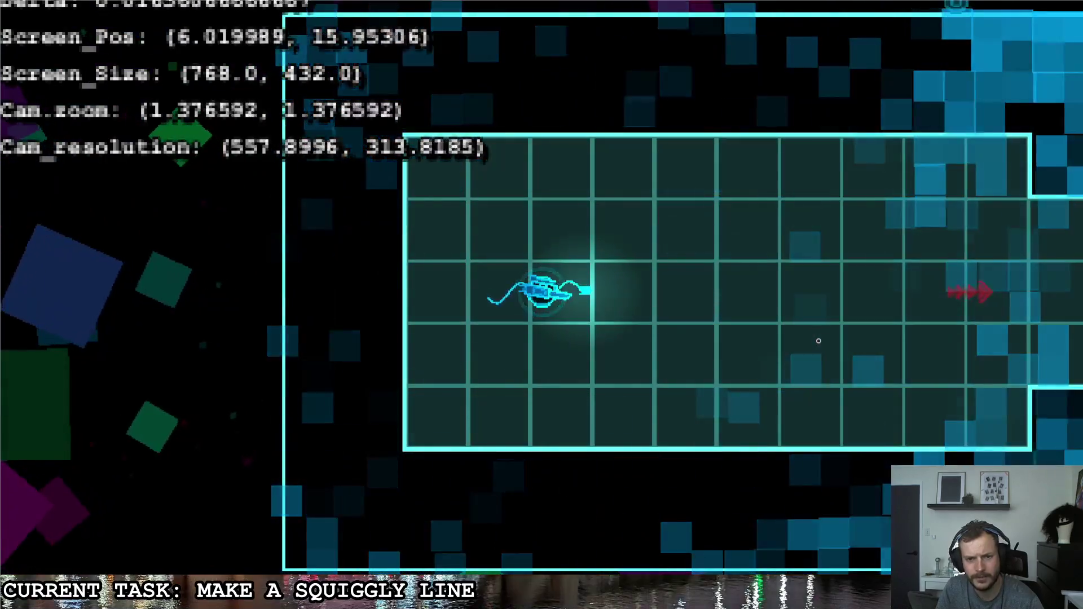
key("Escape")
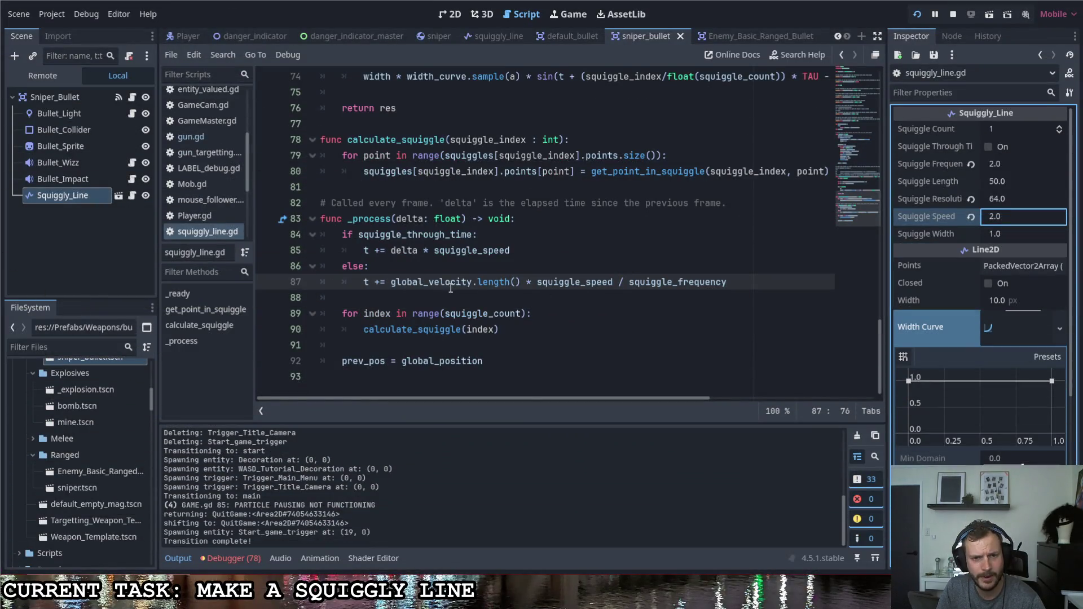
Delete the squiggle_frequency division from line 87, save, and test the trail.
left_click_drag(392, 283, 524, 285)
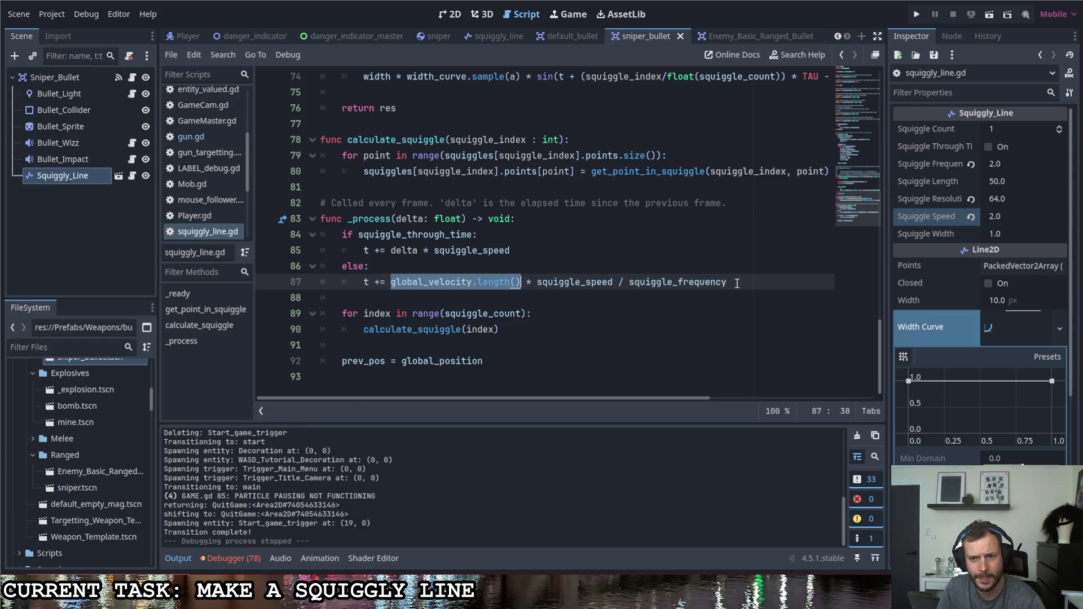
mouse_move(729, 282)
left_mouse_down()
mouse_move(602, 282)
mouse_move(613, 283)
left_mouse_up()
key("BackSpace")
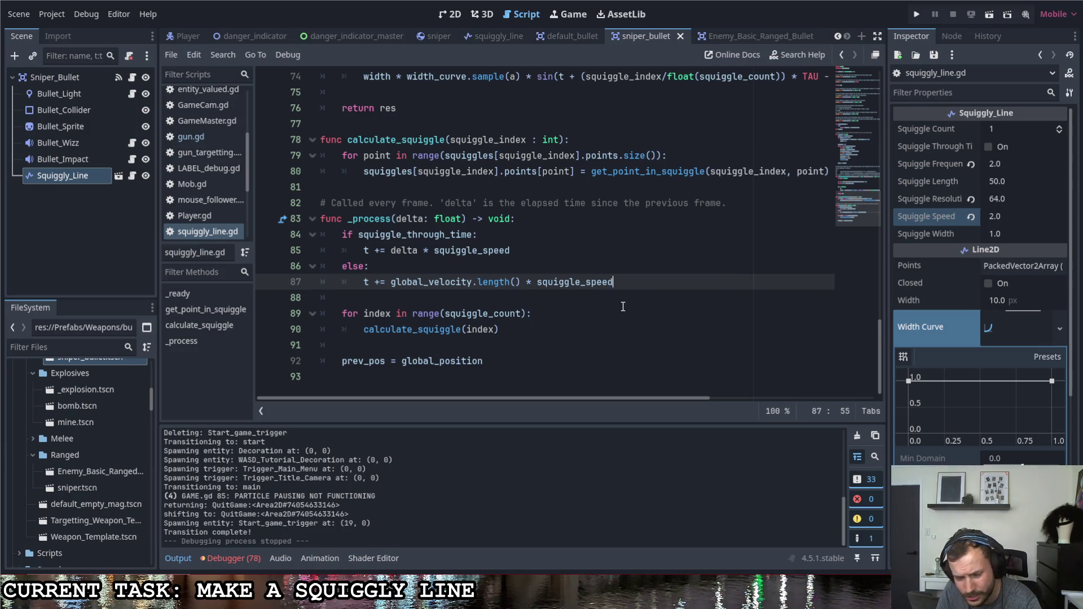
key("ctrl+s")
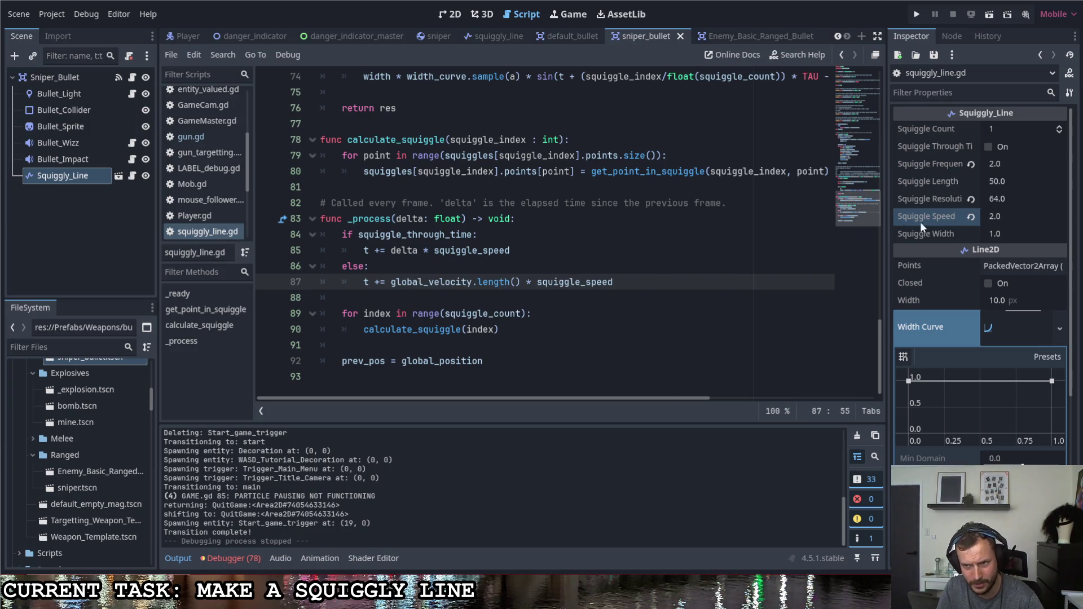
left_click(917, 14)
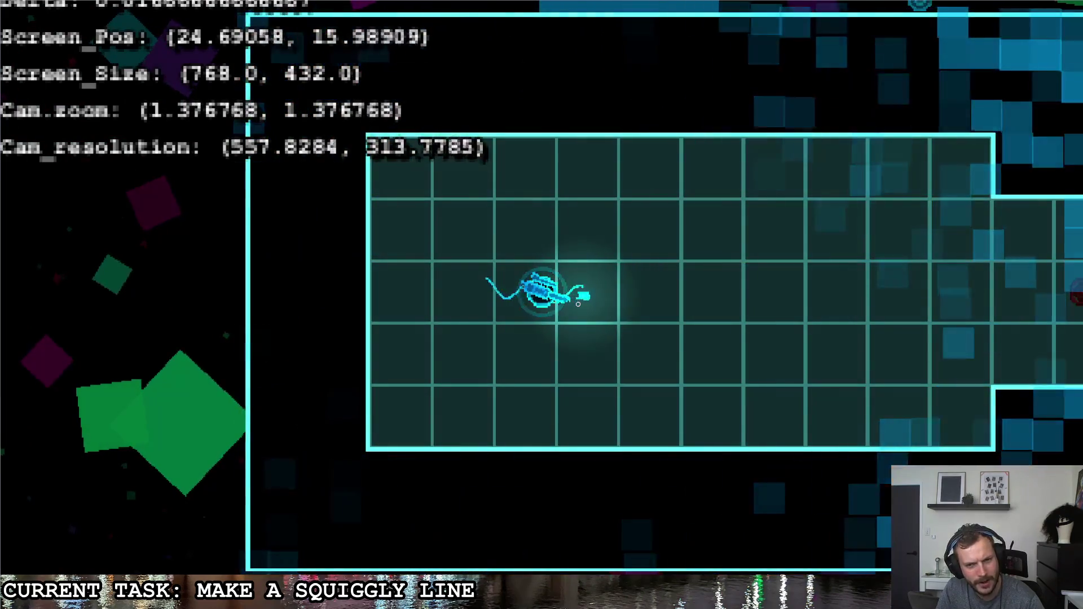
key("Escape")
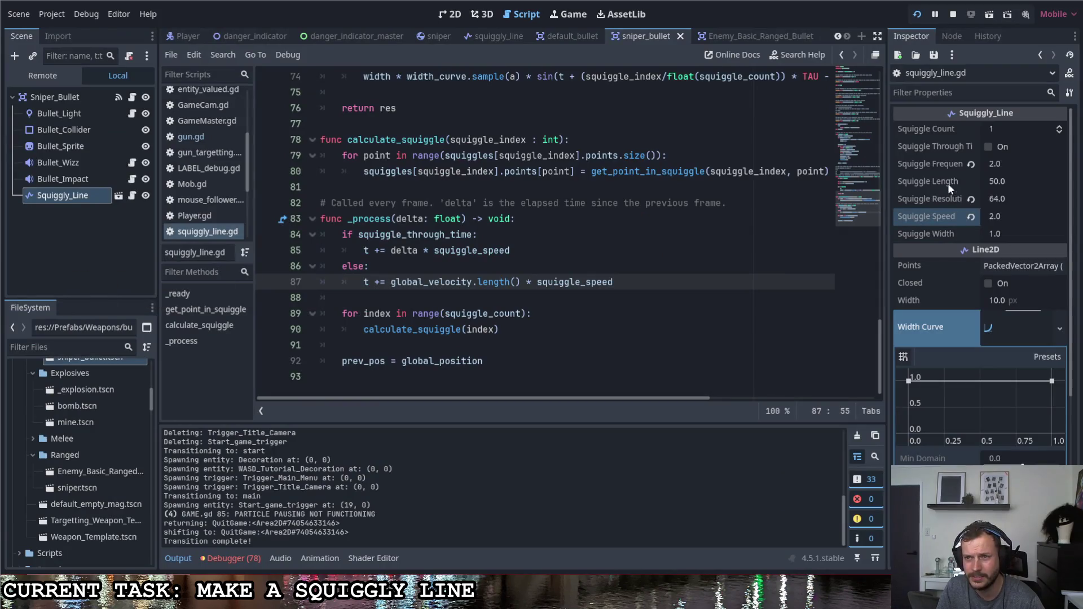
Set Squiggle Frequency and Squiggle Speed both to 1.0, then test-run the trail.
left_click(999, 165)
type("1.")
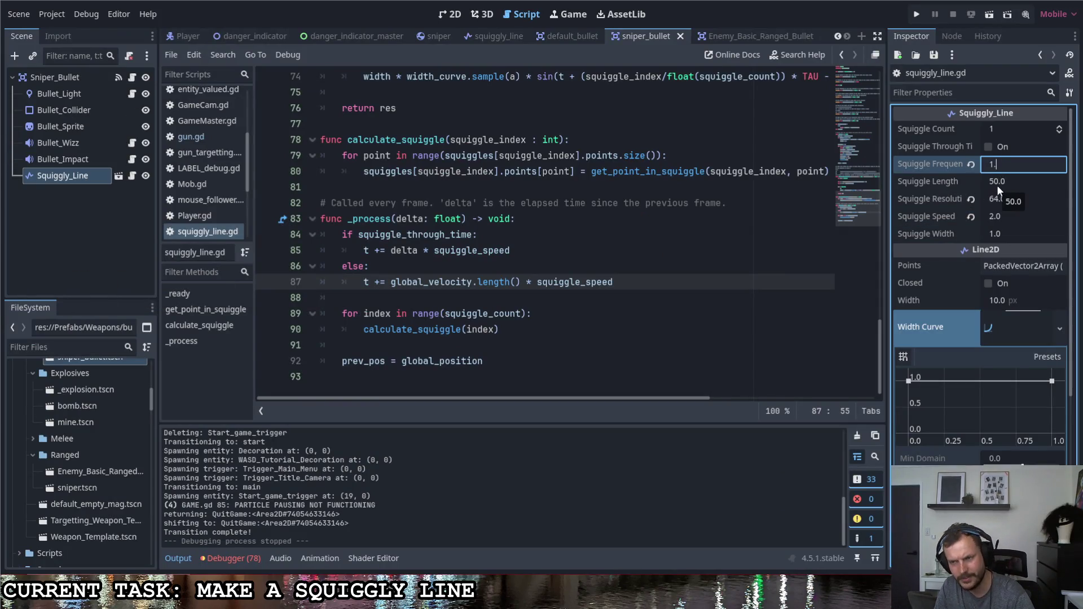
left_click(1001, 216)
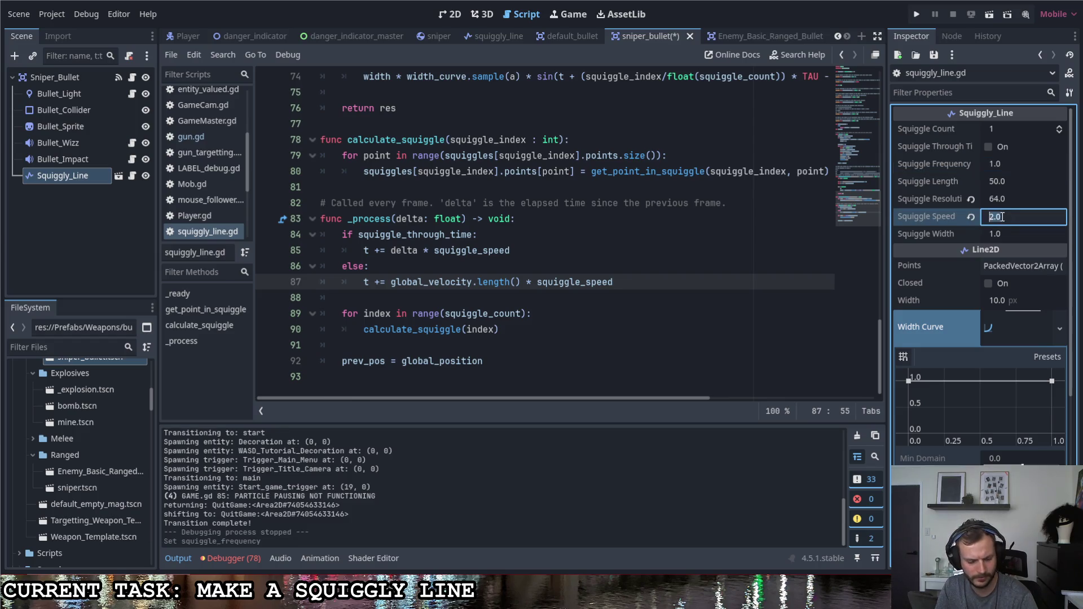
type("1")
key("Return")
left_click(1004, 198)
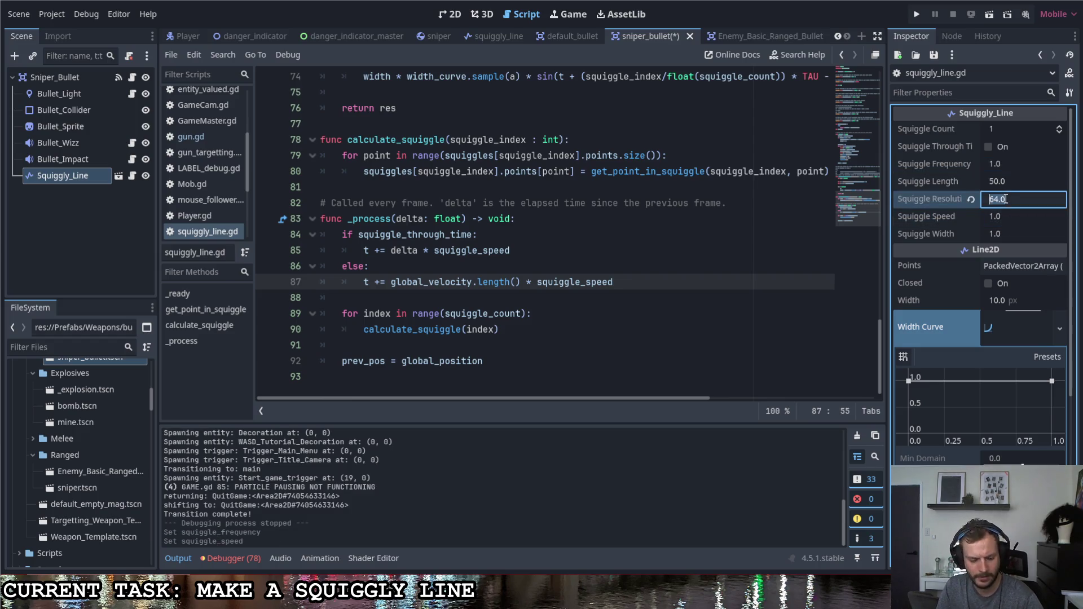
left_click(917, 14)
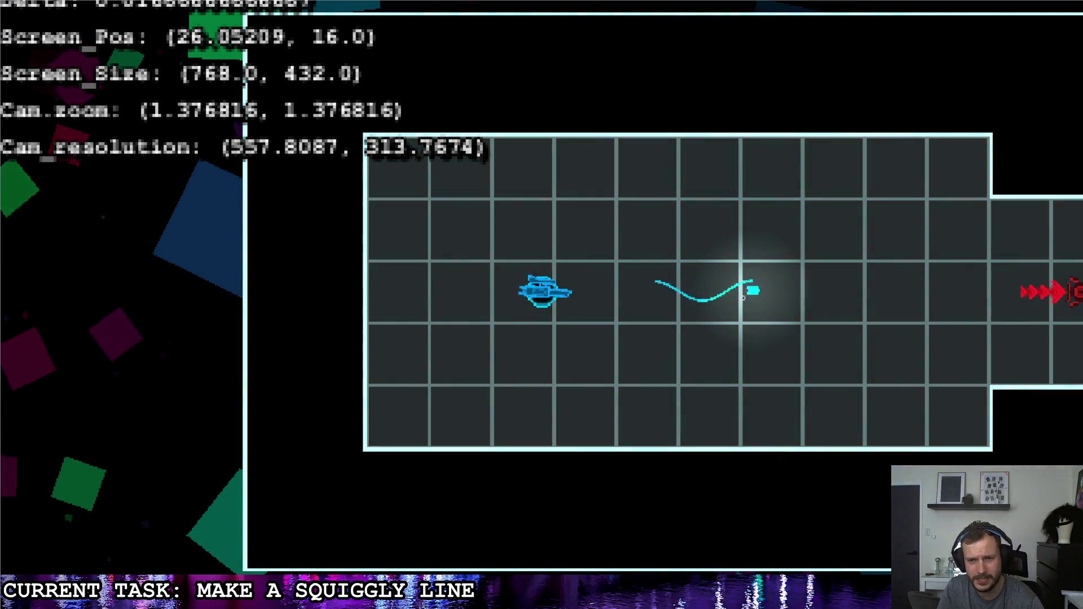
key("Escape")
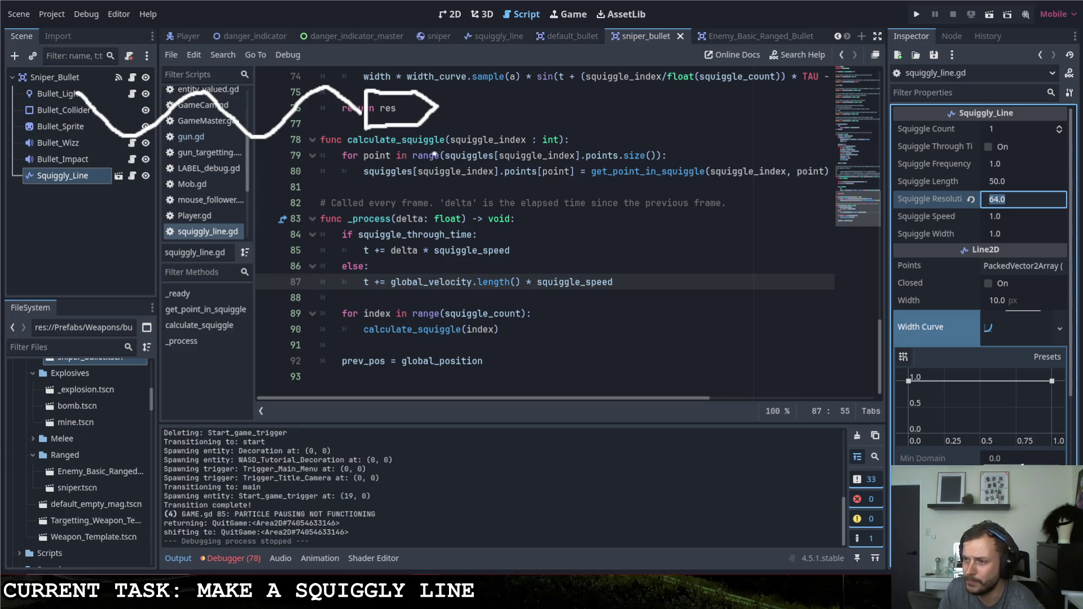
Launch the game once more to watch the bullet's wavy cyan trail in flight.
mouse_move(434, 154)
left_mouse_down()
mouse_move(528, 160)
mouse_move(530, 183)
left_mouse_up()
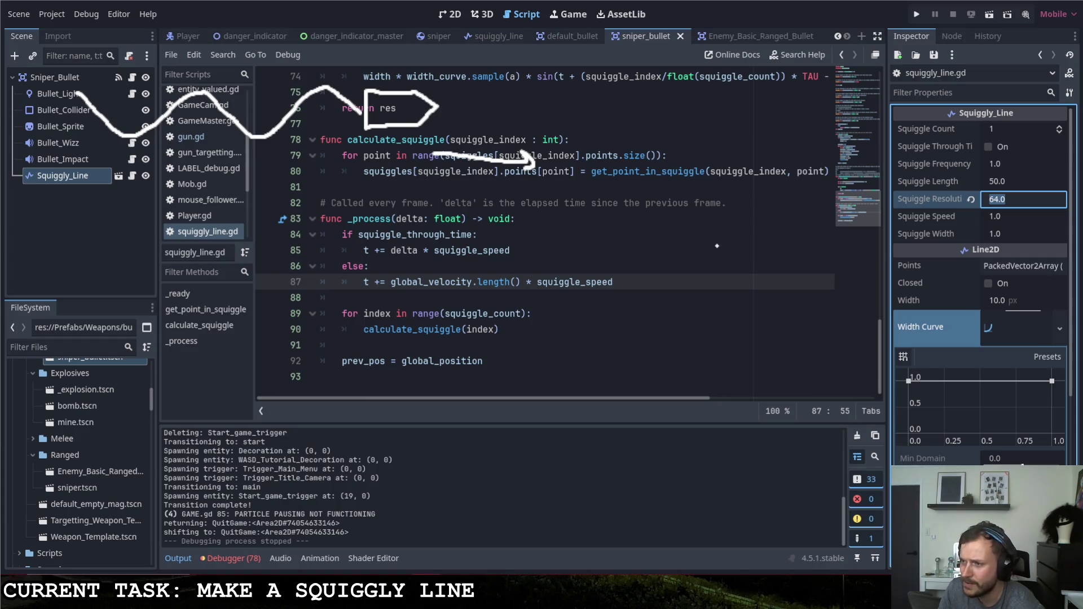
mouse_move(743, 245)
left_mouse_down()
mouse_move(740, 282)
mouse_move(784, 246)
mouse_move(814, 258)
mouse_move(790, 279)
mouse_move(739, 281)
left_mouse_up()
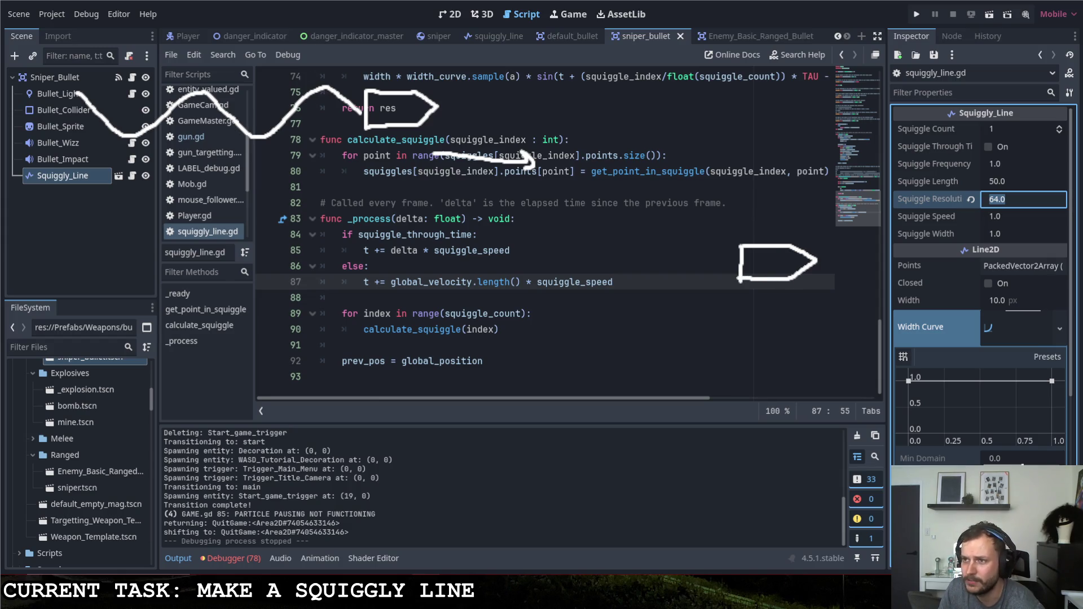
mouse_move(51, 58)
left_mouse_down()
mouse_move(56, 152)
mouse_move(316, 141)
mouse_move(362, 157)
left_mouse_up()
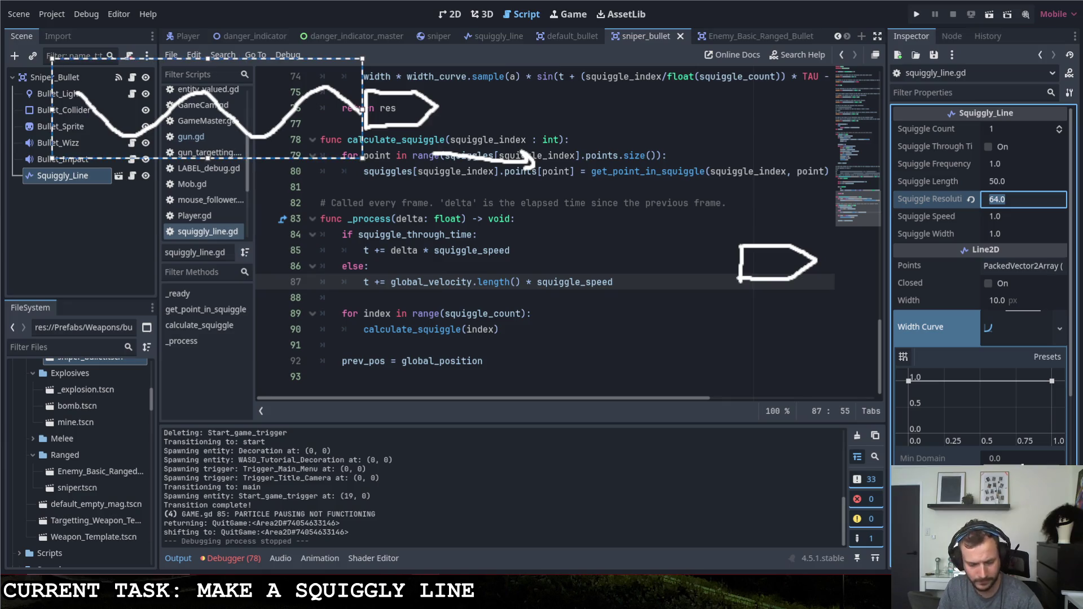
mouse_move(209, 107)
left_mouse_down()
mouse_move(213, 126)
mouse_move(209, 108)
mouse_move(493, 299)
mouse_move(593, 262)
mouse_move(227, 257)
left_mouse_up()
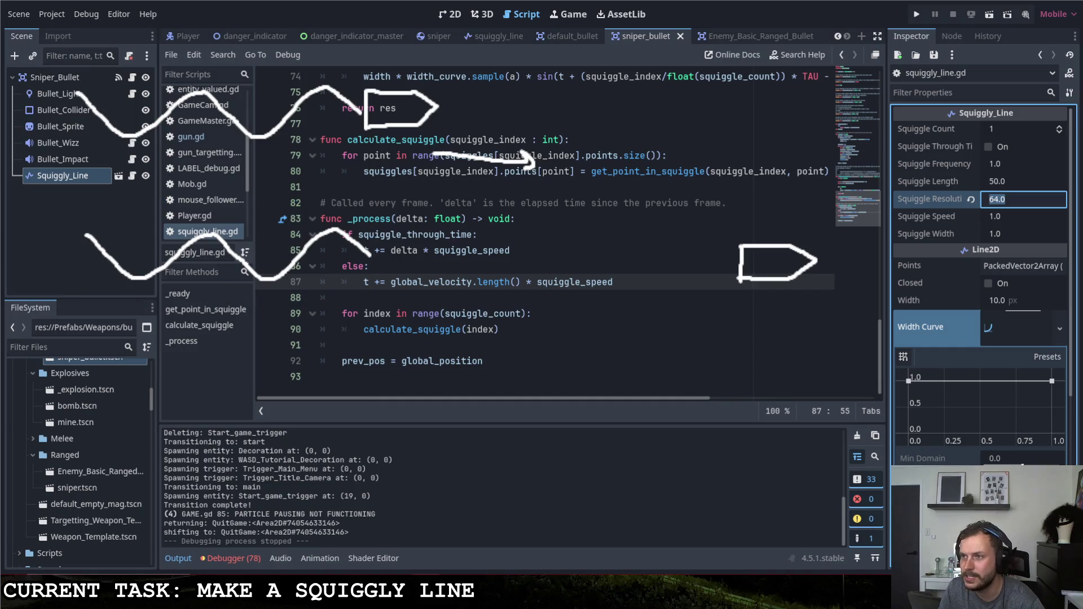
mouse_move(367, 255)
left_mouse_down()
mouse_move(389, 268)
mouse_move(430, 225)
mouse_move(480, 266)
mouse_move(544, 240)
mouse_move(608, 254)
mouse_move(680, 236)
mouse_move(740, 265)
left_mouse_up()
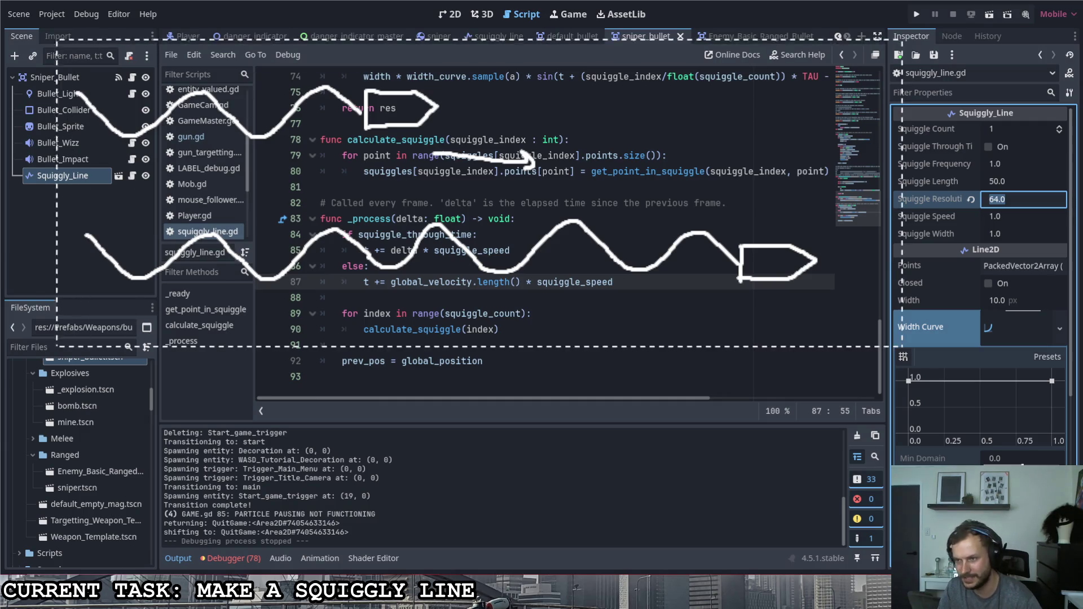
left_click(914, 15)
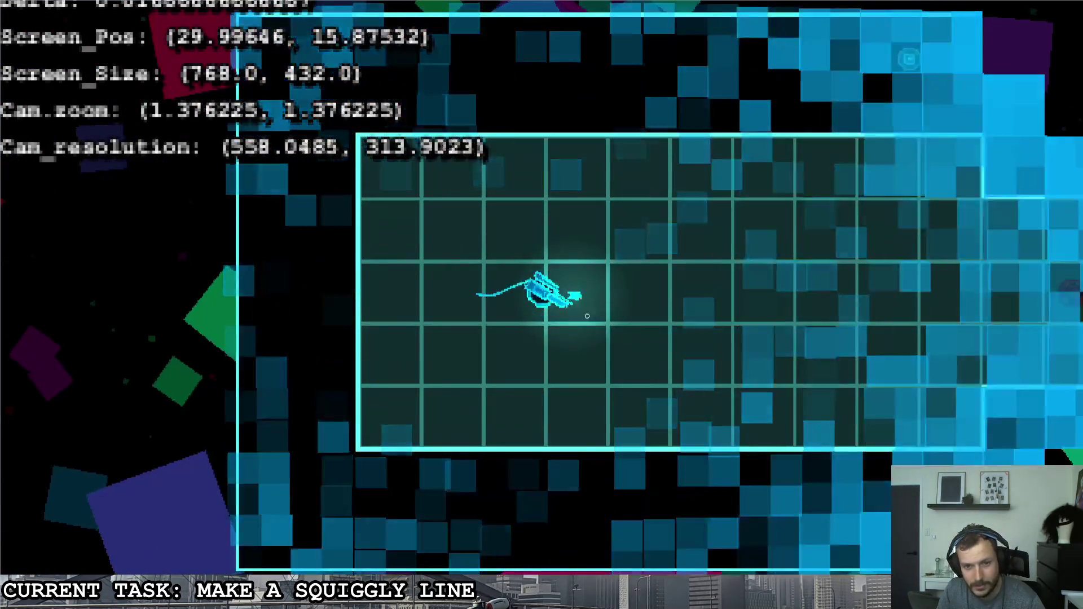
Check the Sniper_Bullet's Speed, test-run it, then select Squiggly_Line to show its properties.
key("Escape")
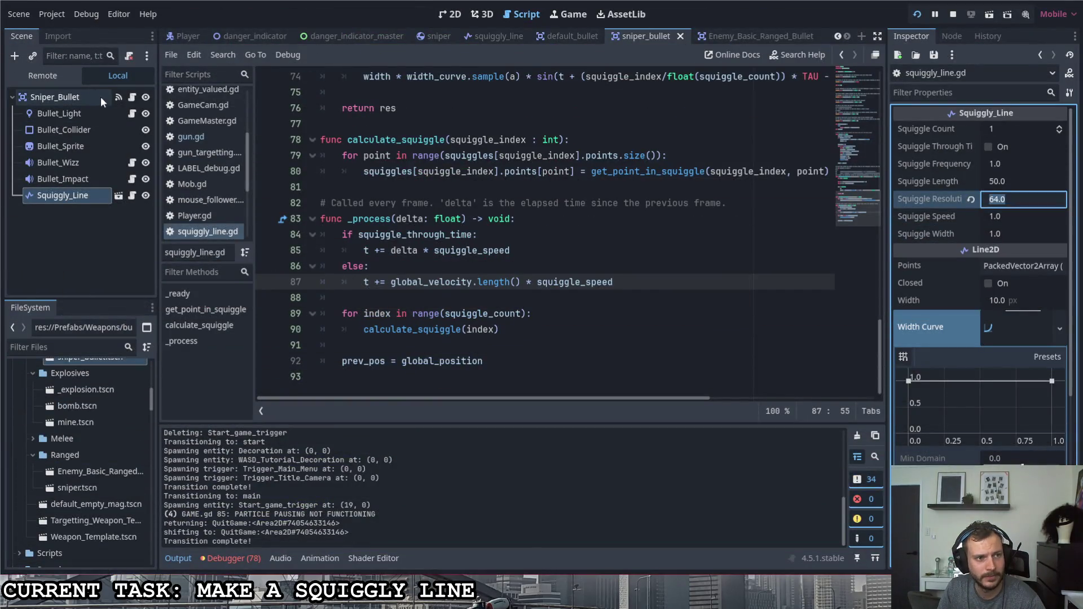
left_click(100, 96)
left_click(1013, 130)
type("20")
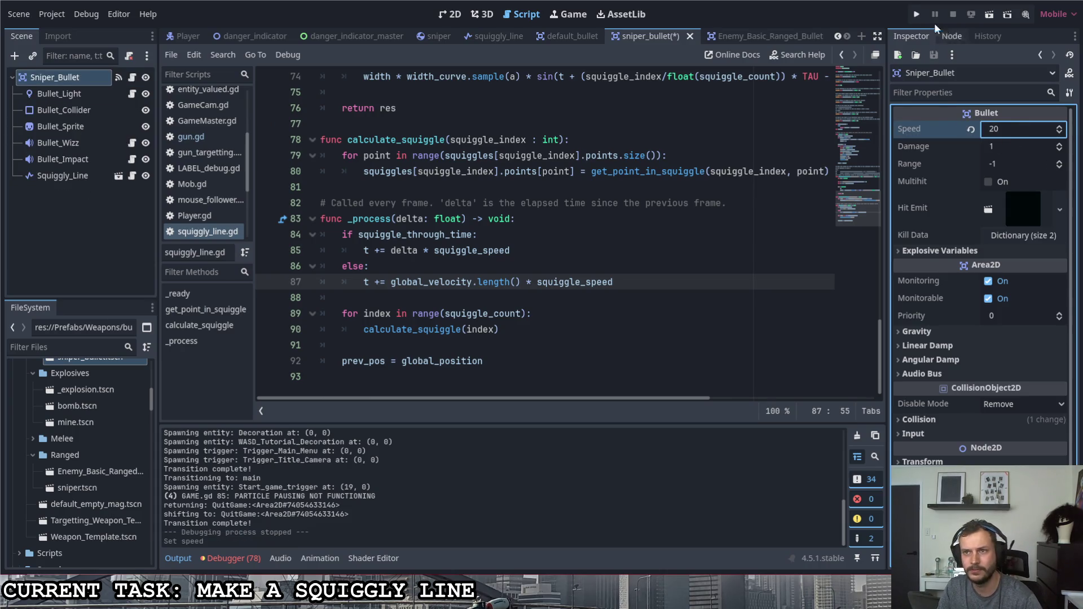
left_click(916, 13)
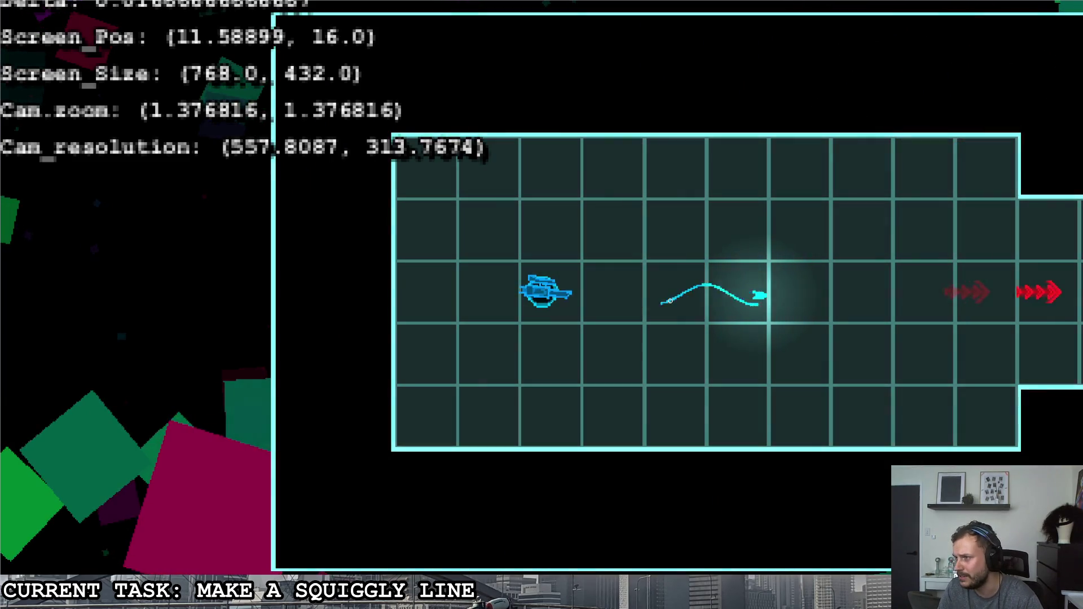
key("Escape")
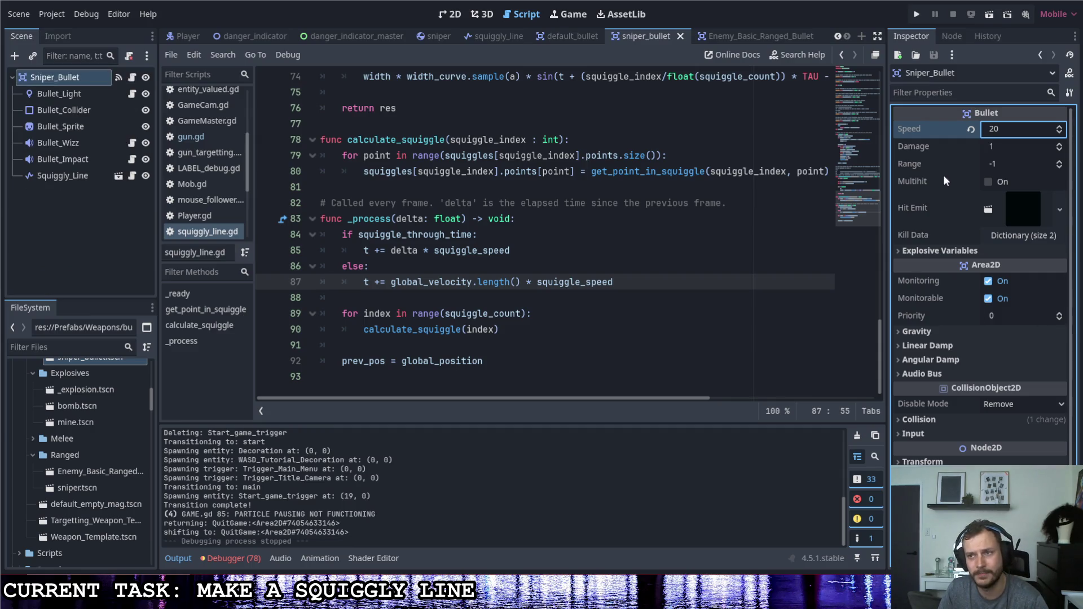
left_click(65, 177)
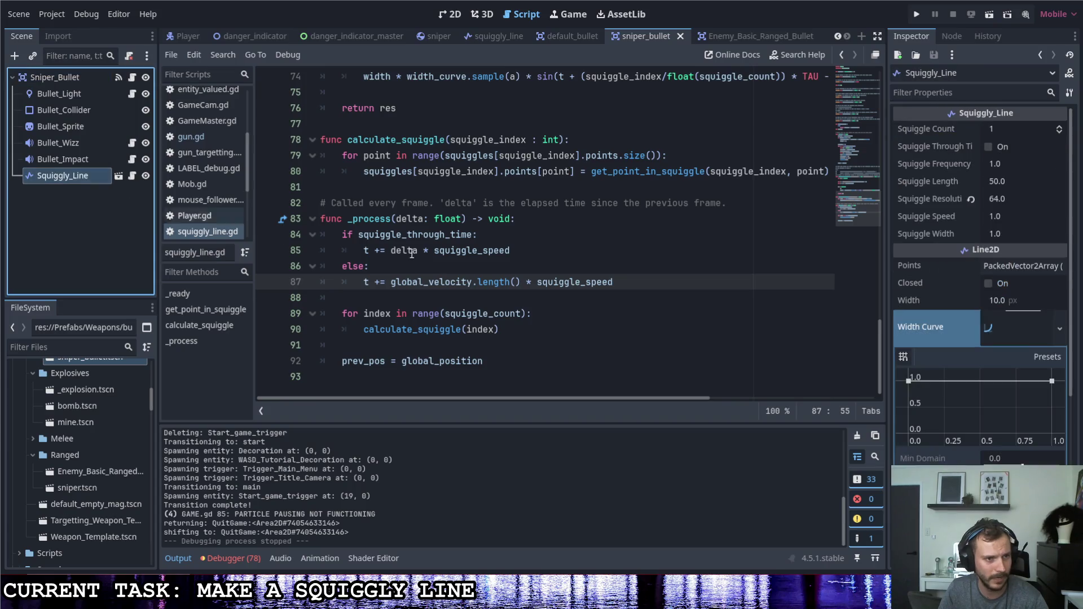
Shape the width curve into a bell, zero at both ends and full in the middle, and test it.
left_click_drag(899, 386, 895, 438)
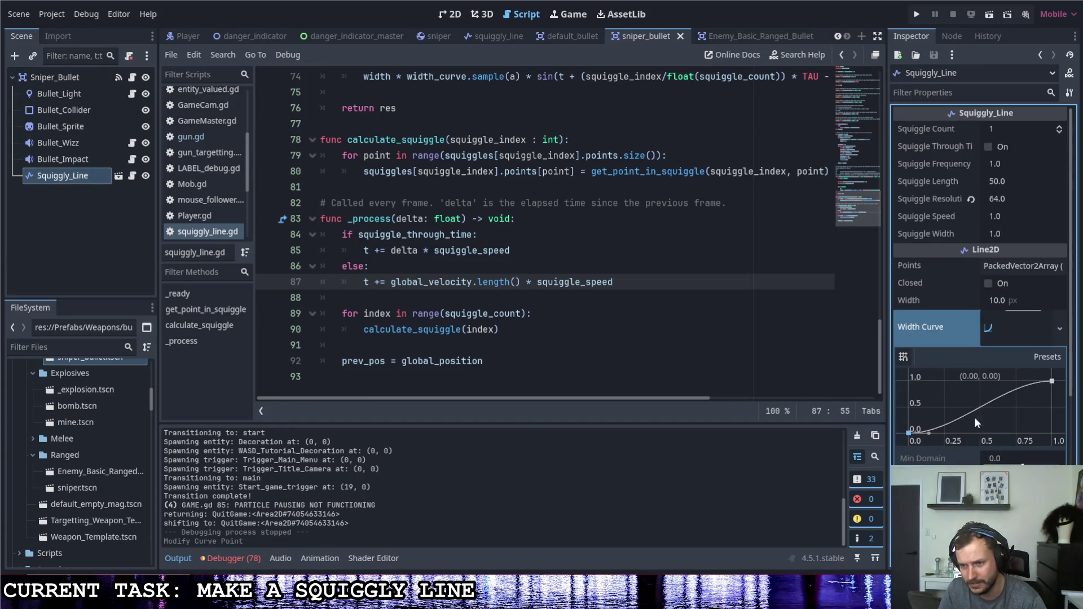
left_click_drag(982, 396, 979, 381)
left_click_drag(1052, 388, 1056, 436)
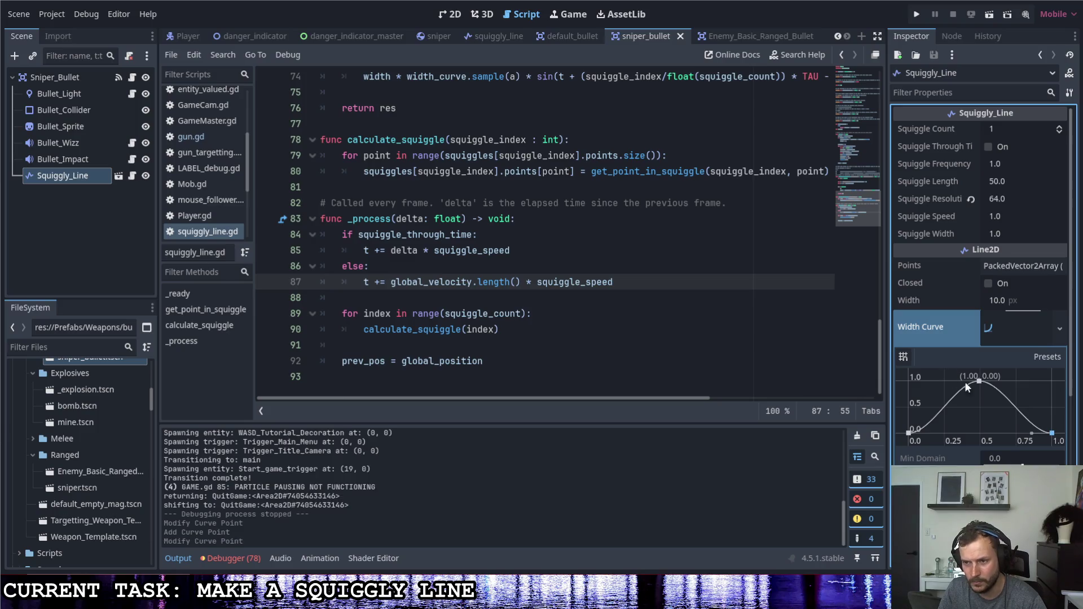
left_click(919, 15)
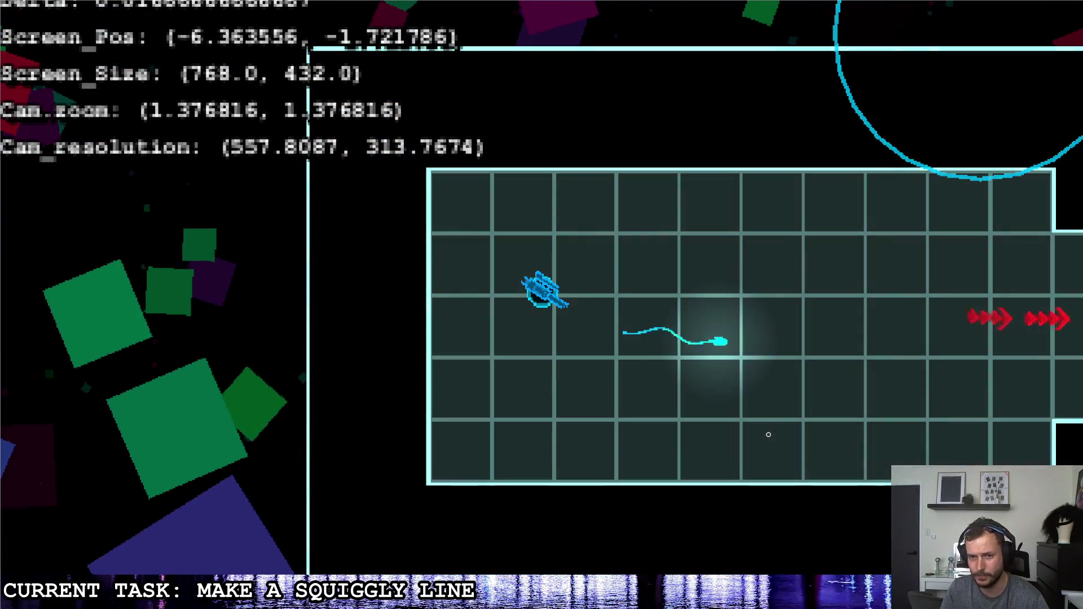
key("Escape")
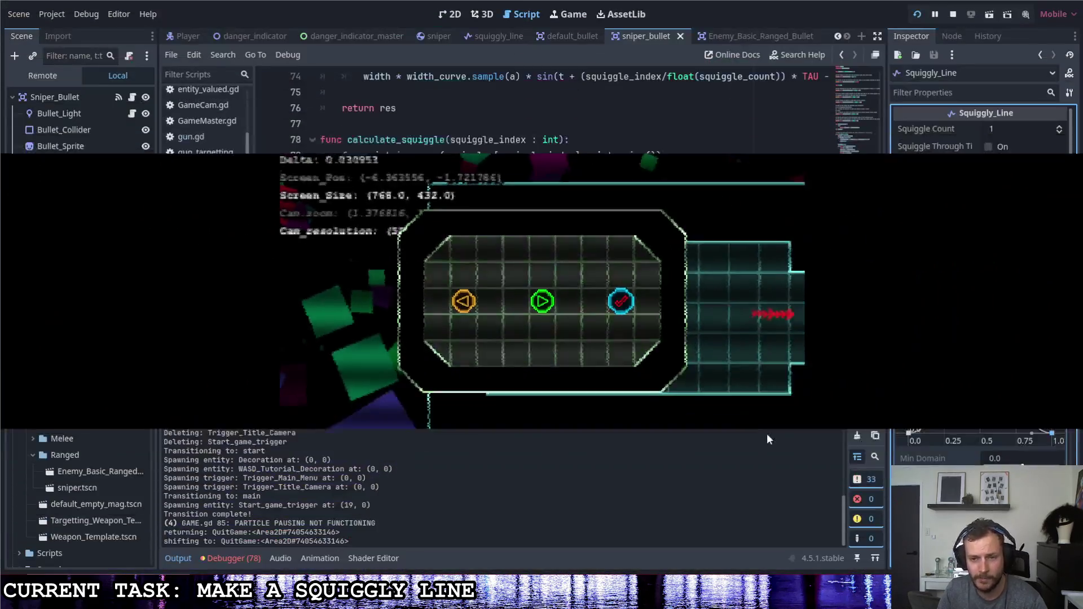
left_click(902, 416)
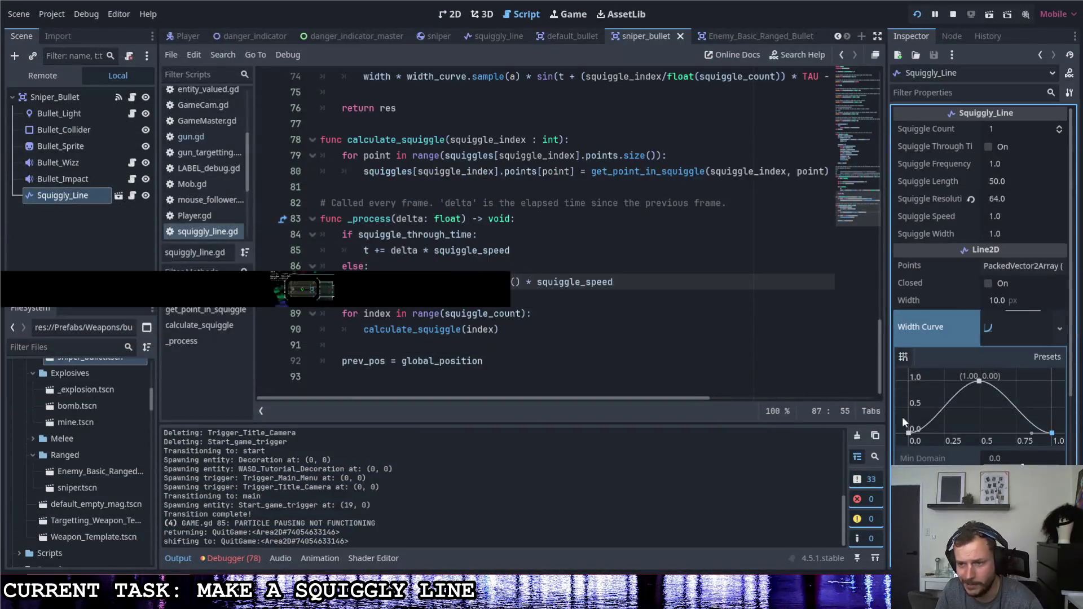
Raise the curve's end to full width, retest, and move the full-width point toward the end.
left_click_drag(1051, 399, 1050, 381)
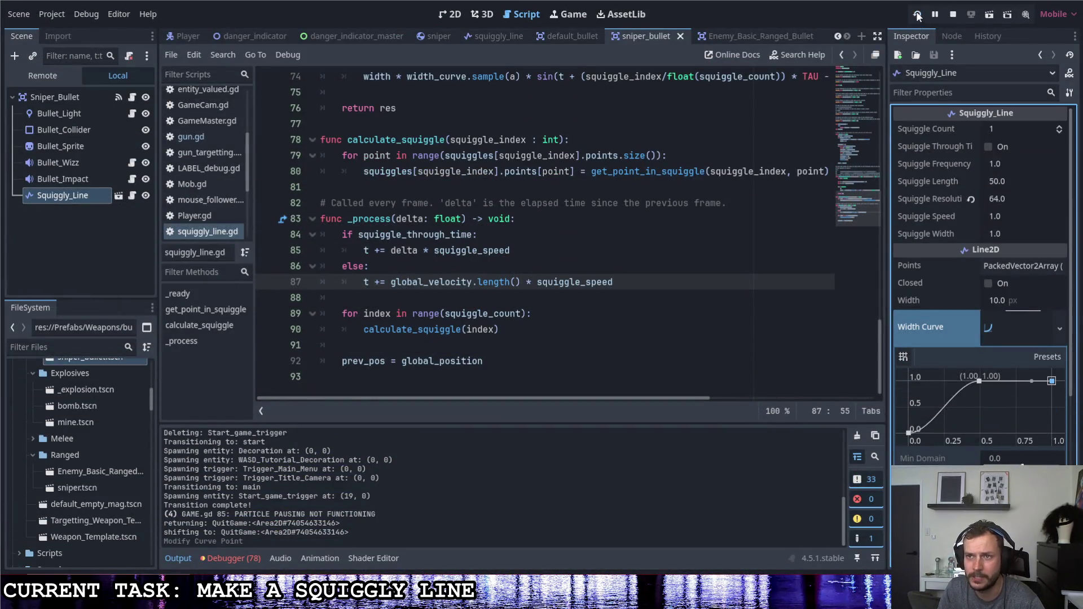
left_click(917, 15)
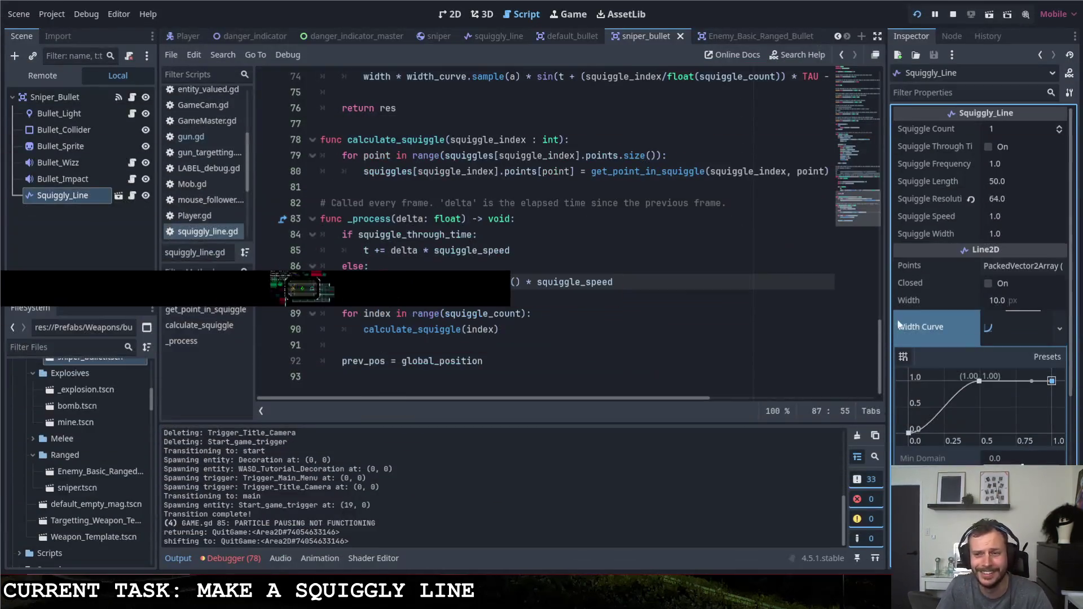
left_click_drag(982, 385, 1051, 381)
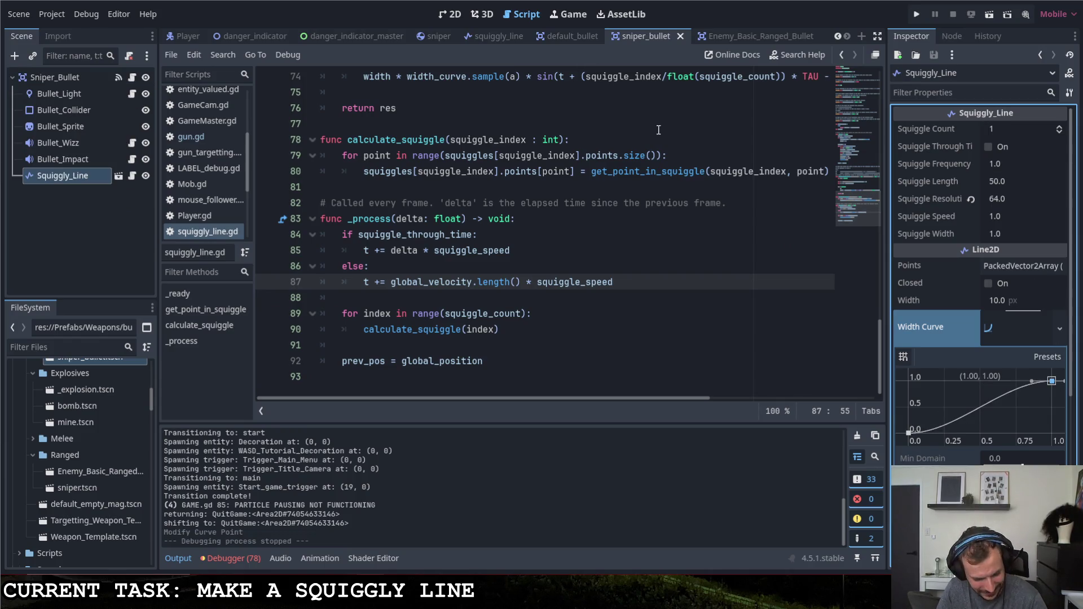
left_click(441, 16)
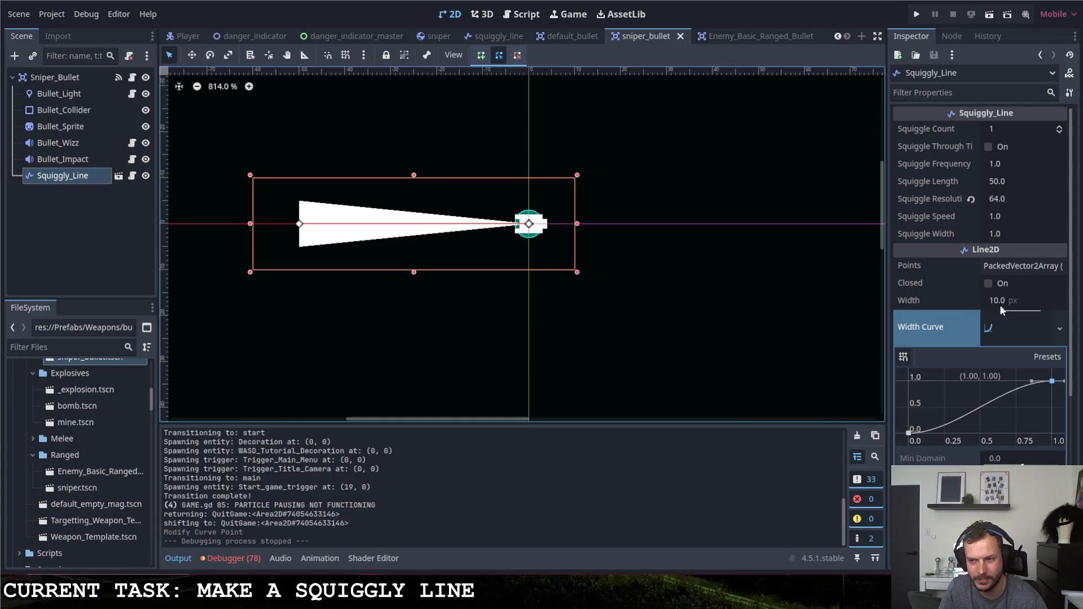
In squiggly_line.gd, halve the width in the wave amplitude expression.
left_click(131, 79)
scroll(396, 311, "up", 10)
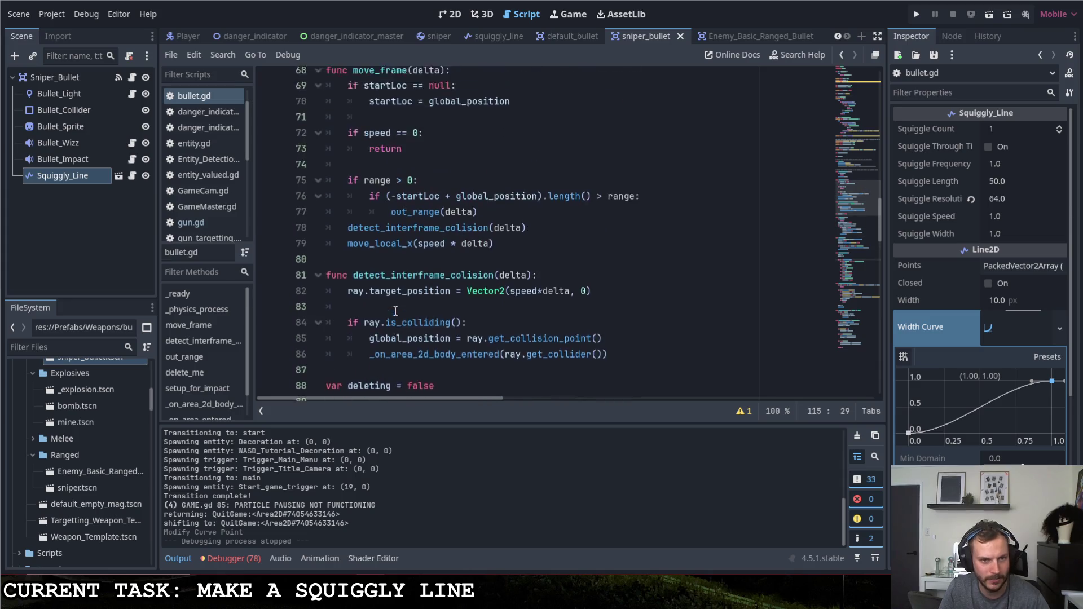
scroll(395, 311, "up", 7)
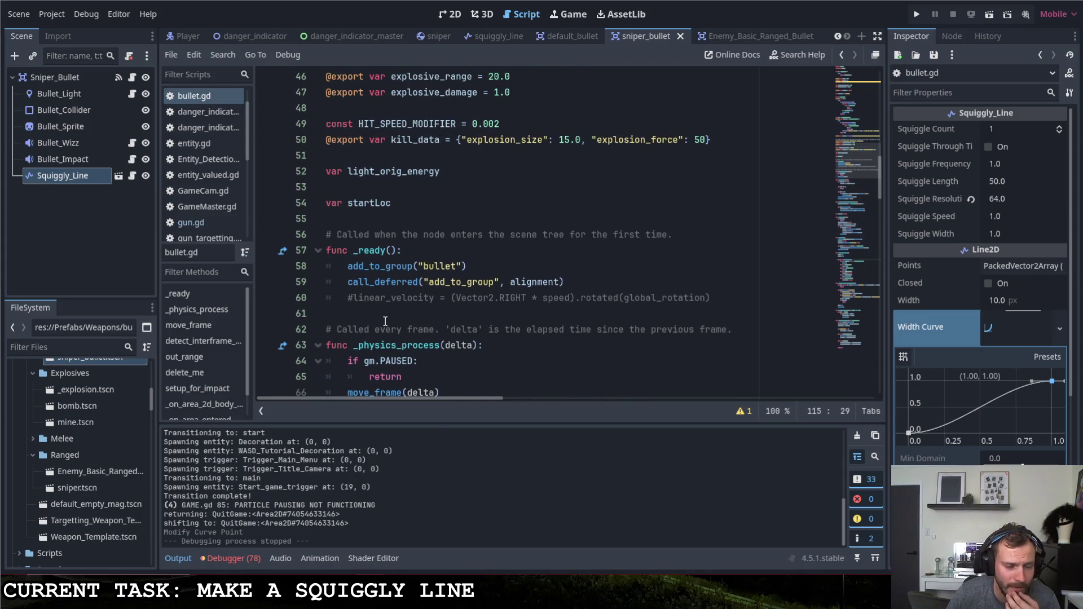
left_click(132, 175)
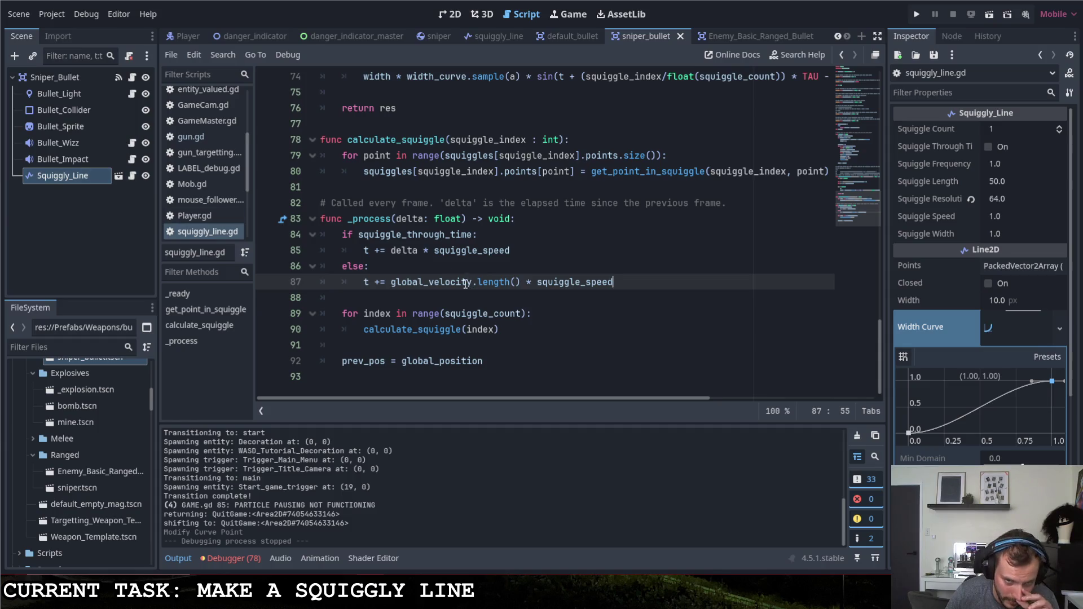
scroll(457, 284, "up", 9)
scroll(457, 284, "up", 5)
scroll(452, 282, "down", 3)
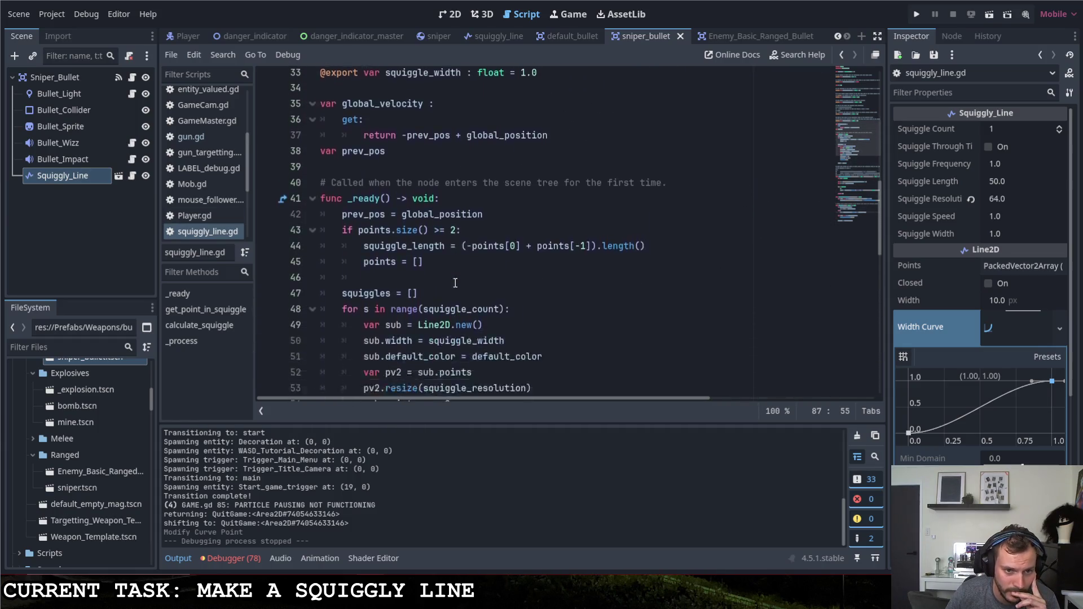
scroll(445, 274, "up", 1)
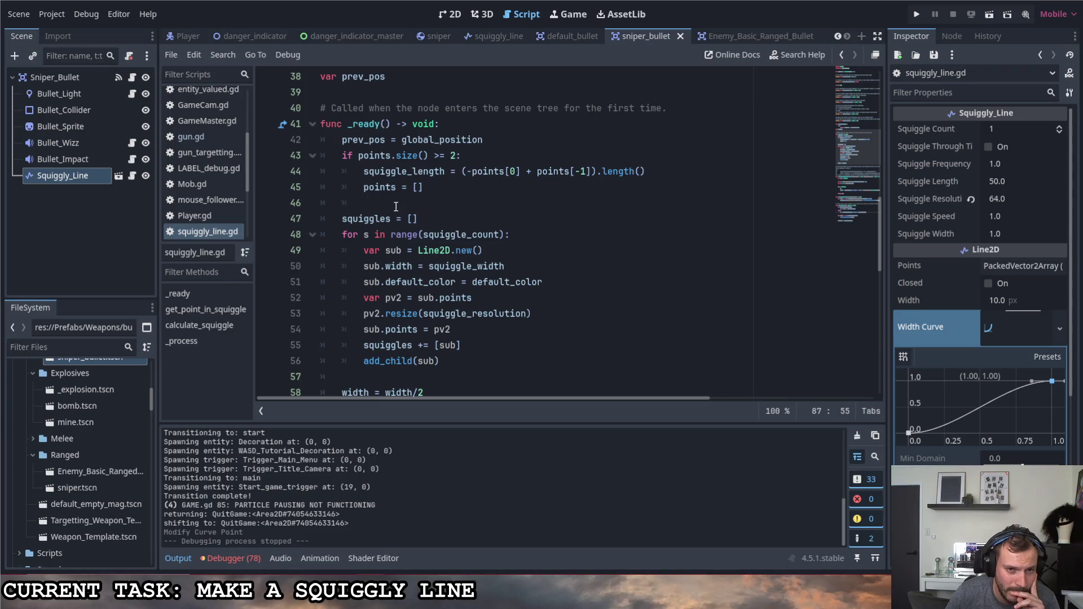
scroll(396, 210, "down", 1)
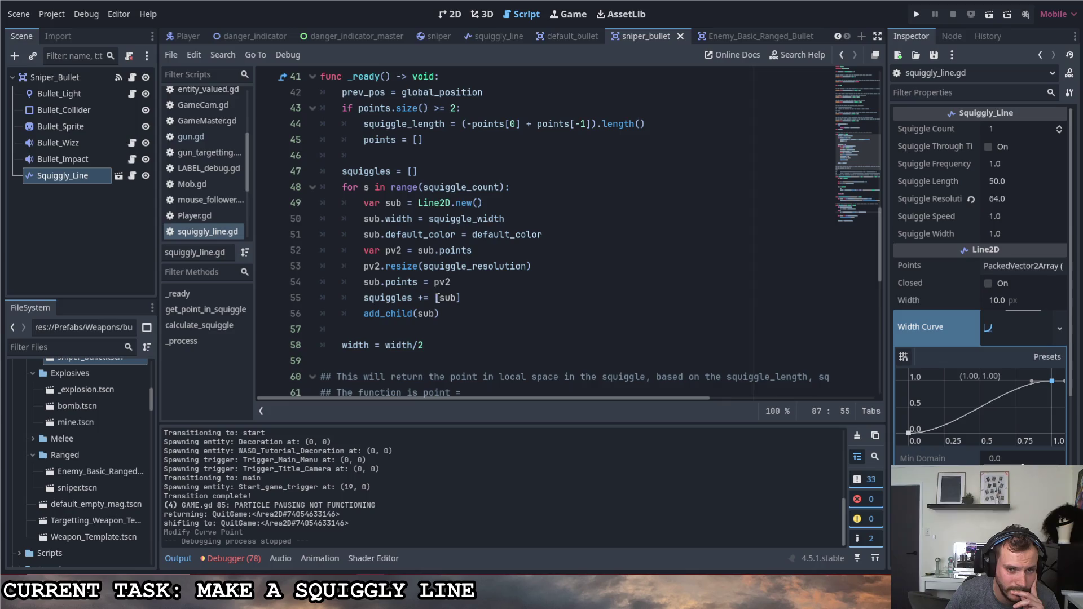
scroll(438, 297, "down", 1)
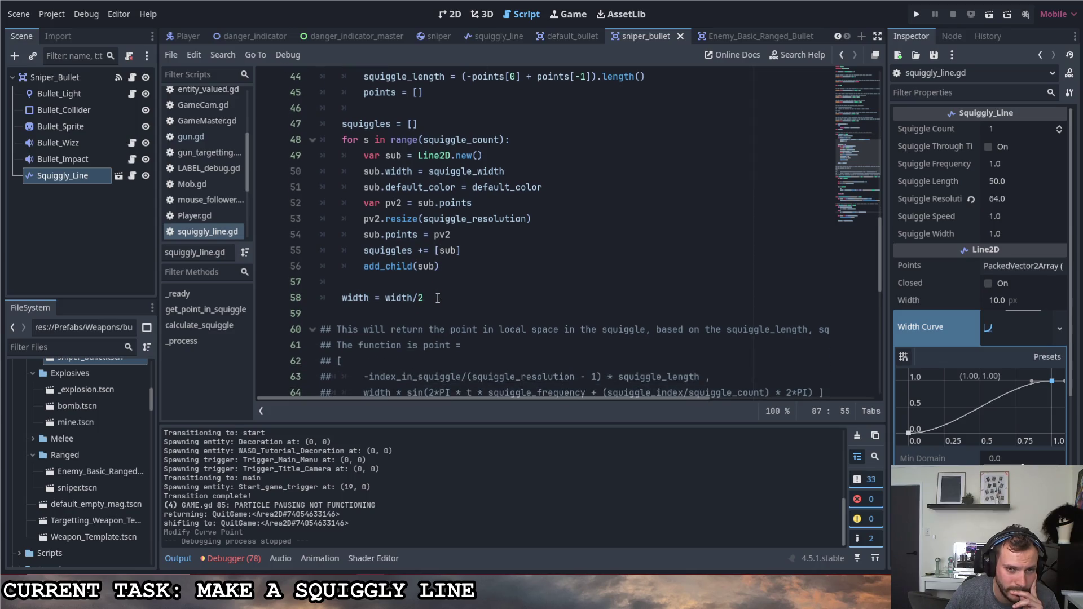
scroll(438, 297, "down", 4)
scroll(433, 294, "down", 2)
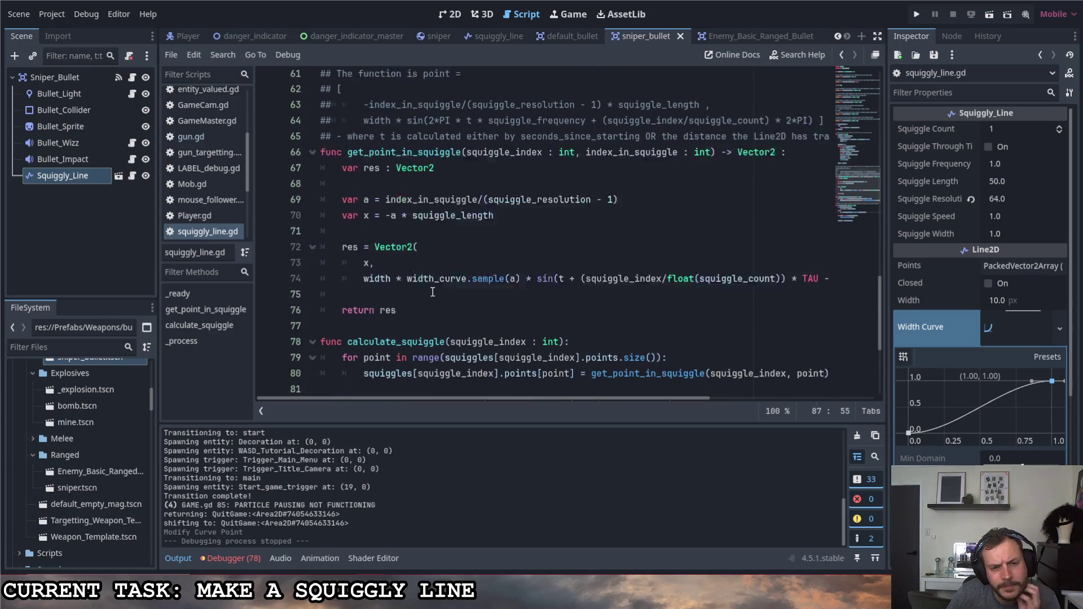
left_click(392, 268)
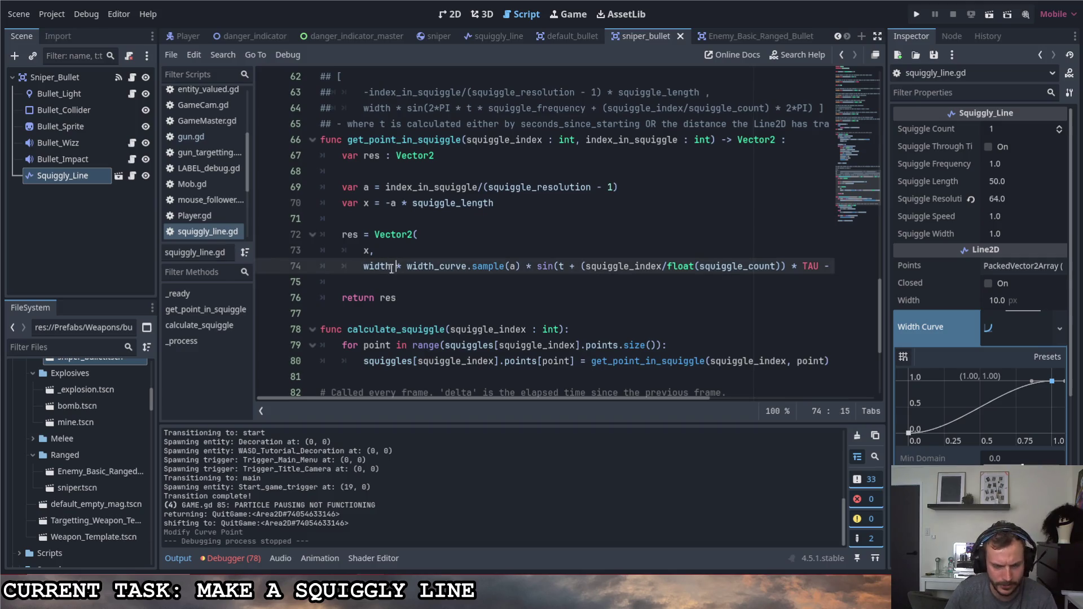
type("/2")
key("BackSpace")
key("BackSpace")
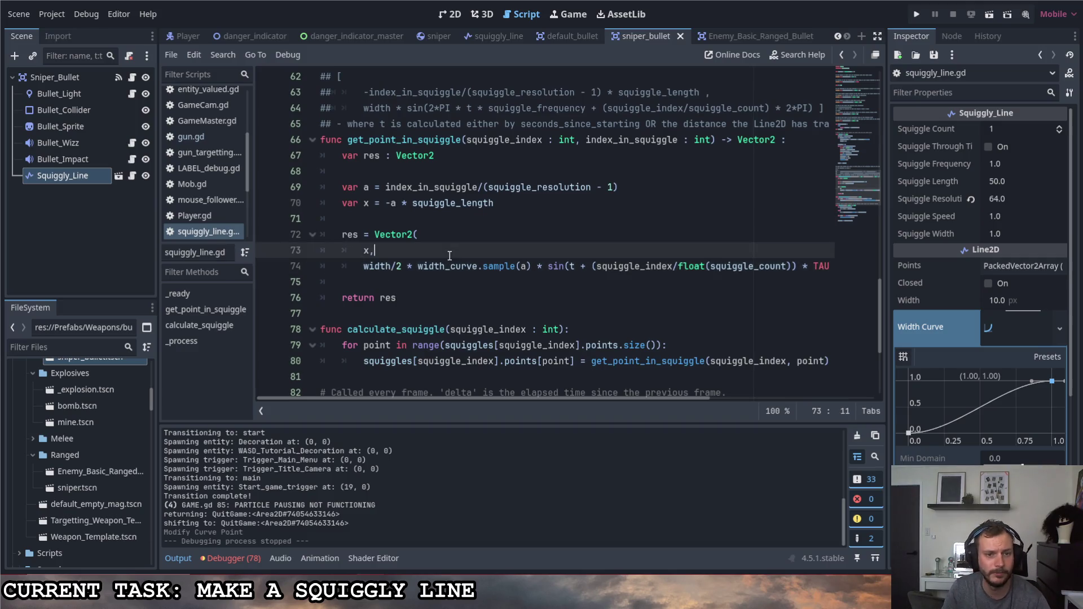
Delete the width = width/2 line from _ready and save the script.
scroll(395, 282, "up", 6)
left_click(295, 298)
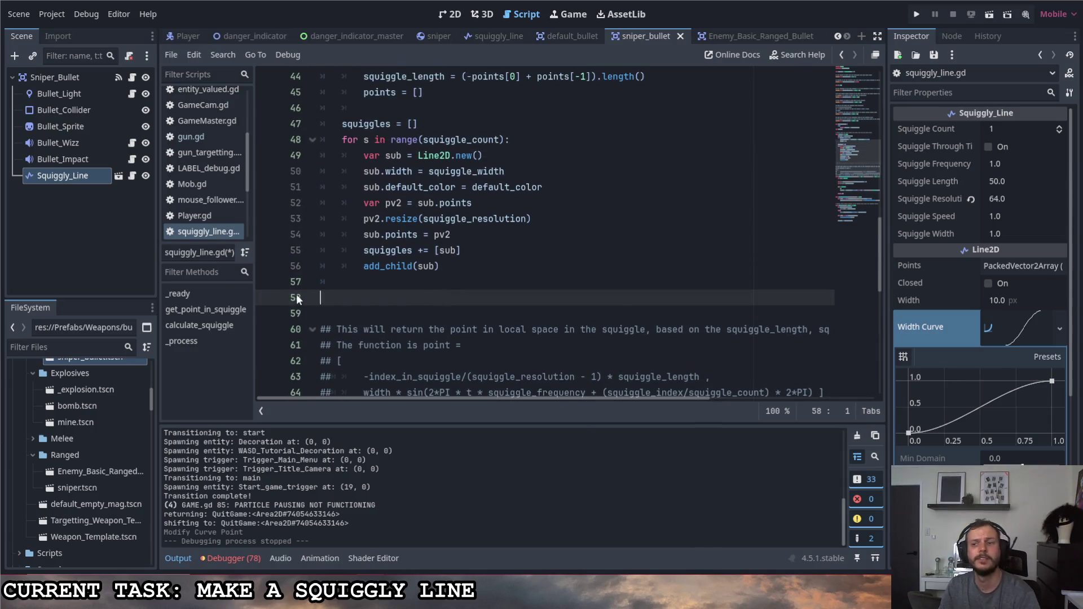
key("BackSpace")
key("BackSpace")
key("ctrl+s")
Change the line 72 term to width/2.0, save, and run the game.
scroll(469, 308, "down", 3)
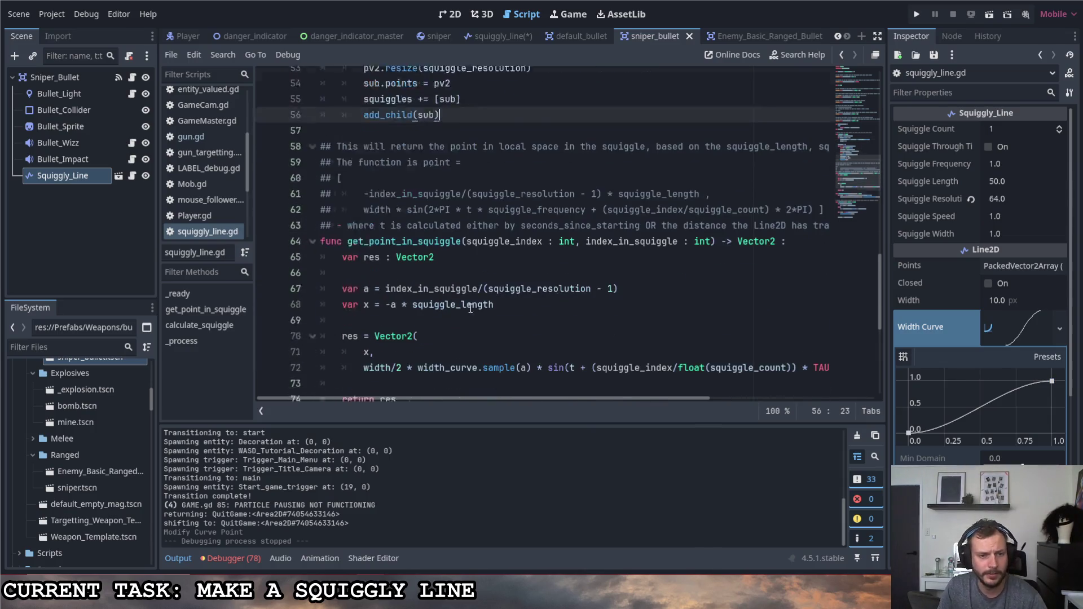
scroll(470, 308, "down", 1)
left_click(409, 329)
type(".0")
key("ctrl+s")
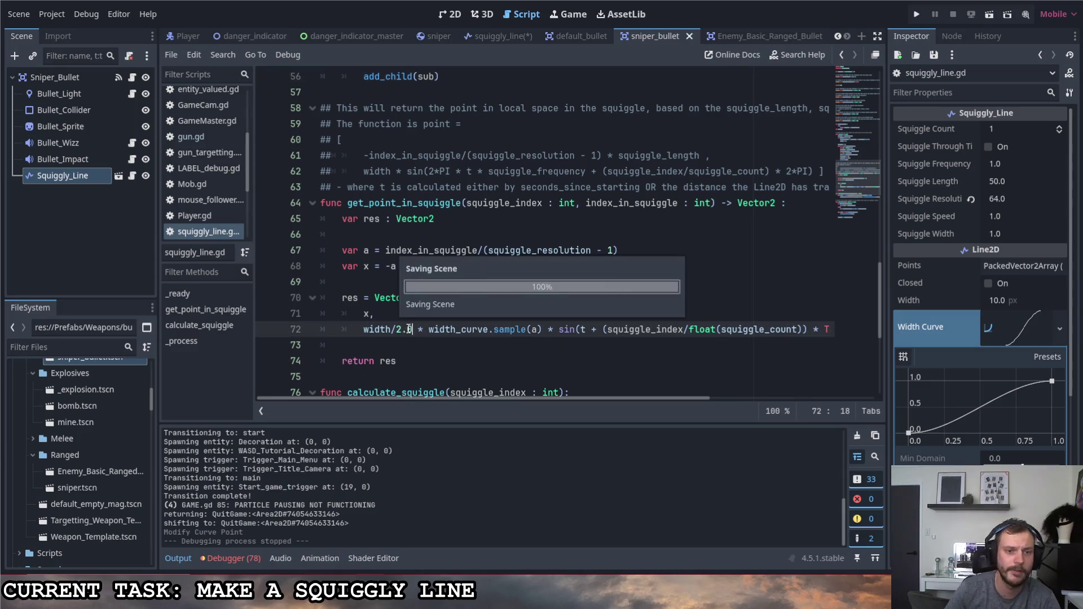
left_click(920, 14)
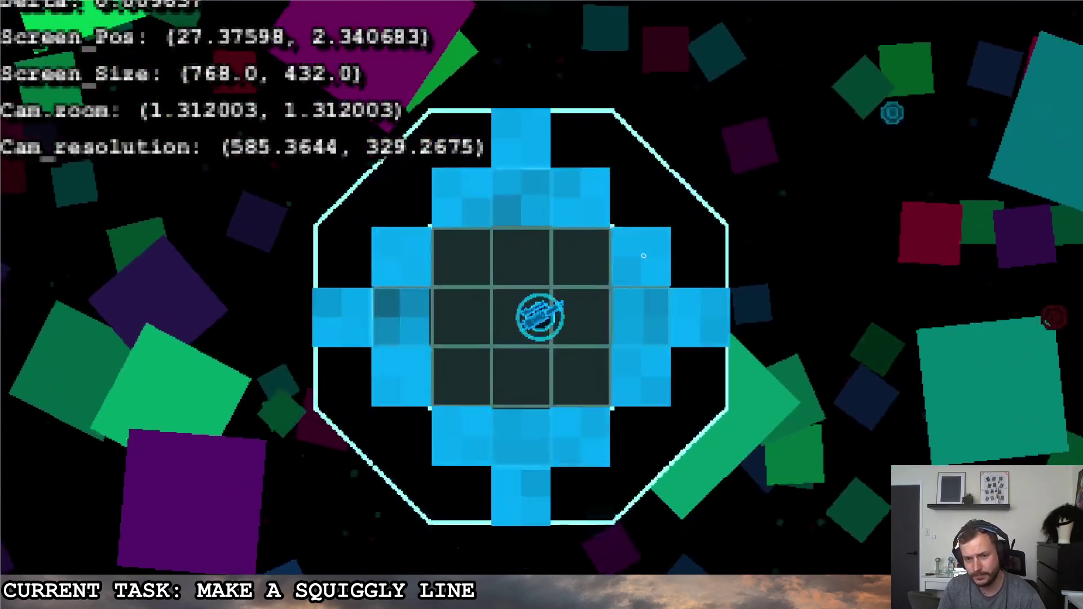
Fire a sniper shot to check the squiggly trail, then open the sniper bullet's script.
left_click(643, 256)
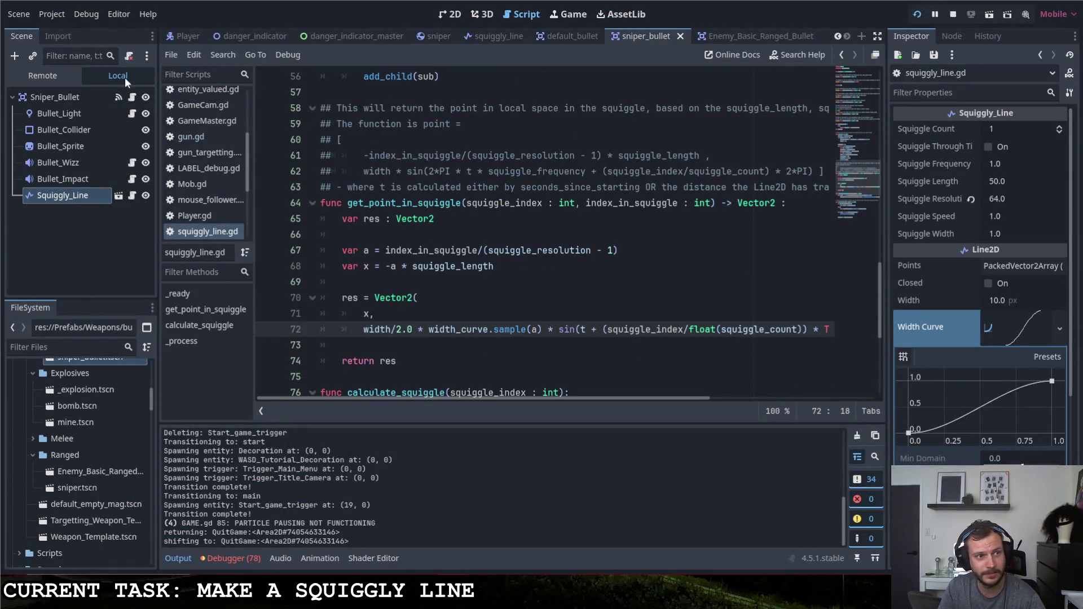
left_click(135, 97)
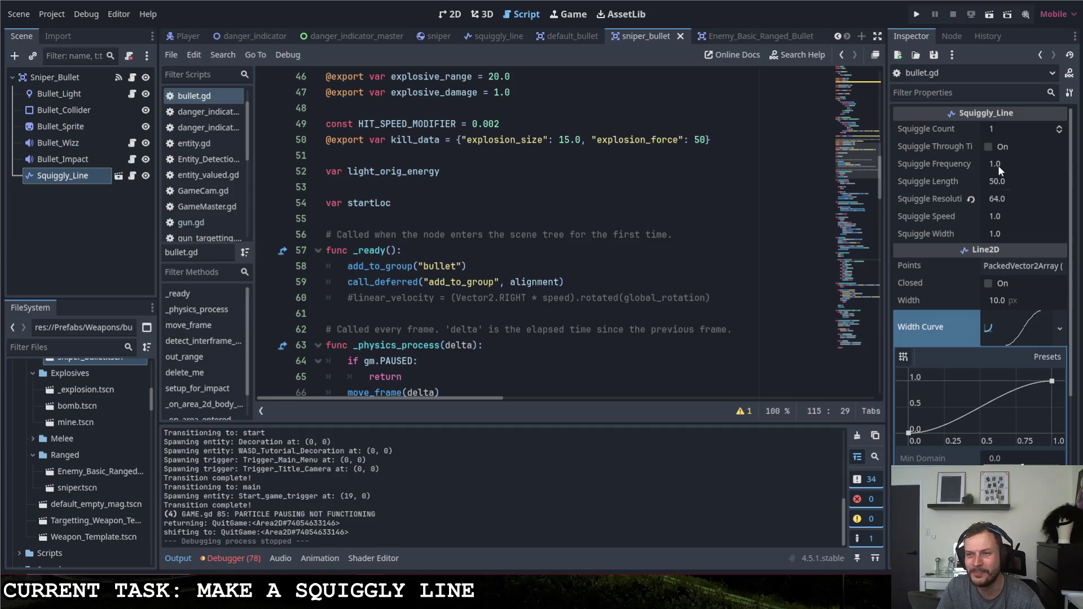
Review bullet.gd around setup_for_impact at line 114.
scroll(486, 233, "down", 20)
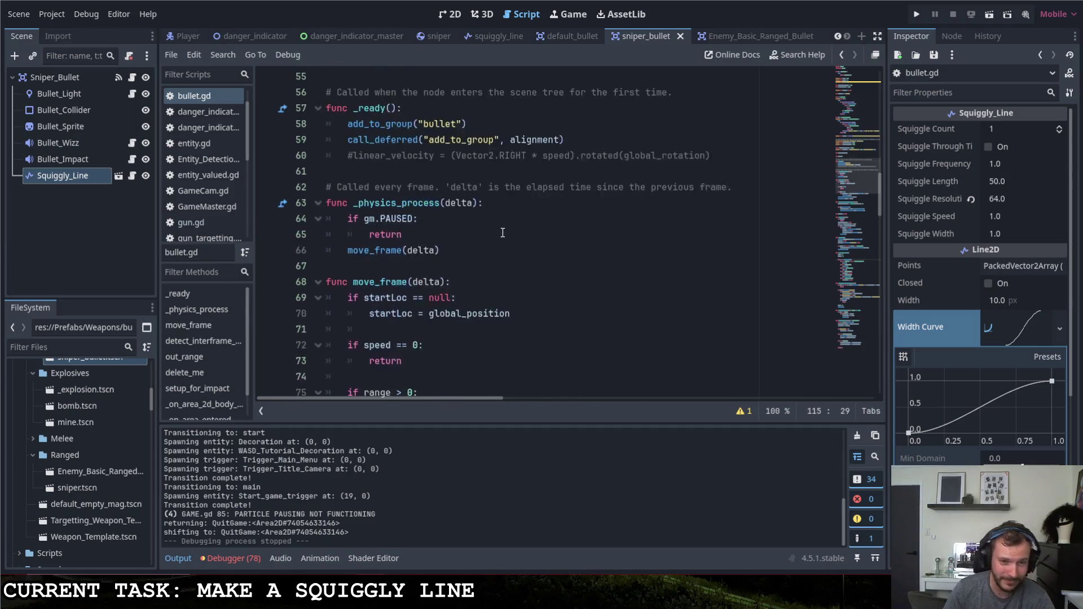
scroll(483, 234, "down", 8)
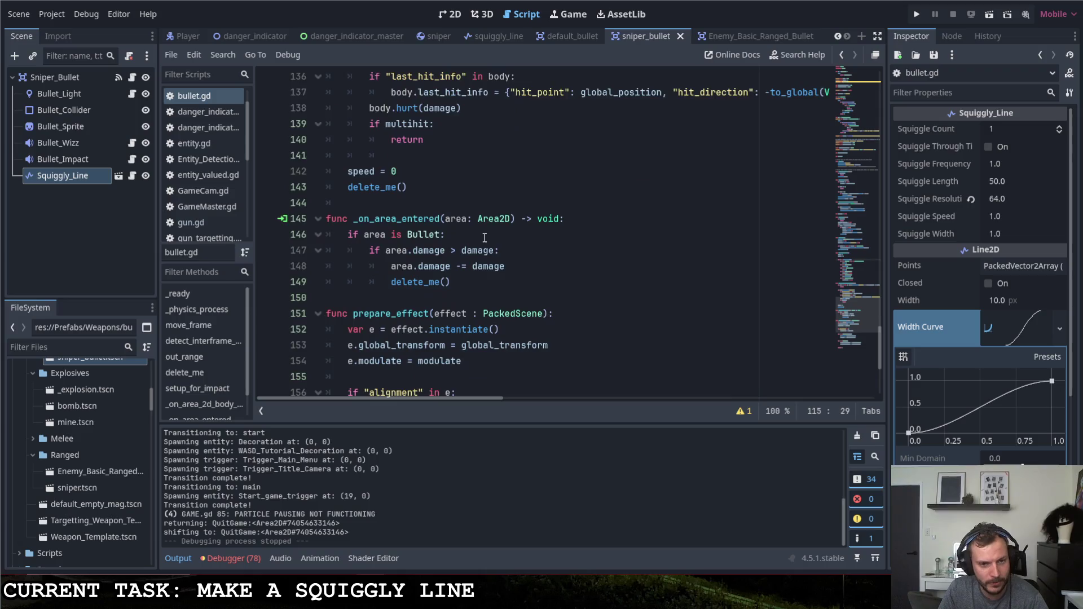
scroll(484, 245, "up", 15)
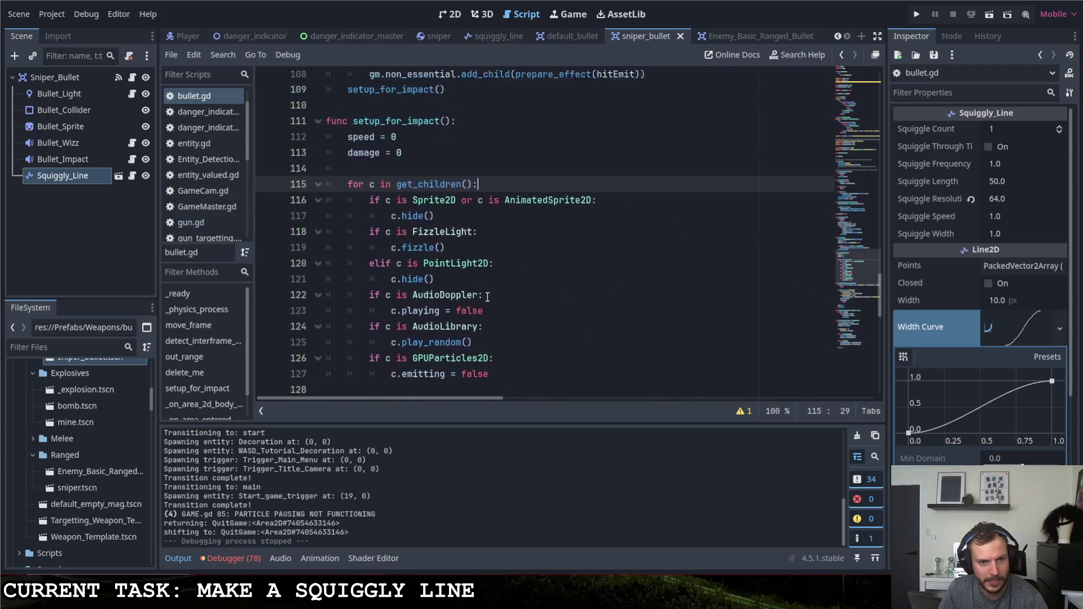
left_click_drag(909, 434, 909, 382)
left_click(459, 234)
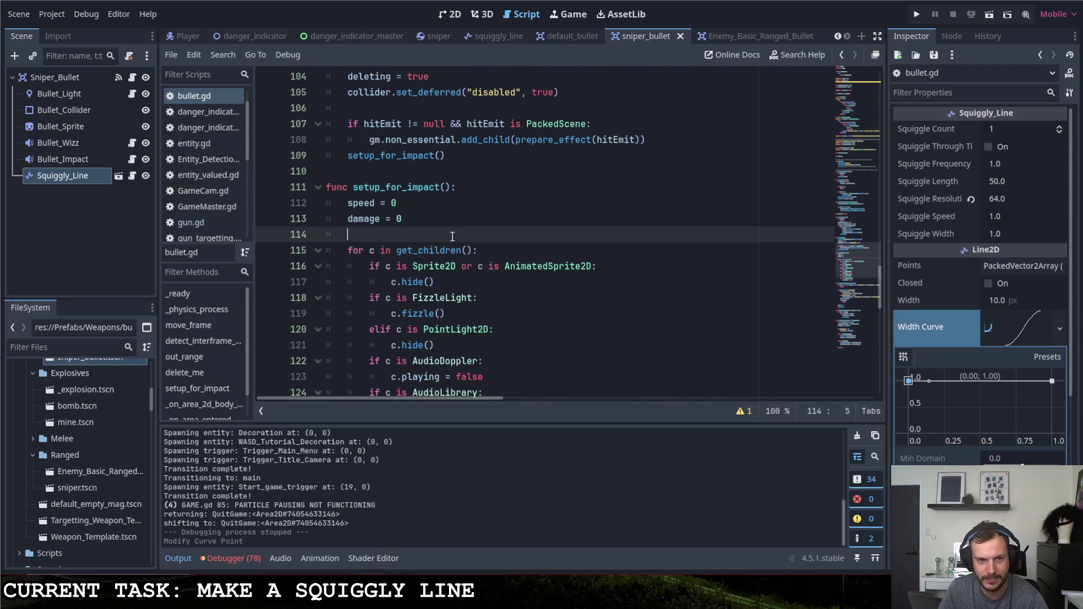
scroll(459, 250, "up", 10)
scroll(459, 231, "up", 10)
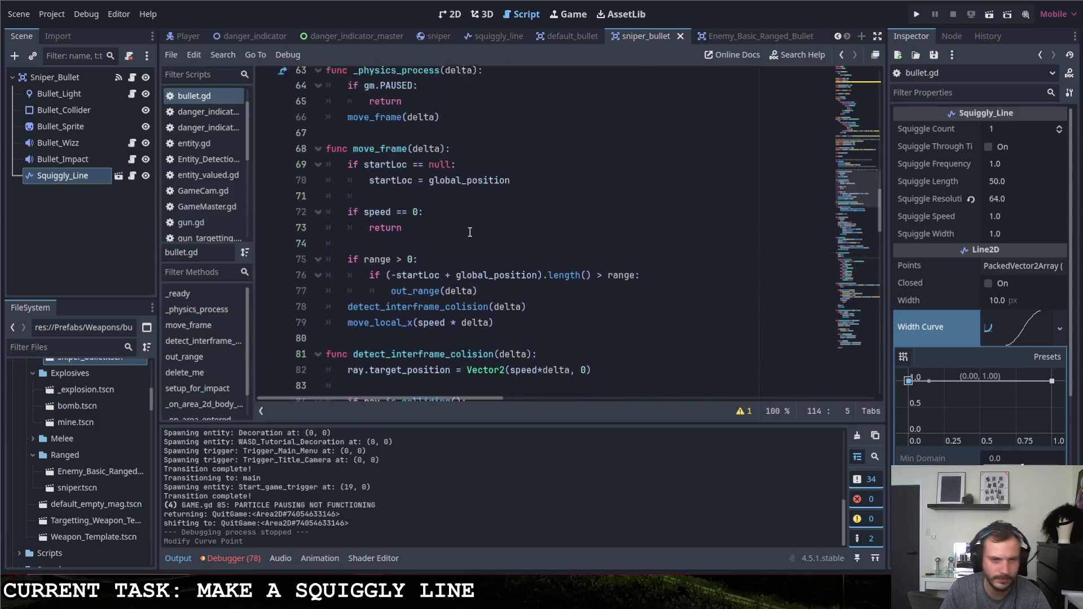
Open squiggly_line.gd and select the a in width_curve.sample(a) on line 72.
left_click(133, 175)
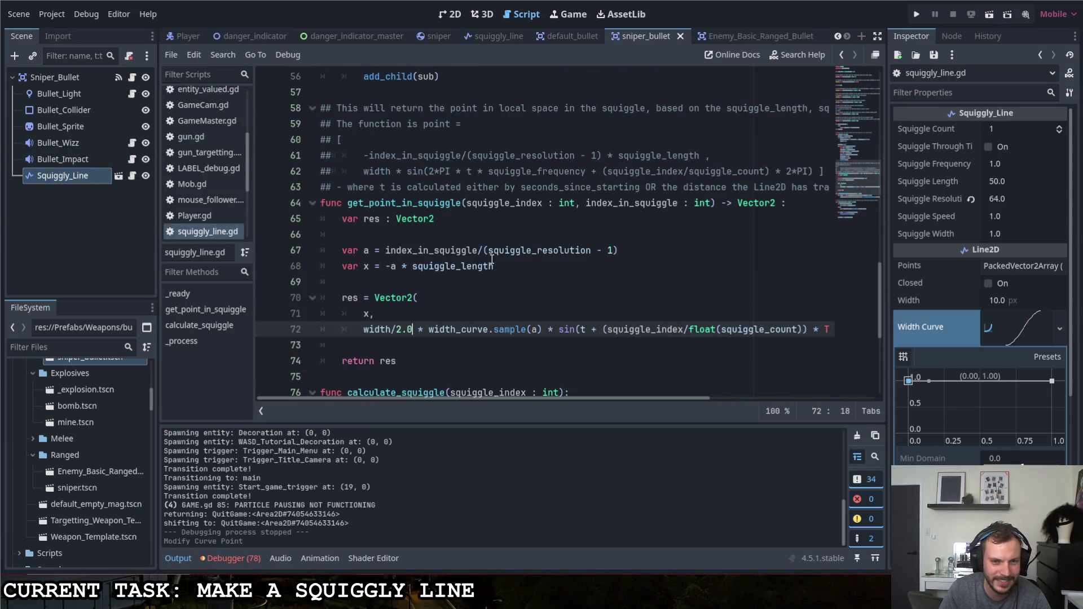
left_click(501, 302)
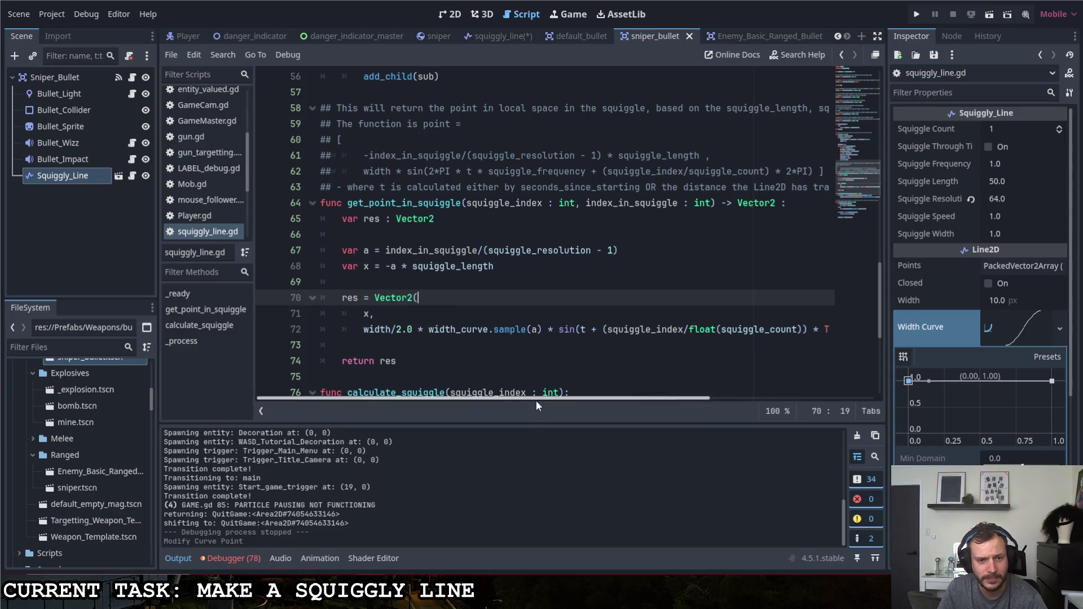
scroll(536, 401, "right", 1)
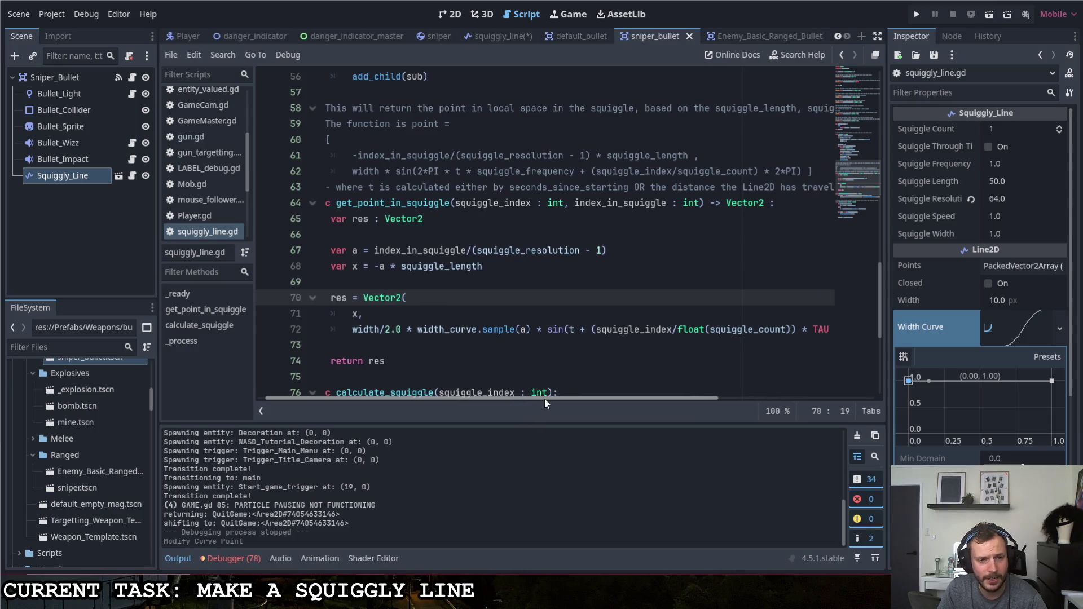
left_click(531, 330)
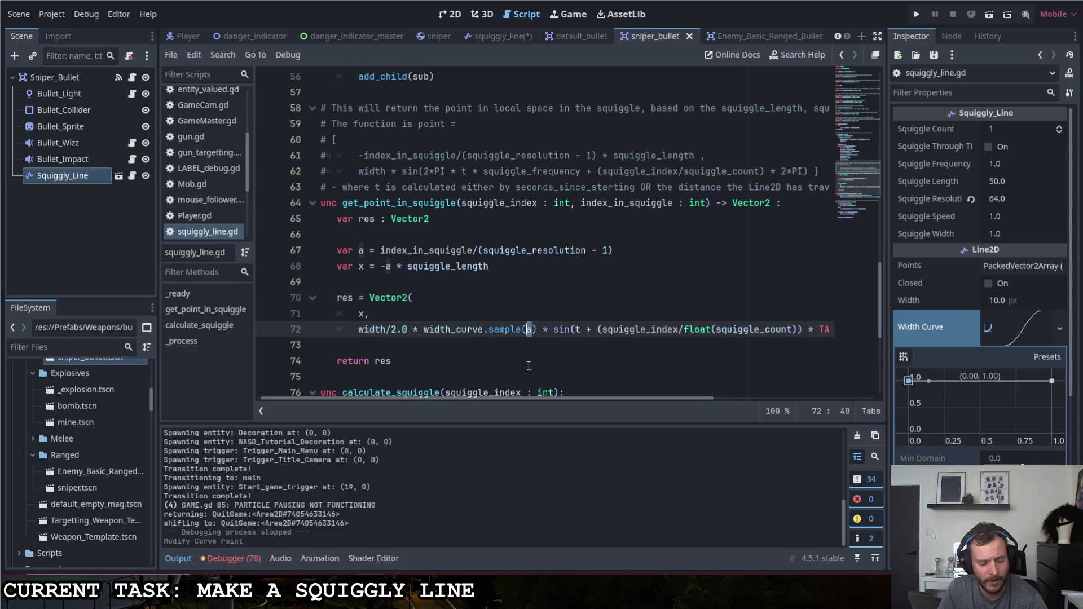
Replace a with x in the width curve sample and test-run the game.
type("x")
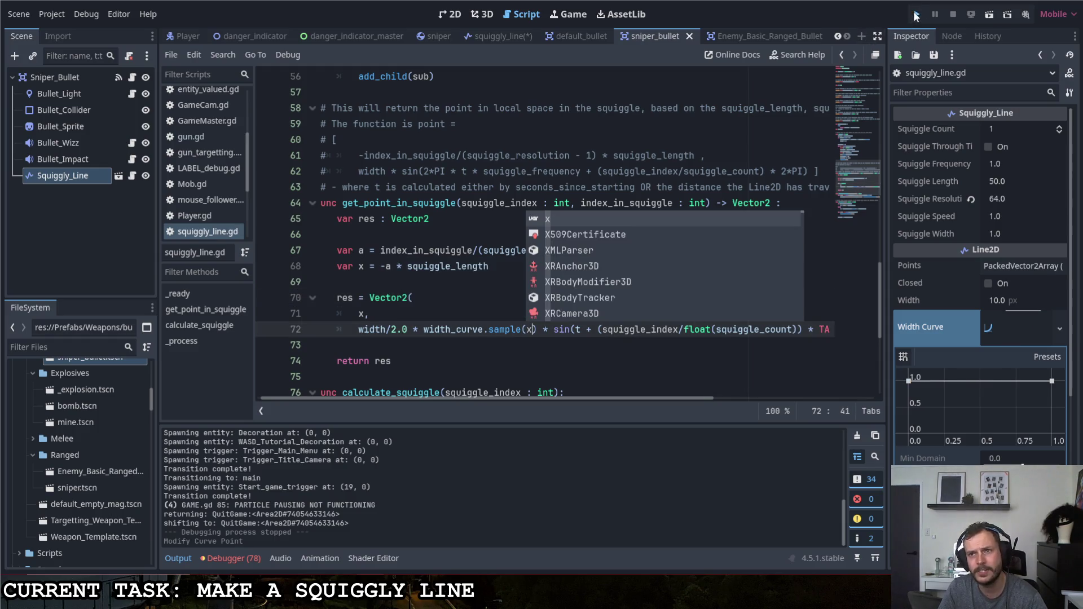
left_click(916, 15)
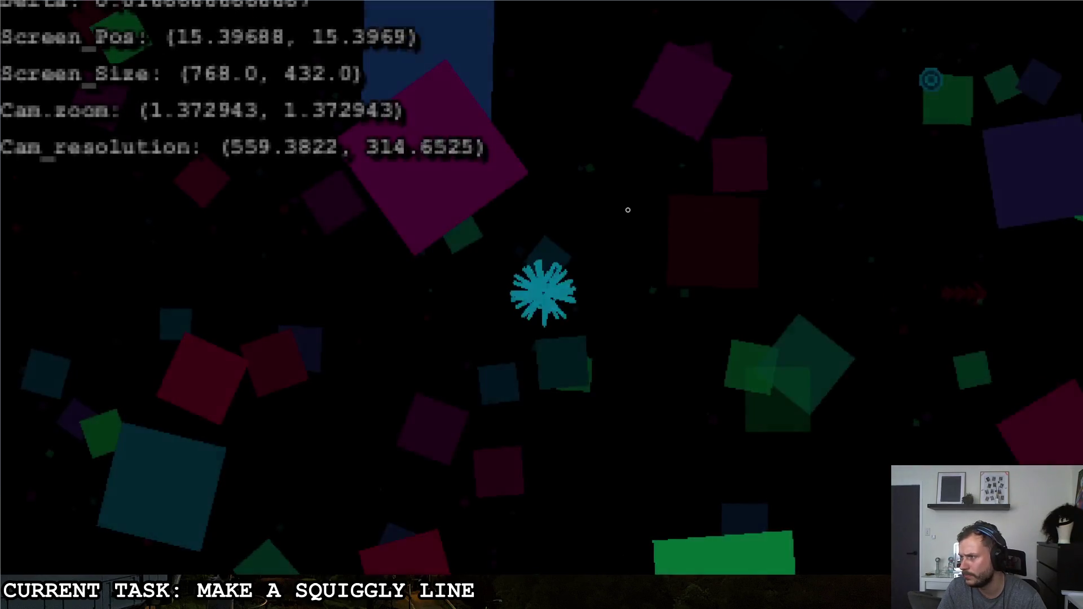
key("Escape")
left_click(703, 287)
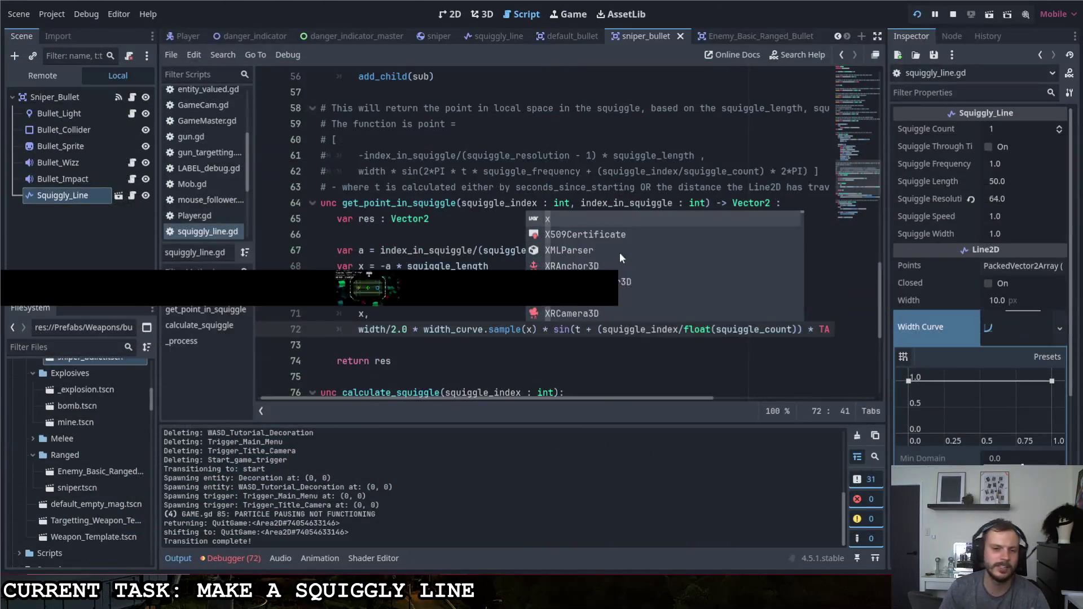
left_click(530, 329)
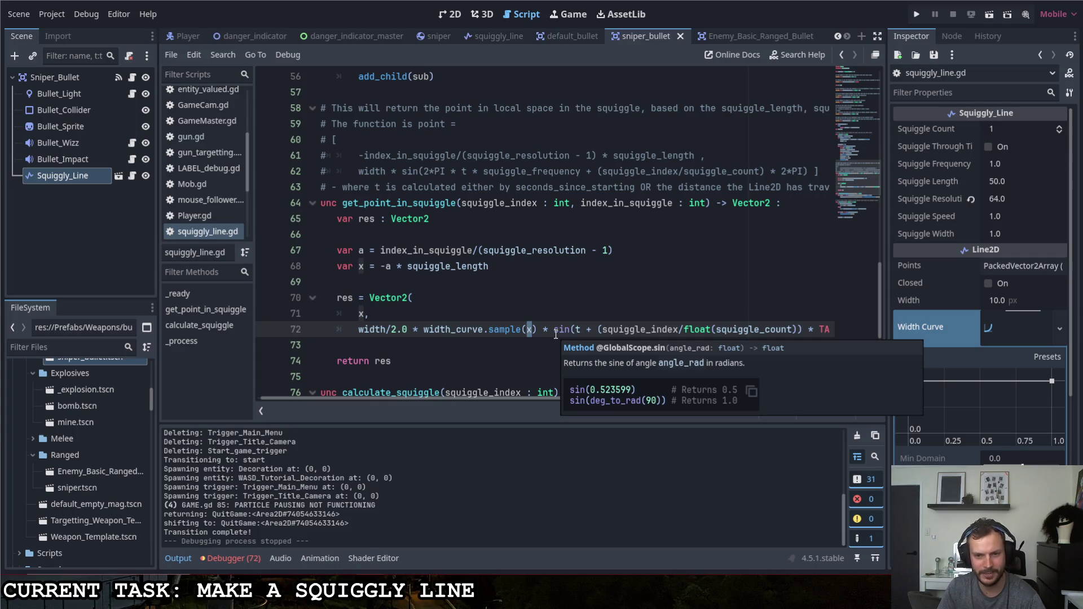
left_click_drag(543, 398, 716, 400)
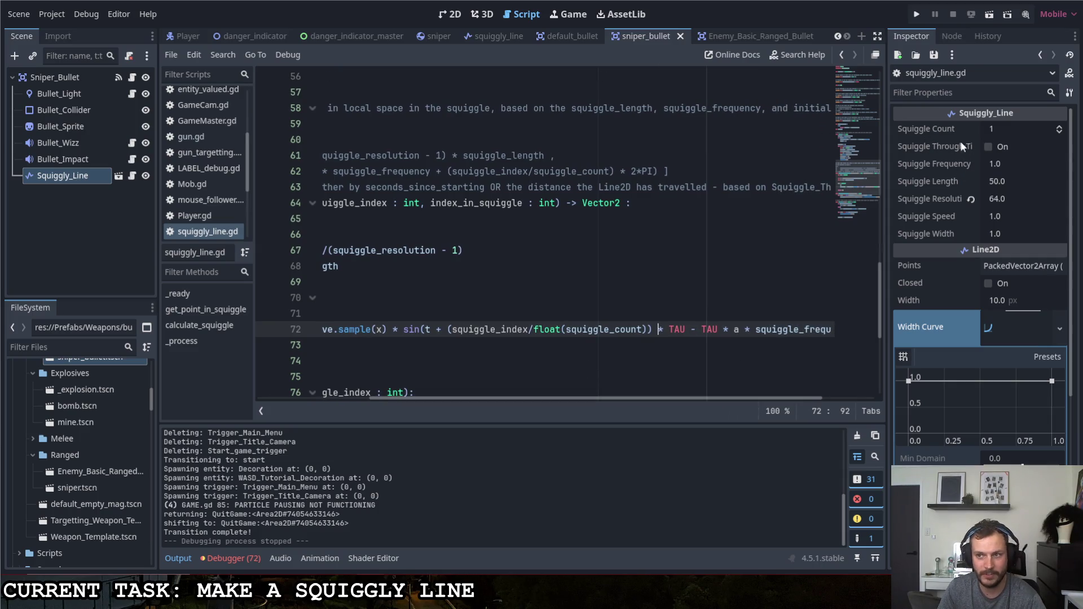
Set Squiggle Count to 2 and run the game to test two squiggles.
left_click(992, 132)
type("2")
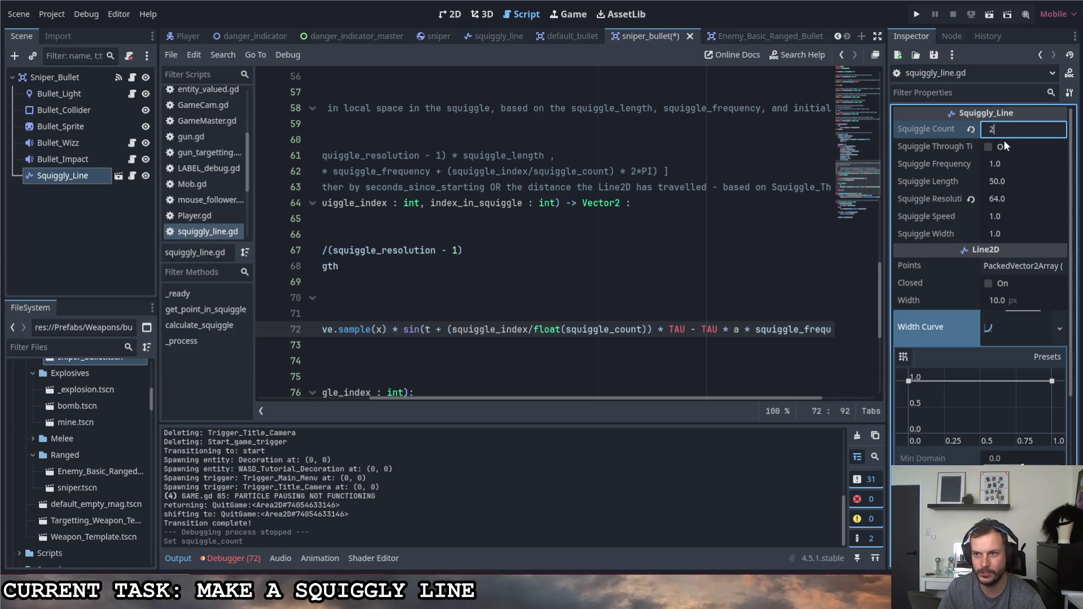
key("Return")
left_click(916, 14)
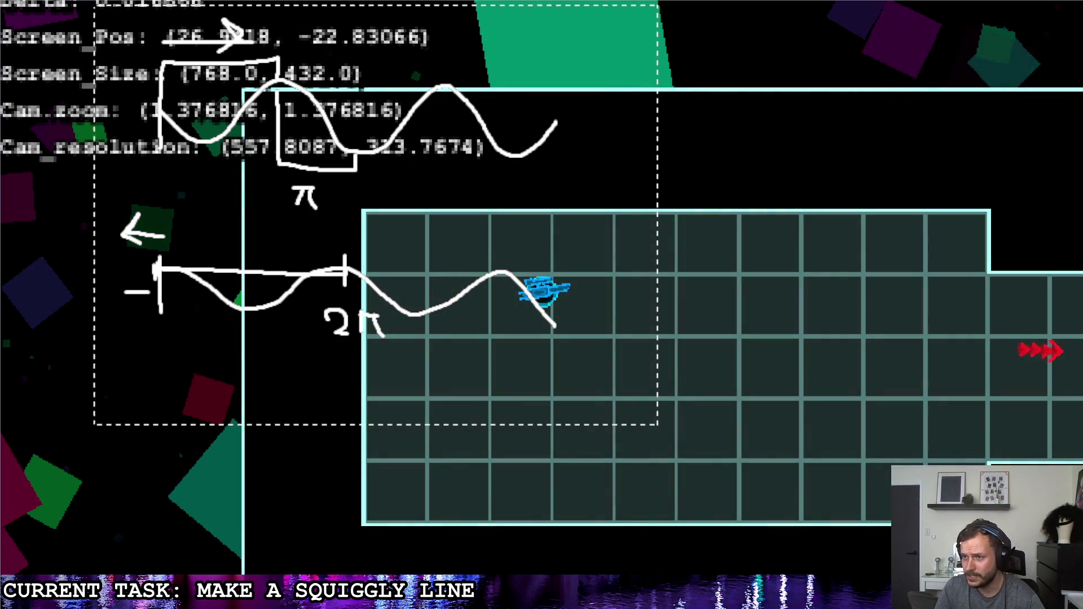
Press Escape in the running test game with the bullet in the level.
key("Escape")
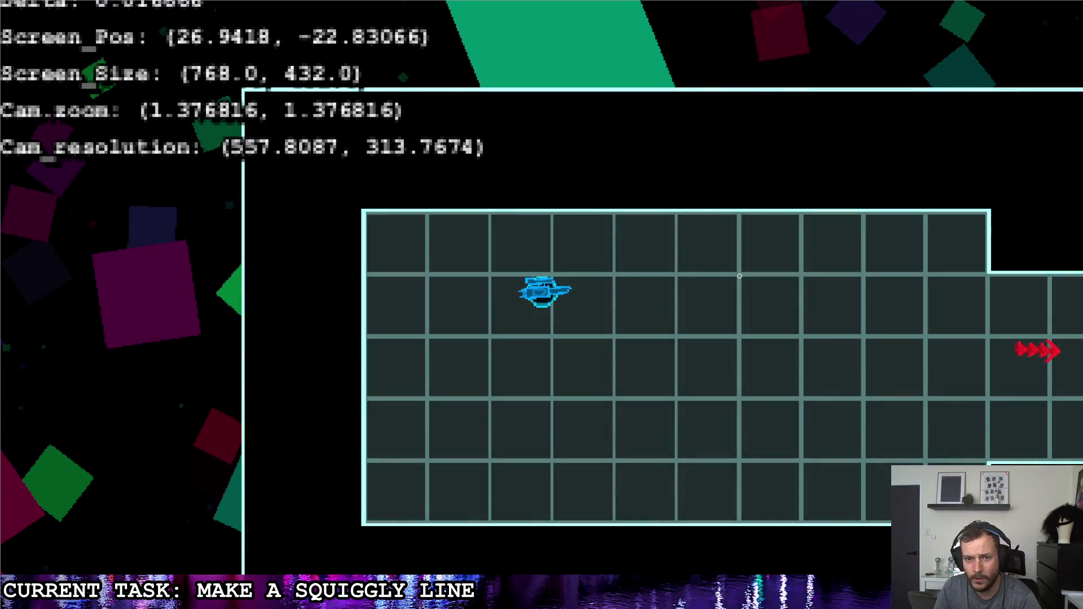
Fire two sniper shots in the test game and watch the cyan squiggle trail.
left_click(572, 294)
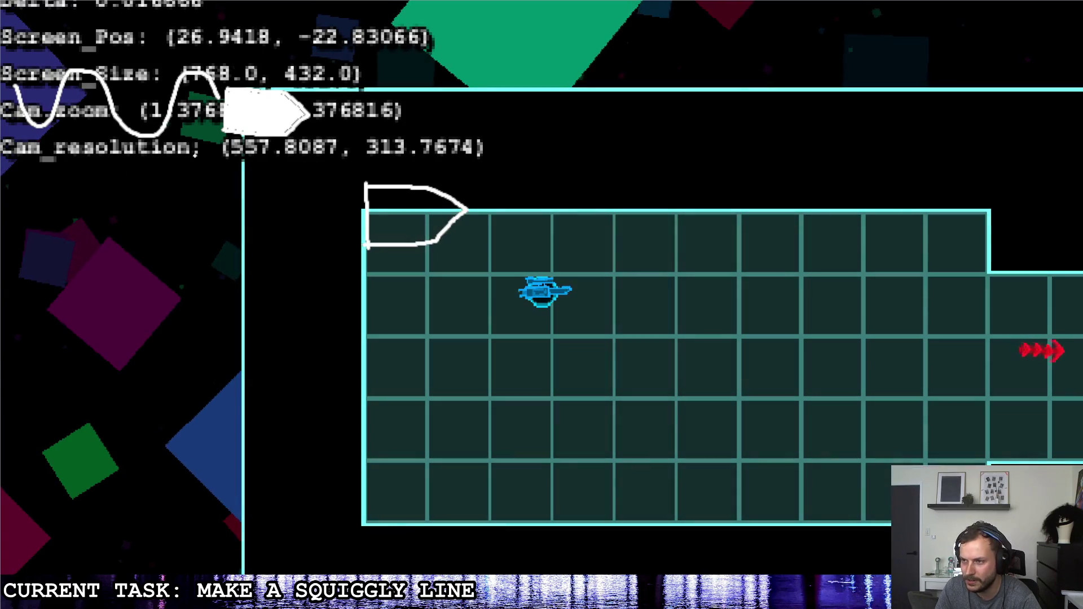
mouse_move(191, 204)
left_mouse_down()
mouse_move(237, 245)
mouse_move(285, 203)
mouse_move(337, 234)
left_mouse_up()
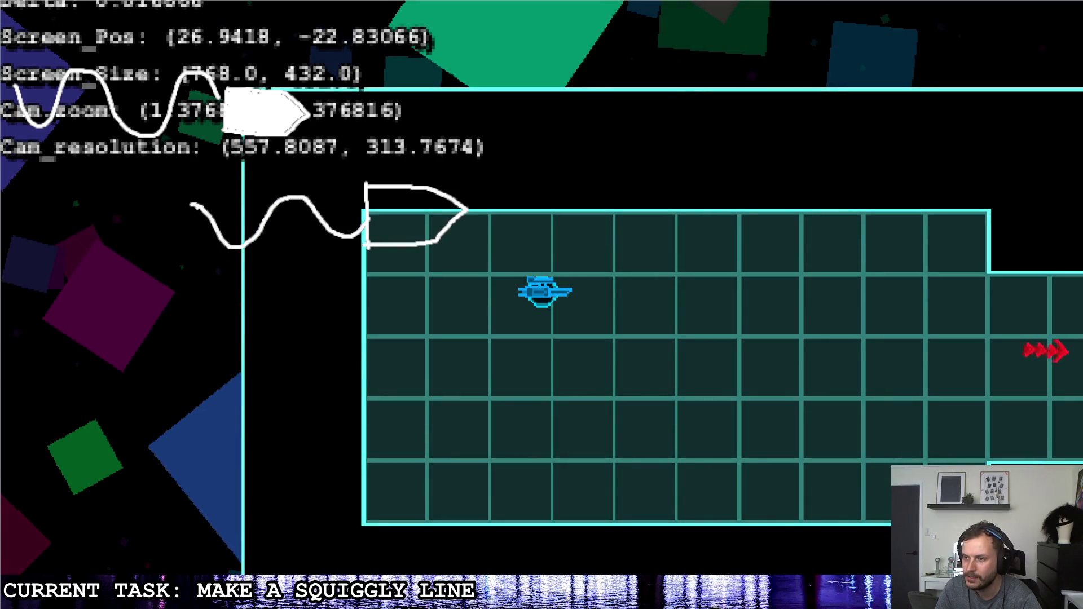
mouse_move(131, 244)
left_mouse_down()
mouse_move(68, 210)
mouse_move(31, 251)
mouse_move(22, 214)
left_mouse_up()
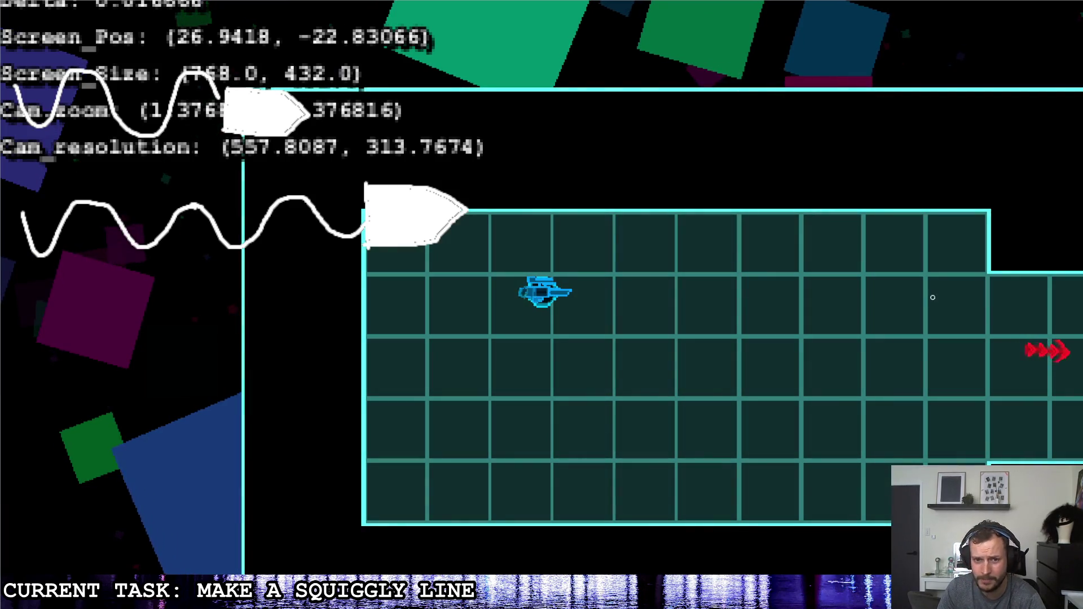
left_click(904, 299)
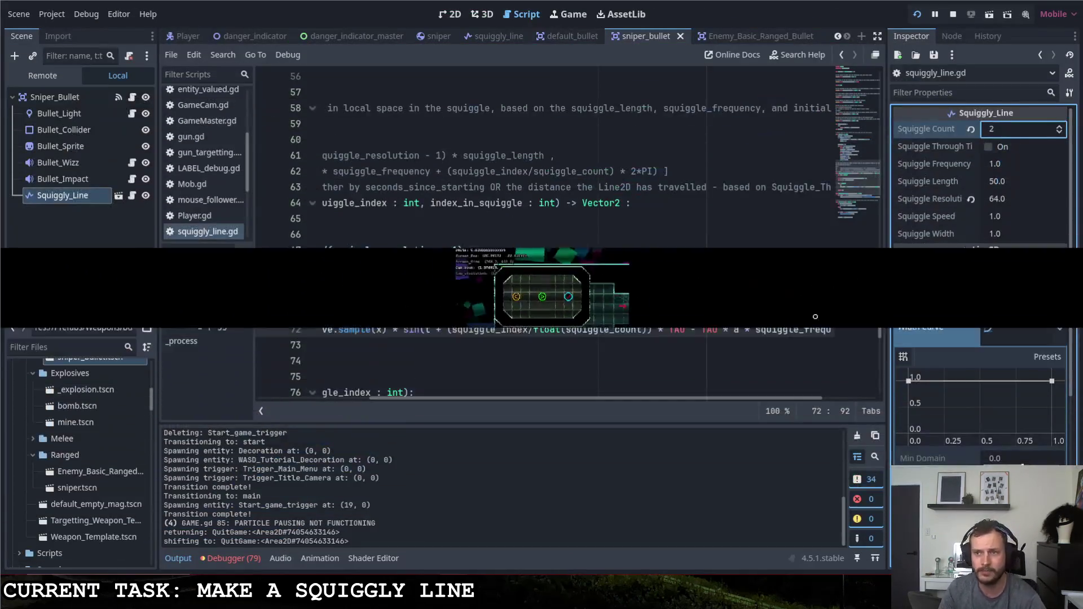
left_click(1007, 163)
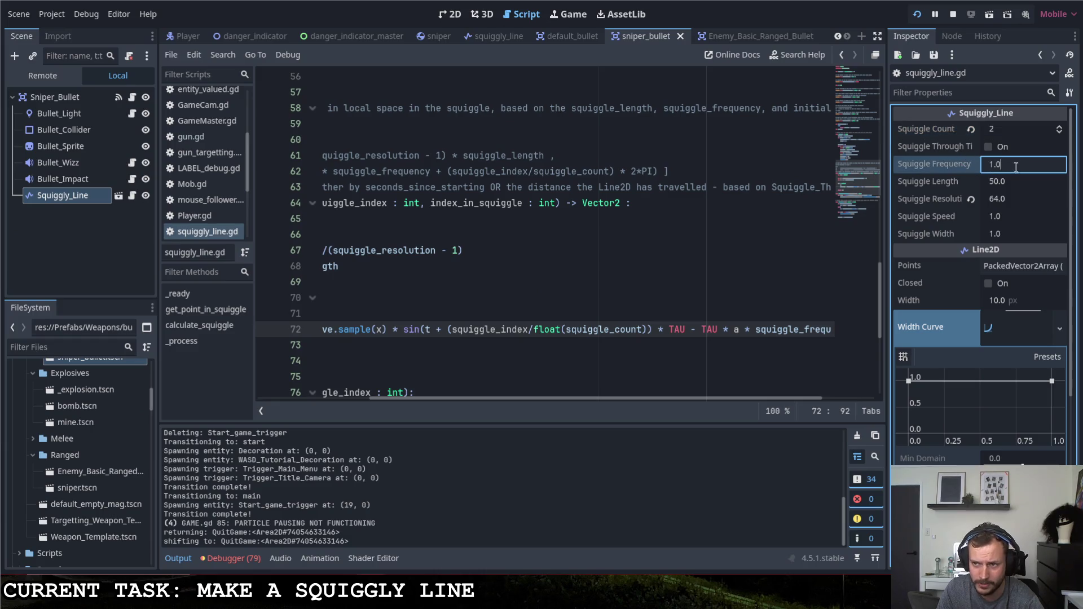
left_click(1011, 218)
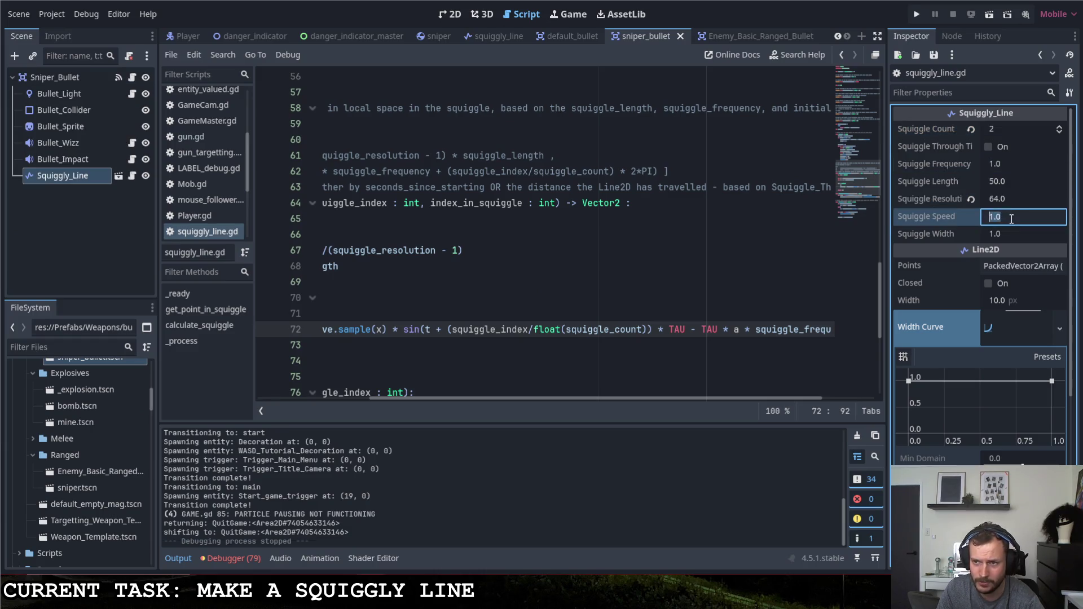
left_click(1010, 163)
left_click(1003, 201)
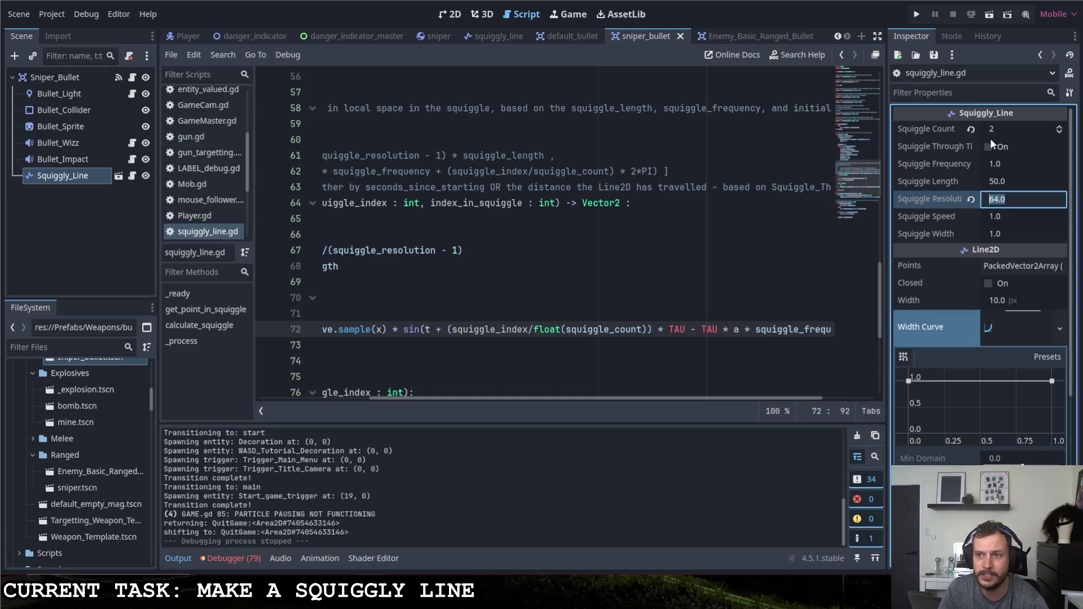
left_click(937, 154)
scroll(582, 318, "down", 5)
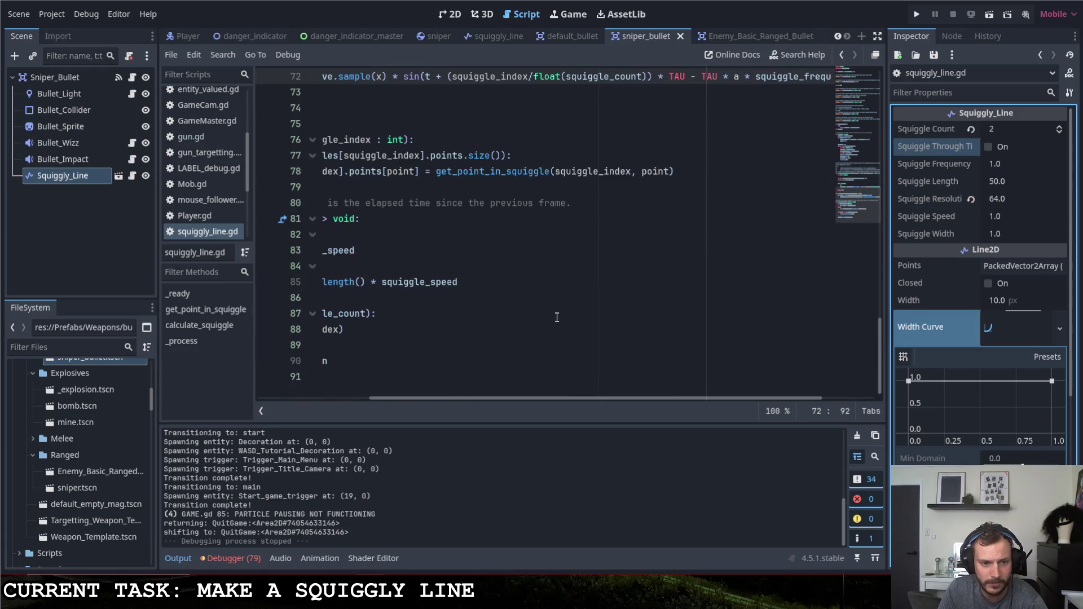
Review how t increments in _process and where it feeds the sine wave.
scroll(556, 314, "left", 5)
left_click(364, 252)
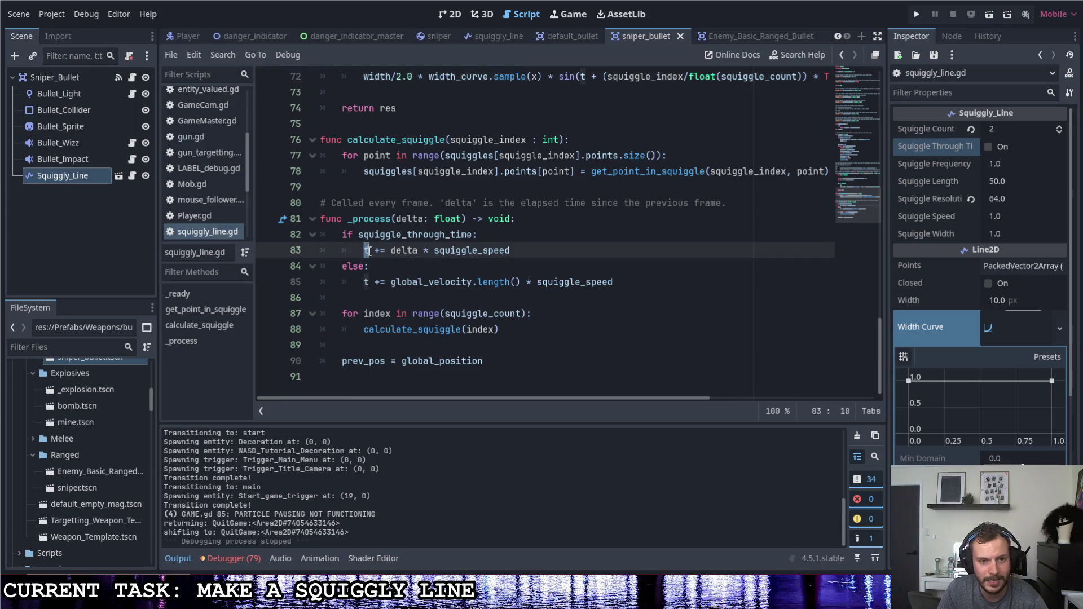
scroll(364, 252, "up", 3)
left_click(587, 221)
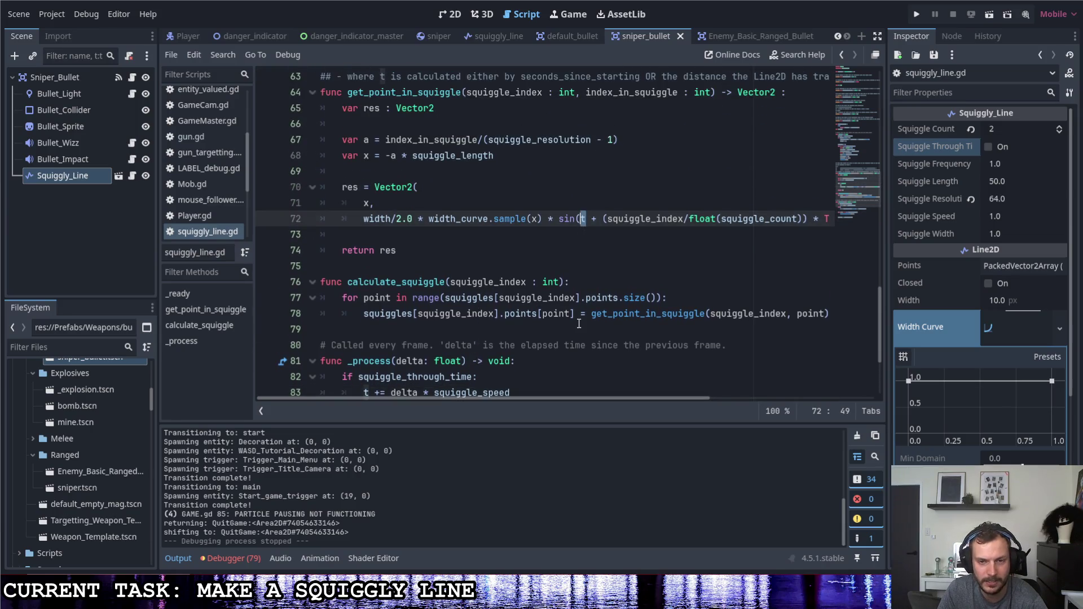
scroll(568, 315, "down", 2)
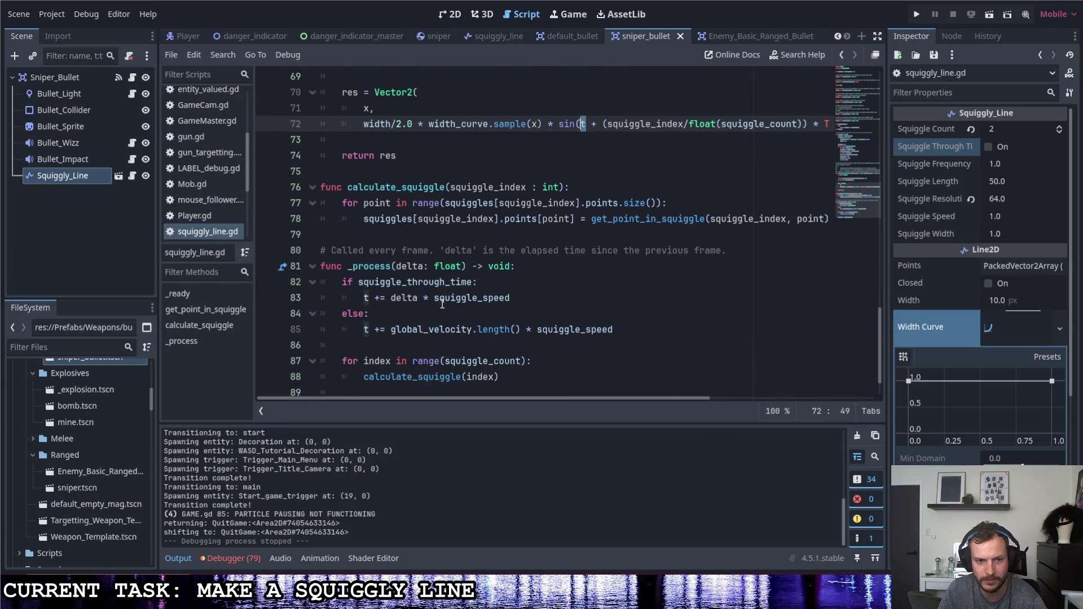
Trace the squiggle_through_time condition and line 85's global_velocity.length() * squiggle_speed update.
left_click_drag(358, 284, 475, 286)
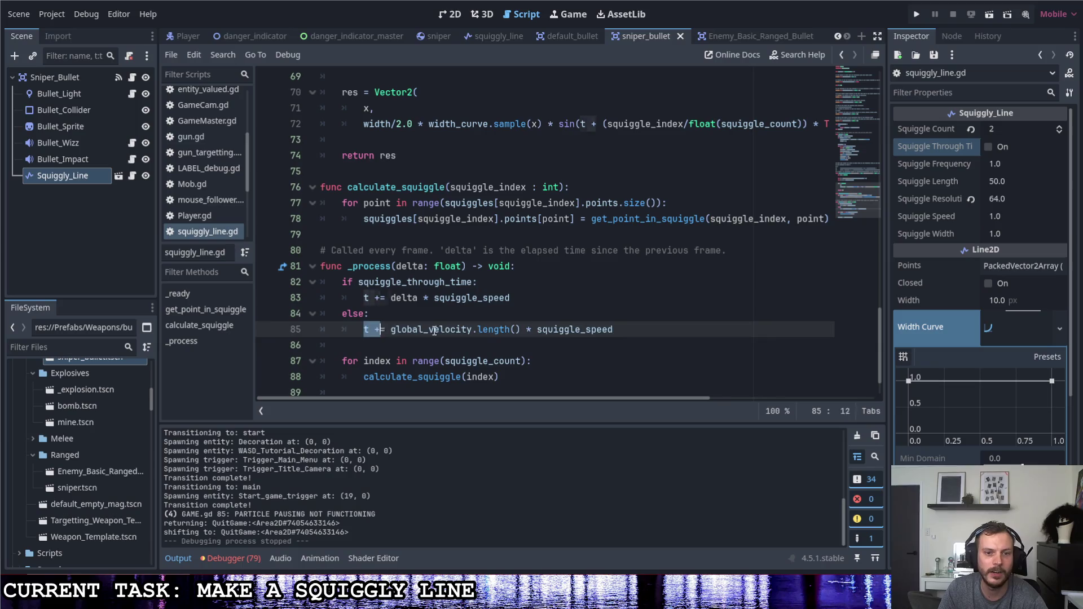
left_click_drag(363, 329, 621, 329)
left_click(631, 329)
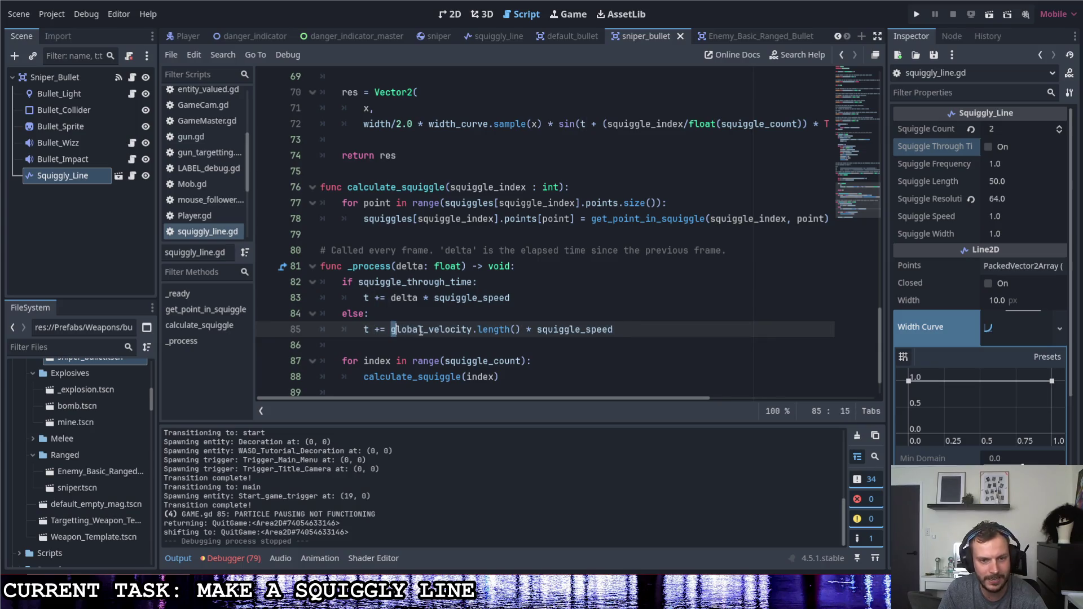
left_click_drag(420, 331, 520, 335)
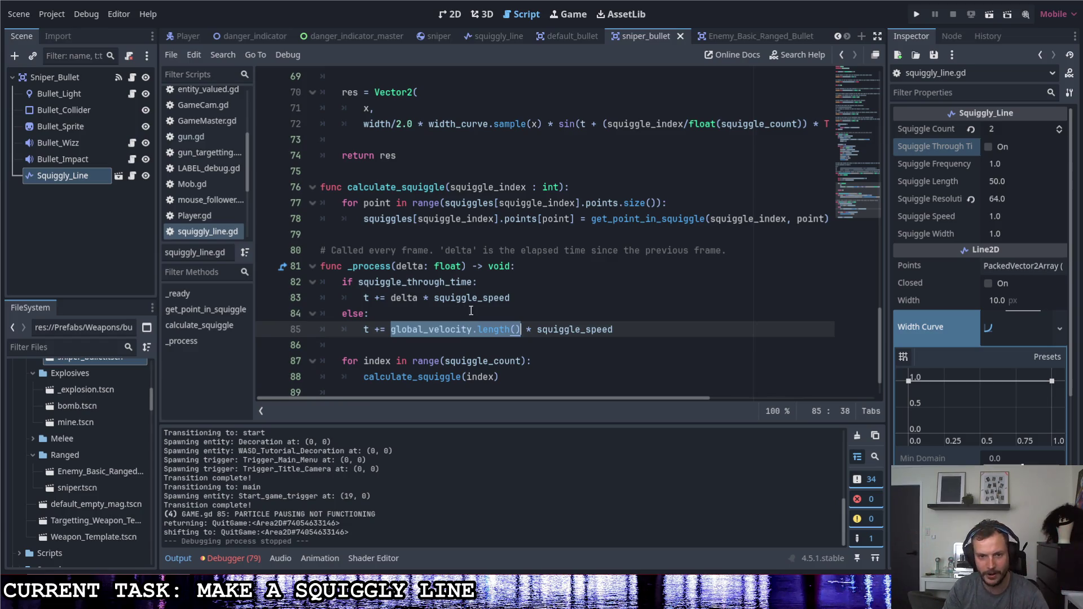
left_click_drag(539, 333, 624, 338)
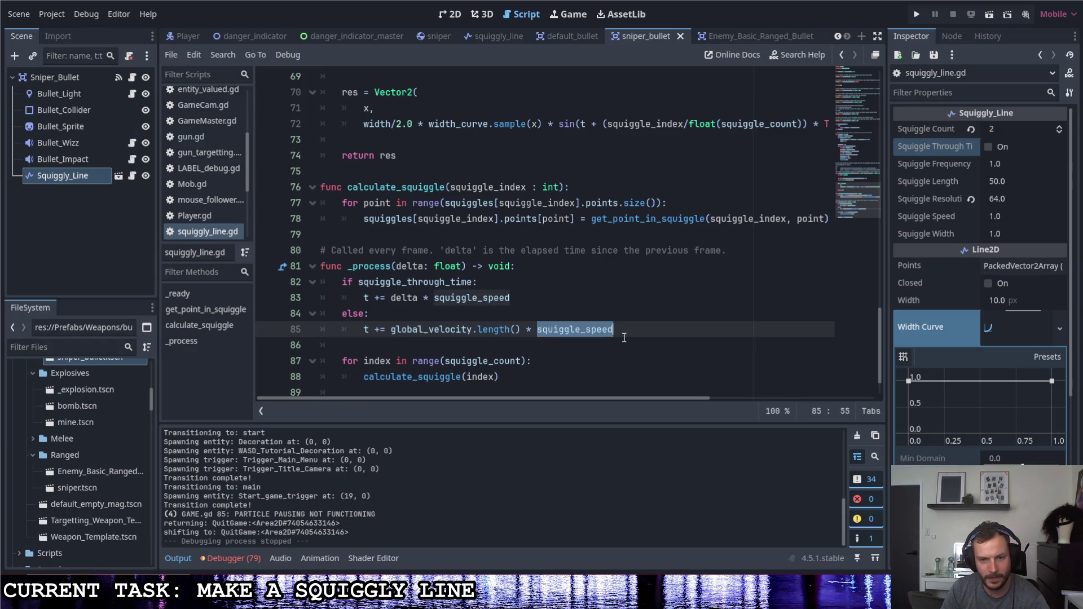
left_click(625, 332)
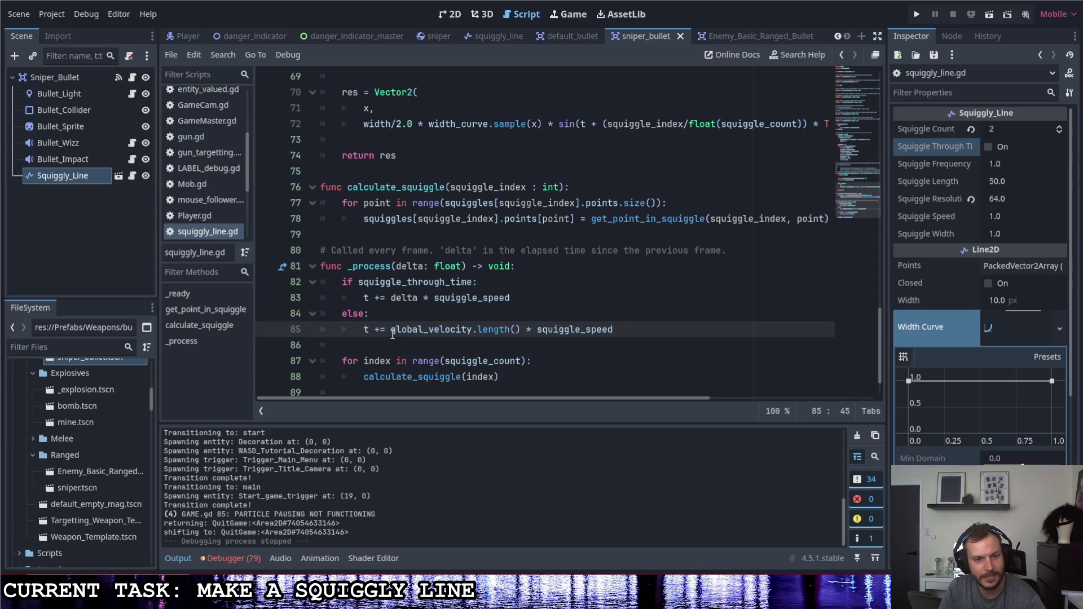
left_click_drag(393, 334, 526, 333)
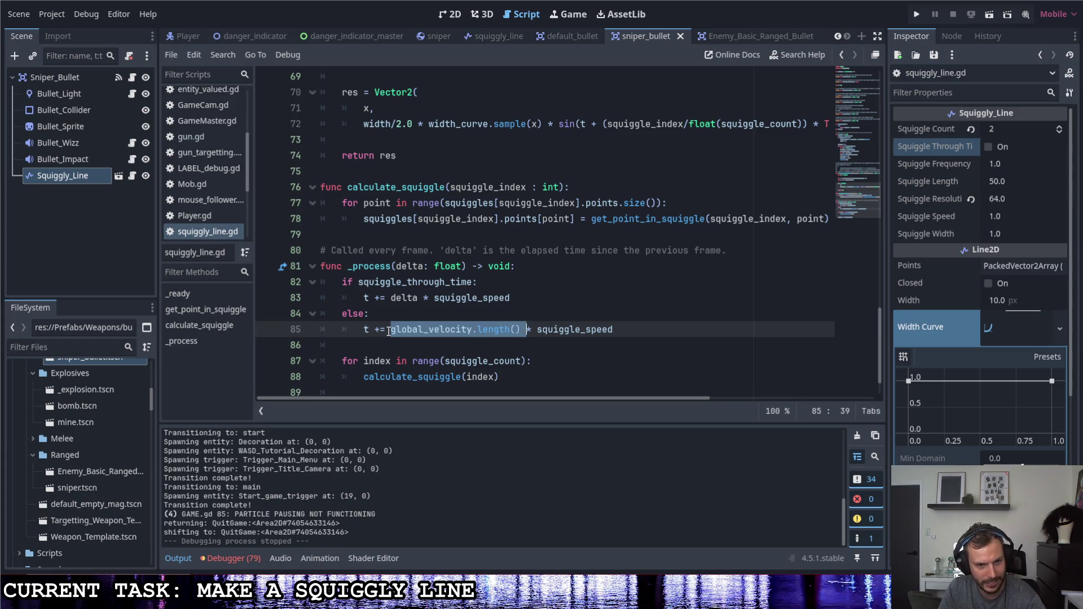
Revisit the calculate_squiggle points loop and line 85 before returning to the bullet scene.
left_click(614, 205)
scroll(608, 312, "up", 1)
scroll(605, 307, "down", 1)
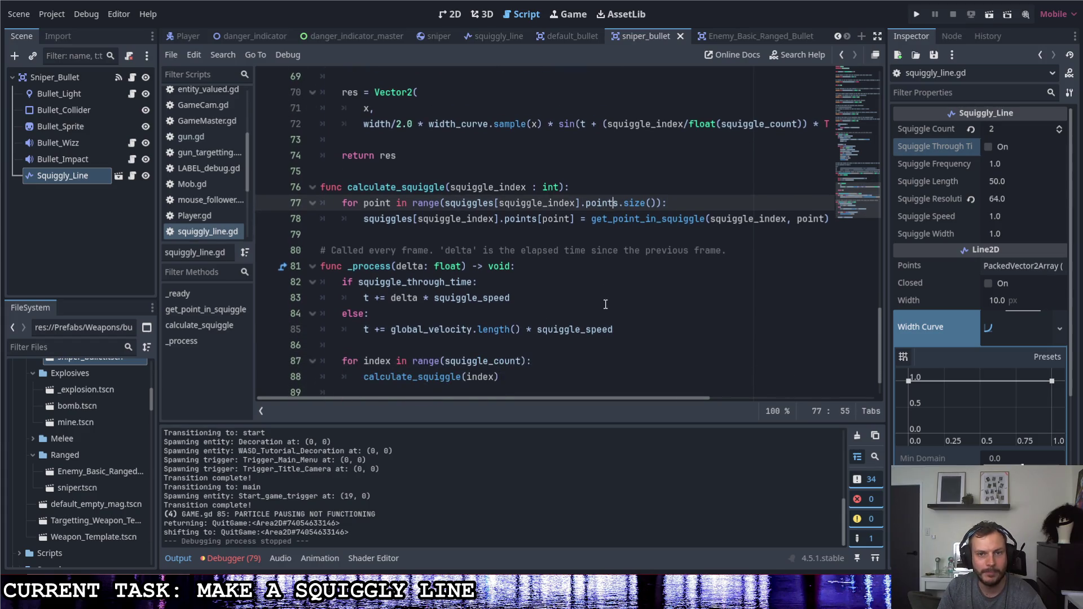
left_click(617, 332)
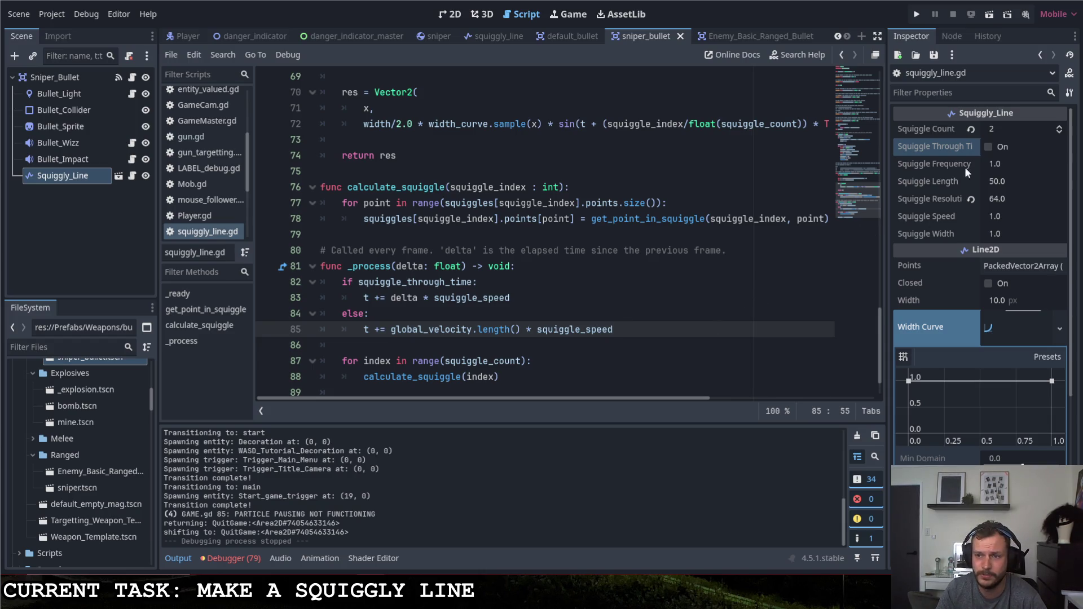
left_click(452, 14)
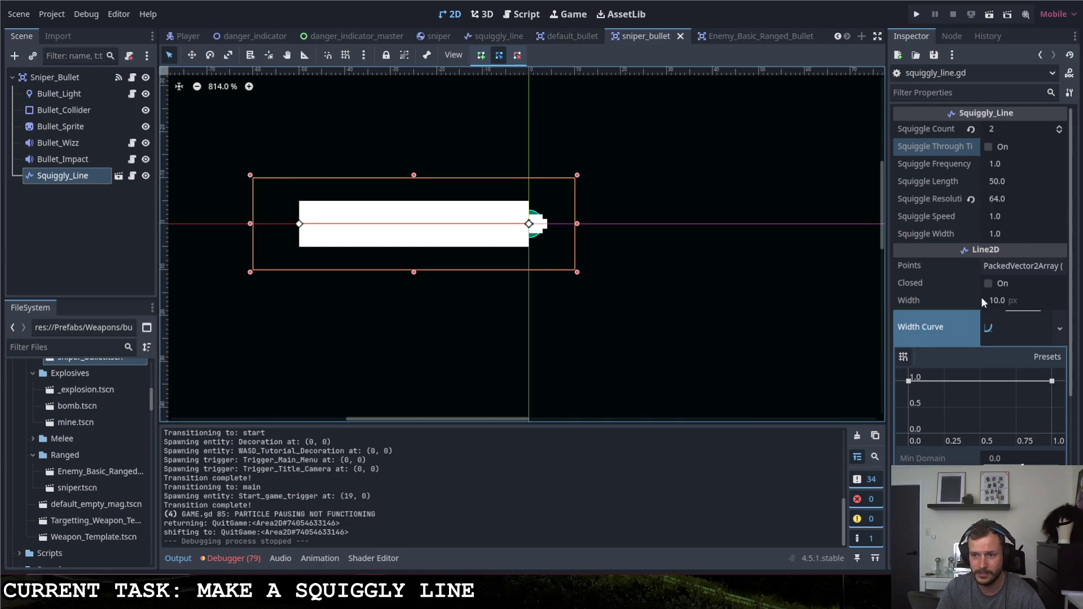
Set the Squiggly_Line's Width to 8 px.
mouse_move(992, 300)
left_mouse_down()
mouse_move(948, 301)
mouse_move(1022, 300)
mouse_move(969, 300)
mouse_move(985, 301)
left_mouse_up()
left_click(1021, 303)
type("8")
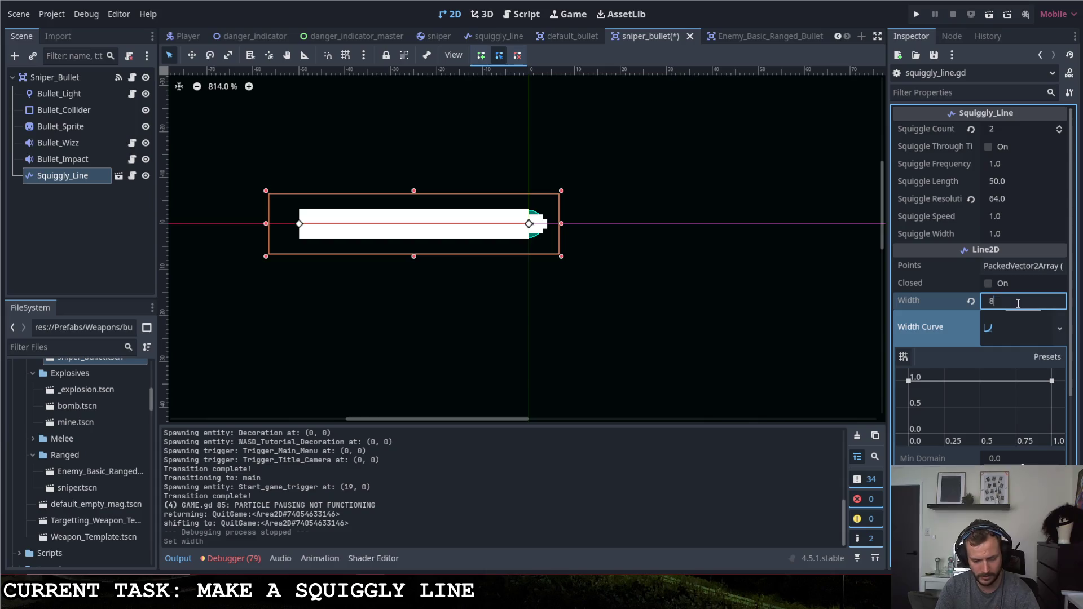
key("Return")
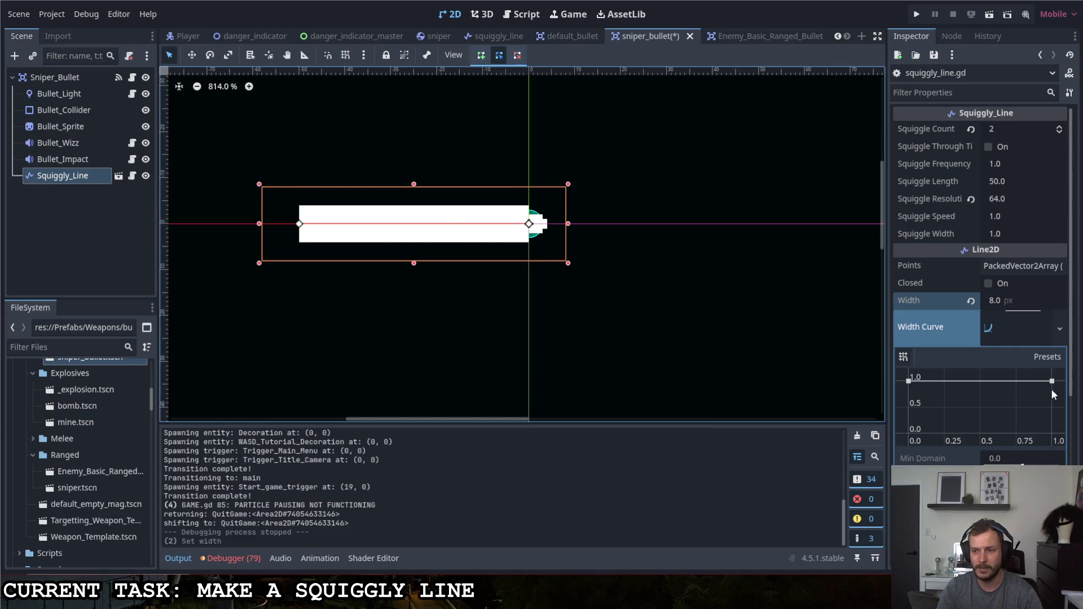
Shape the width curve with several peaks and dips, peak near 0.25, middle point at 0.5.
mouse_move(958, 382)
left_mouse_down()
mouse_move(957, 433)
mouse_move(928, 433)
left_mouse_up()
left_click(972, 381)
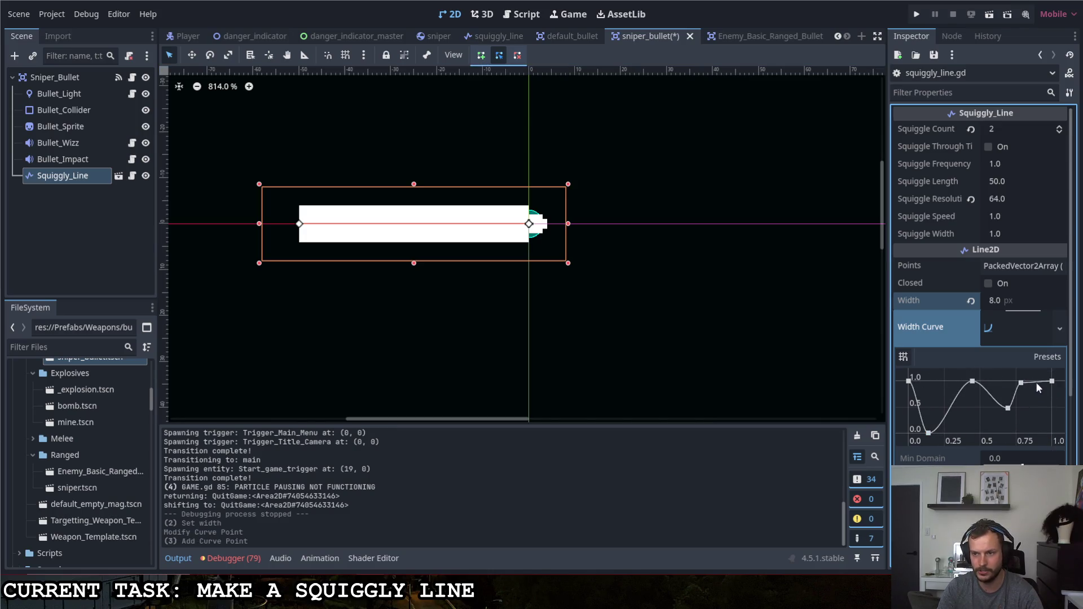
left_click_drag(1035, 381, 1046, 432)
left_click(1017, 422)
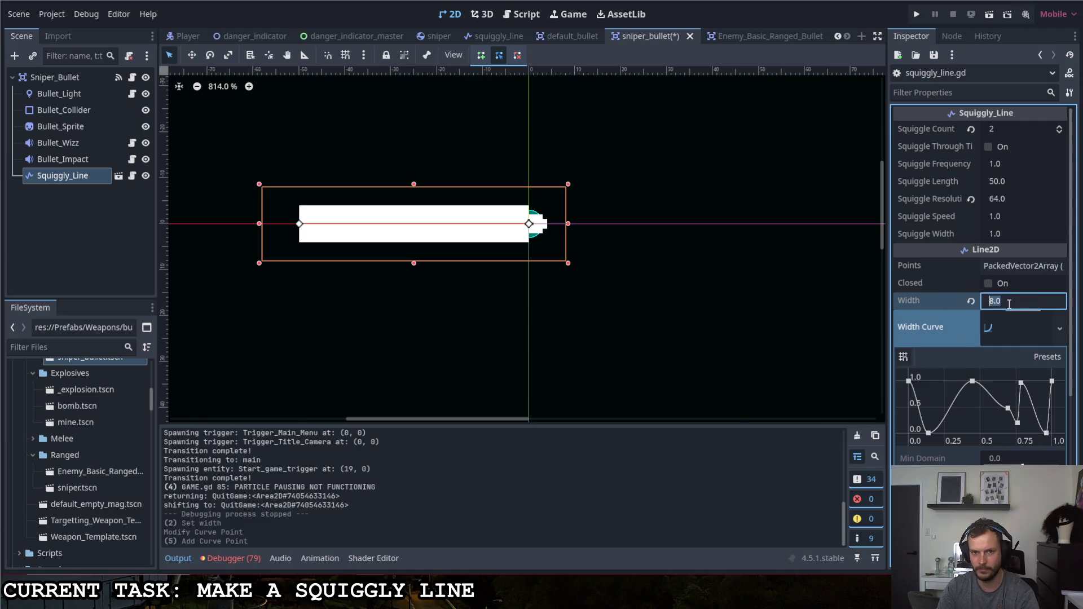
left_click(1019, 338)
left_click(1019, 338)
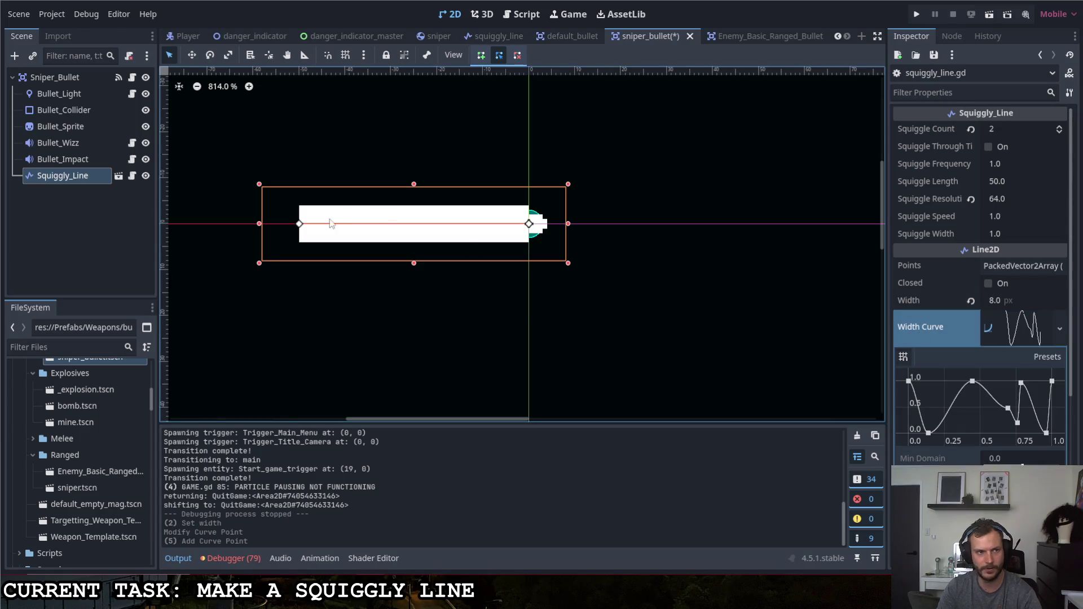
left_click_drag(972, 381, 947, 377)
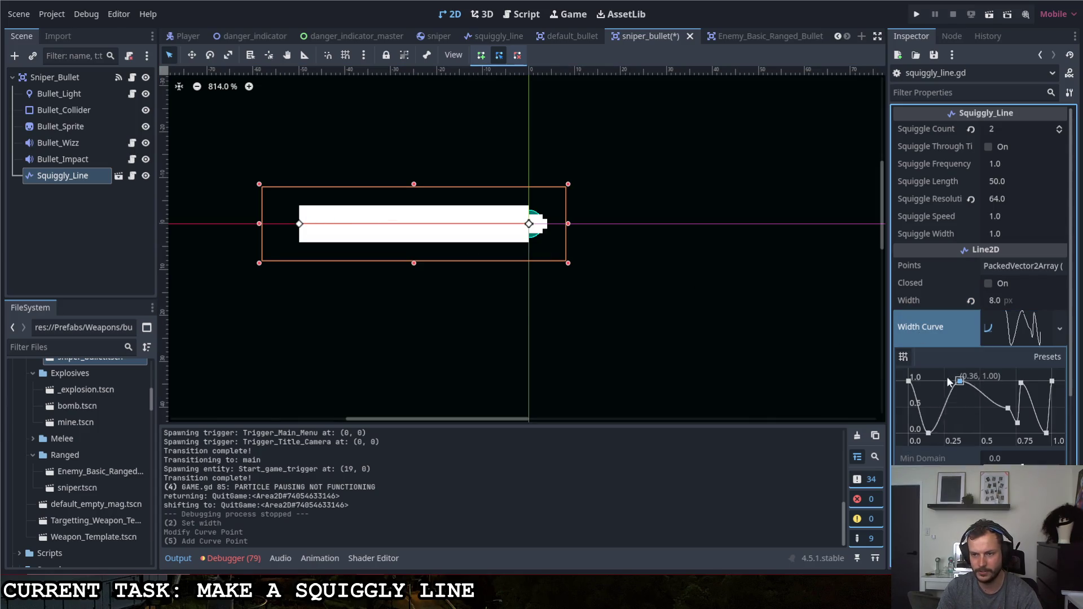
mouse_move(1007, 407)
left_mouse_down()
mouse_move(980, 420)
mouse_move(981, 407)
left_mouse_up()
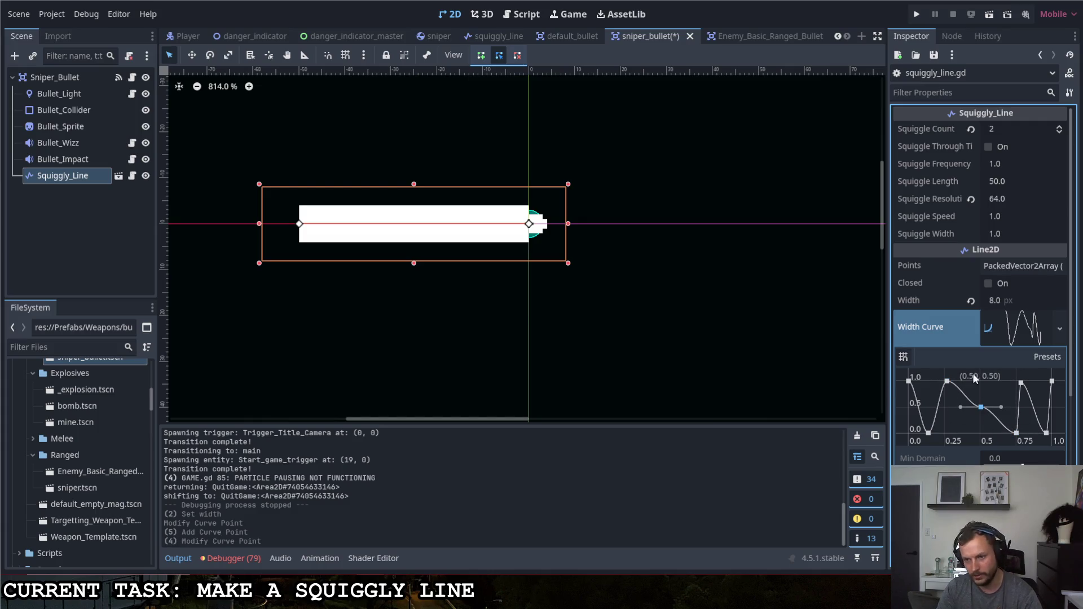
Run the game briefly to test the varying-width trail, then stop it.
left_click(915, 15)
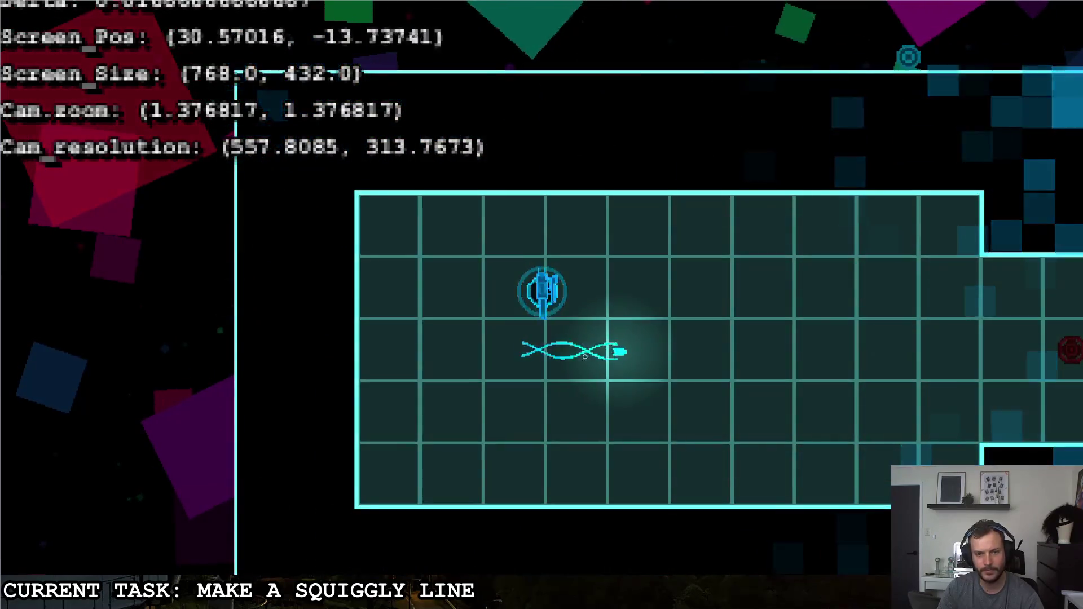
key("F8")
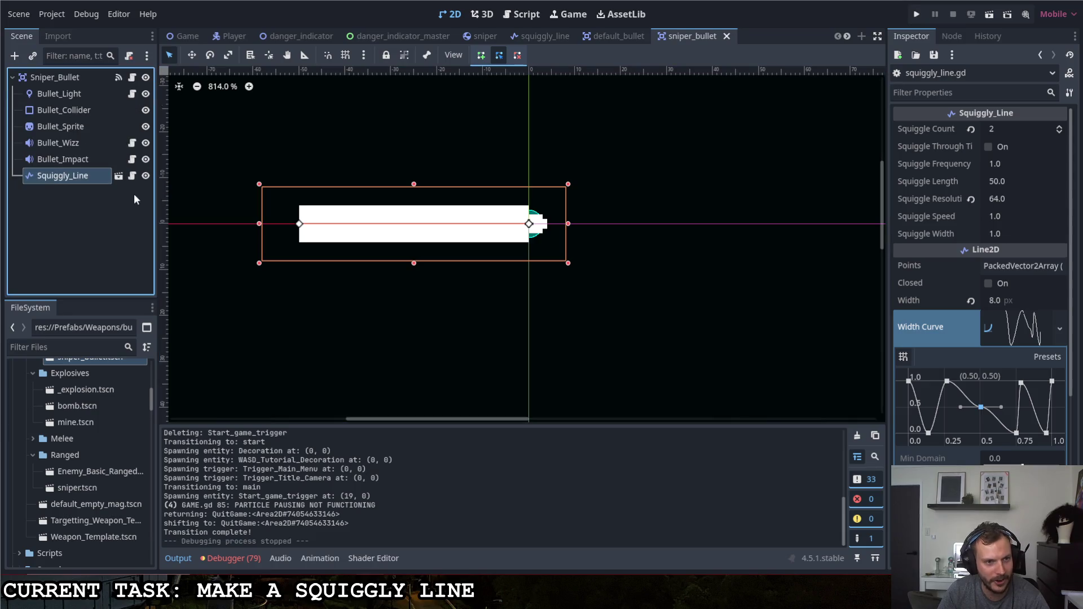
left_click(132, 176)
Change line 72's width_curve.sample(x) to sample(a), the normalised position from line 67, and save.
scroll(480, 289, "up", 2)
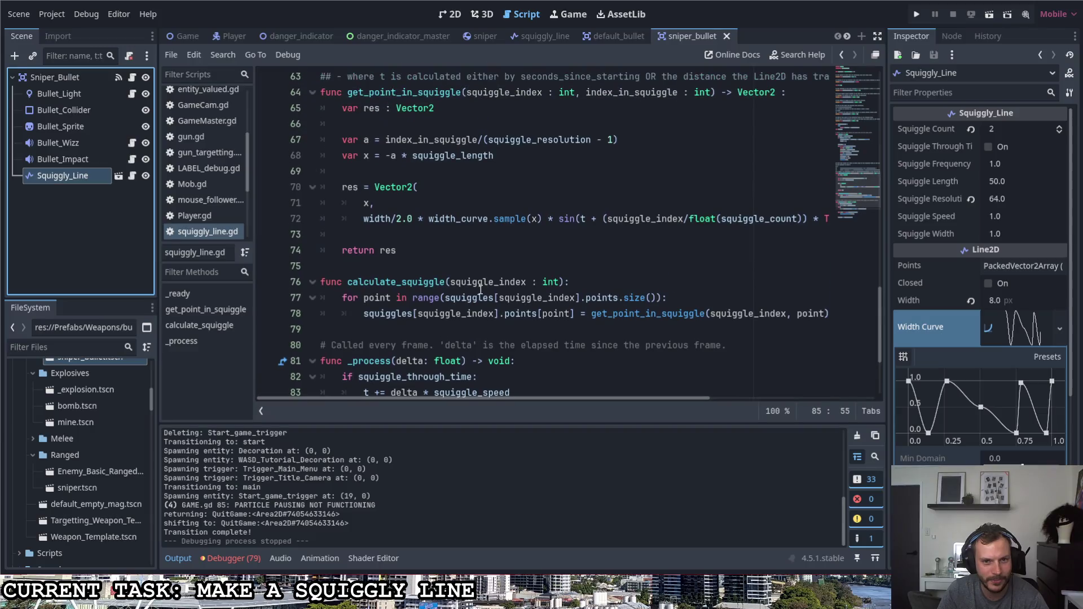
double_click(535, 221)
type("a")
key("ctrl+s")
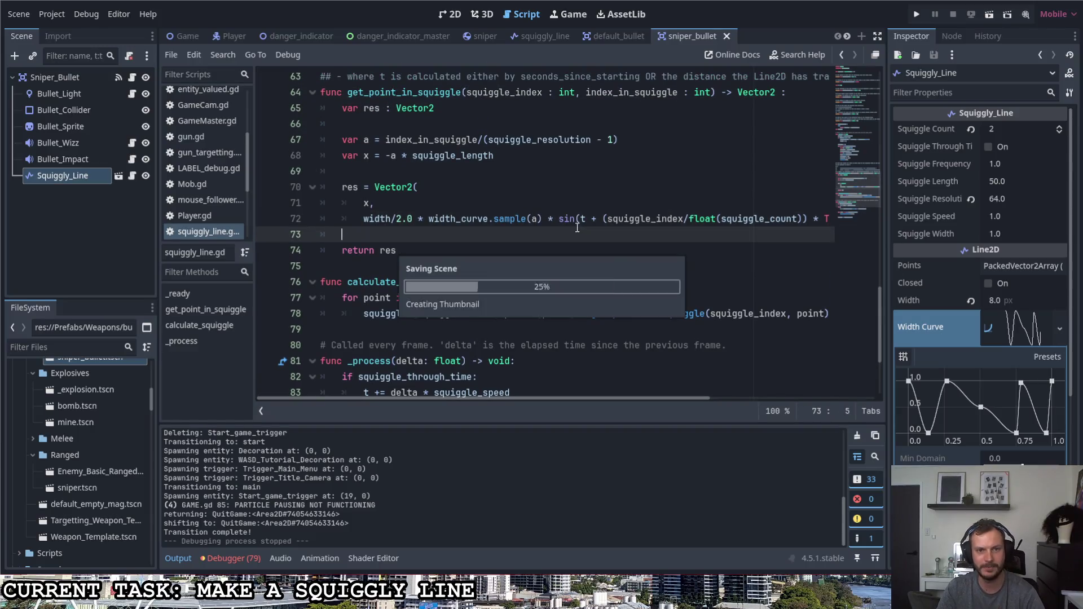
left_click(556, 239)
left_click_drag(386, 139, 619, 139)
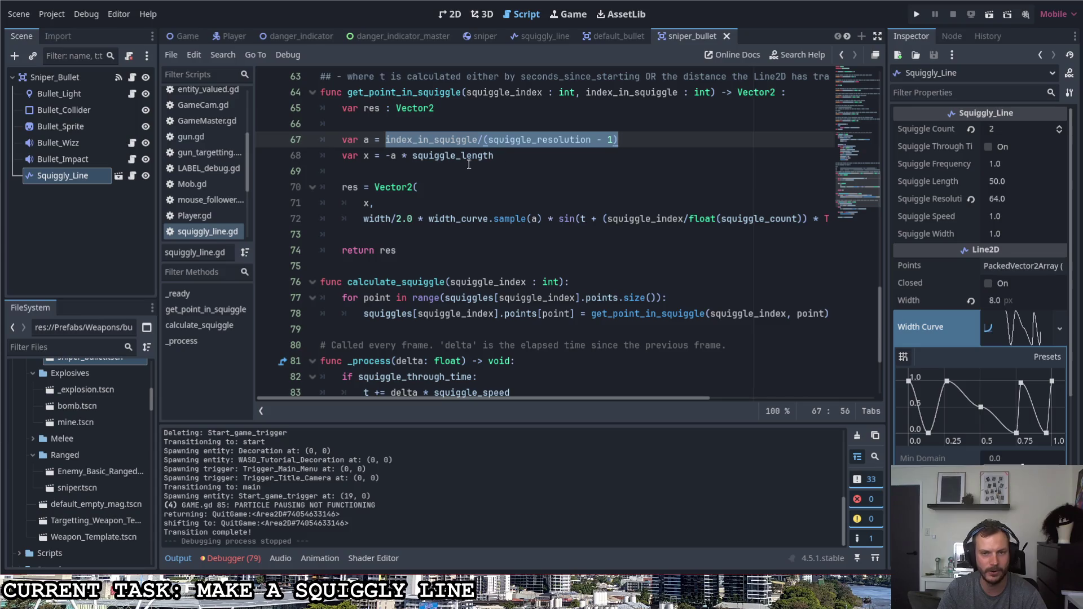
left_click(650, 148)
Run the game to test the change, then stop it.
key("F5")
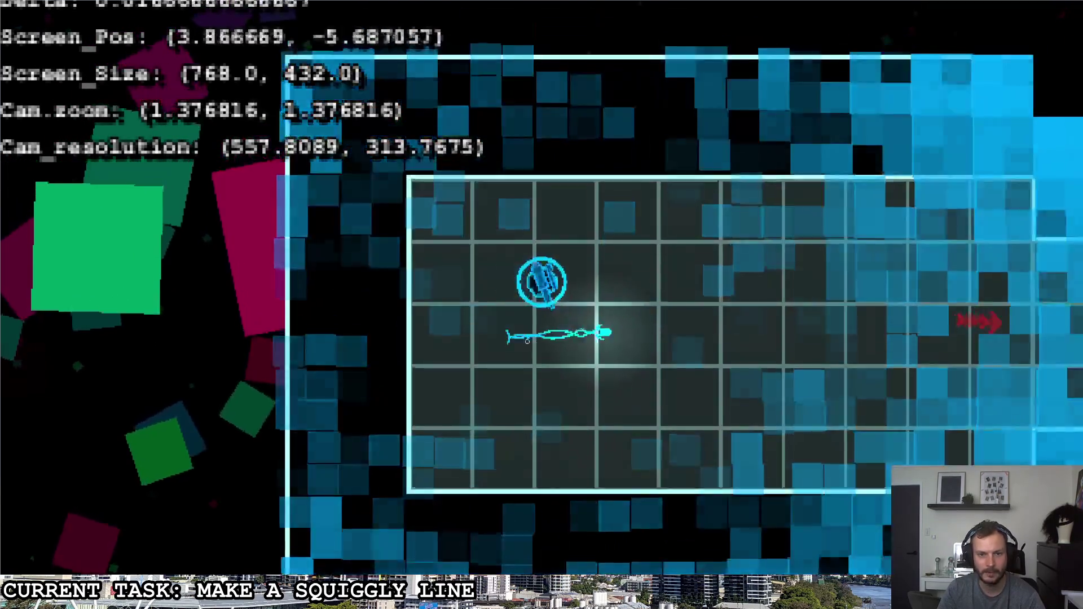
key("Escape")
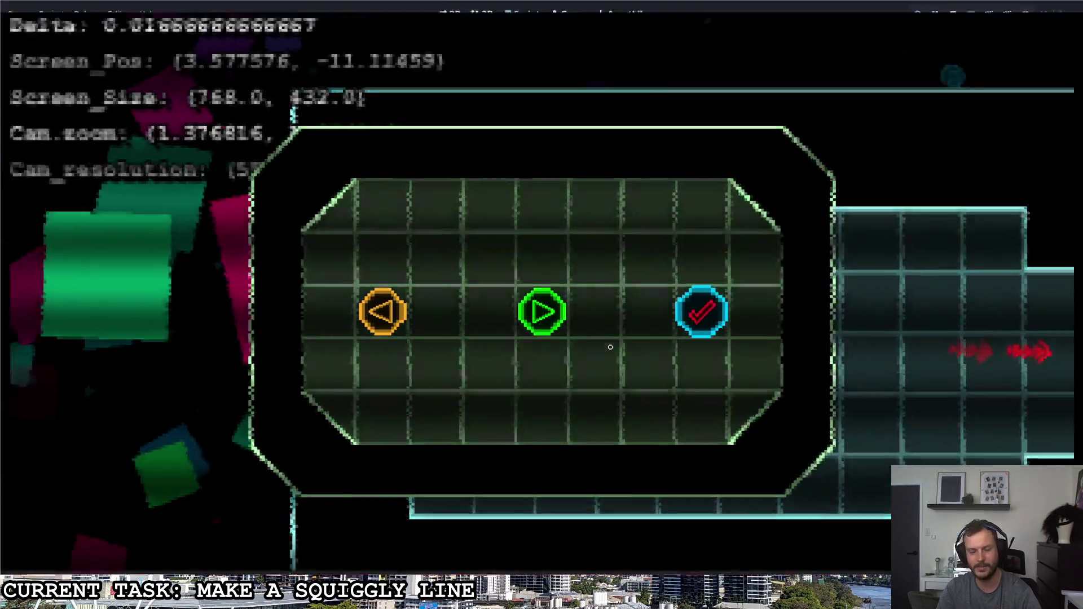
key("F8")
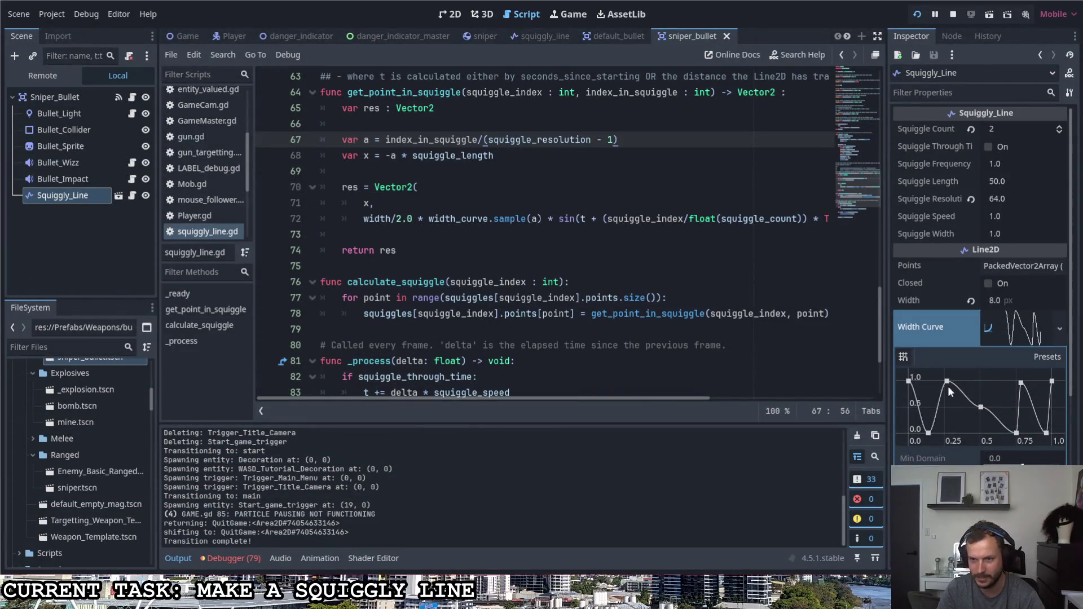
Delete the extra width curve points and drop the right end to 0 for a 1.0-to-0 taper.
left_click_drag(932, 435, 932, 382)
right_click(1021, 383)
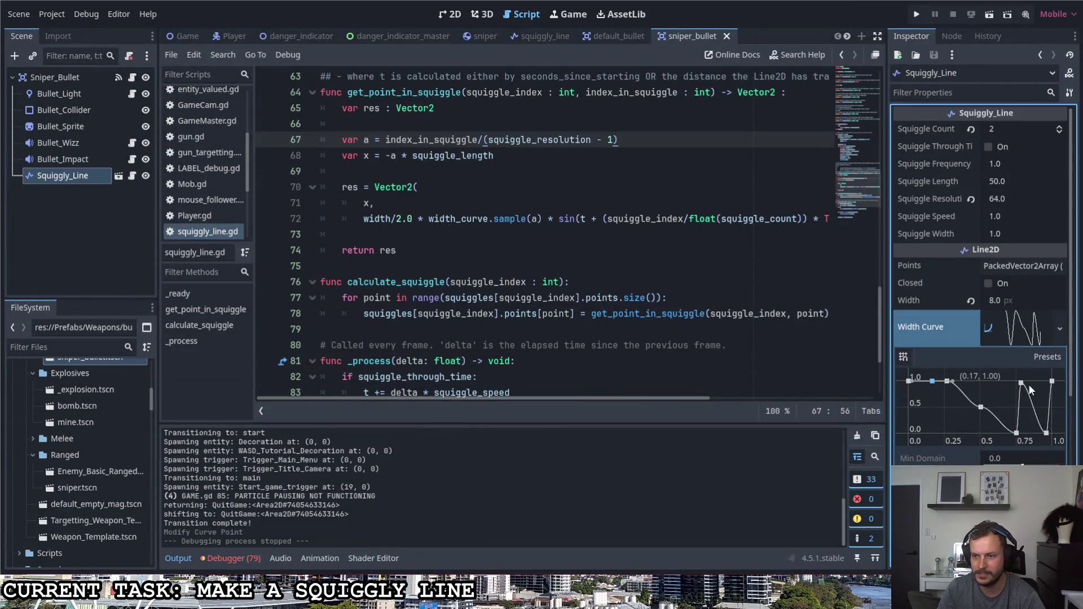
right_click(1017, 433)
right_click(981, 407)
right_click(947, 381)
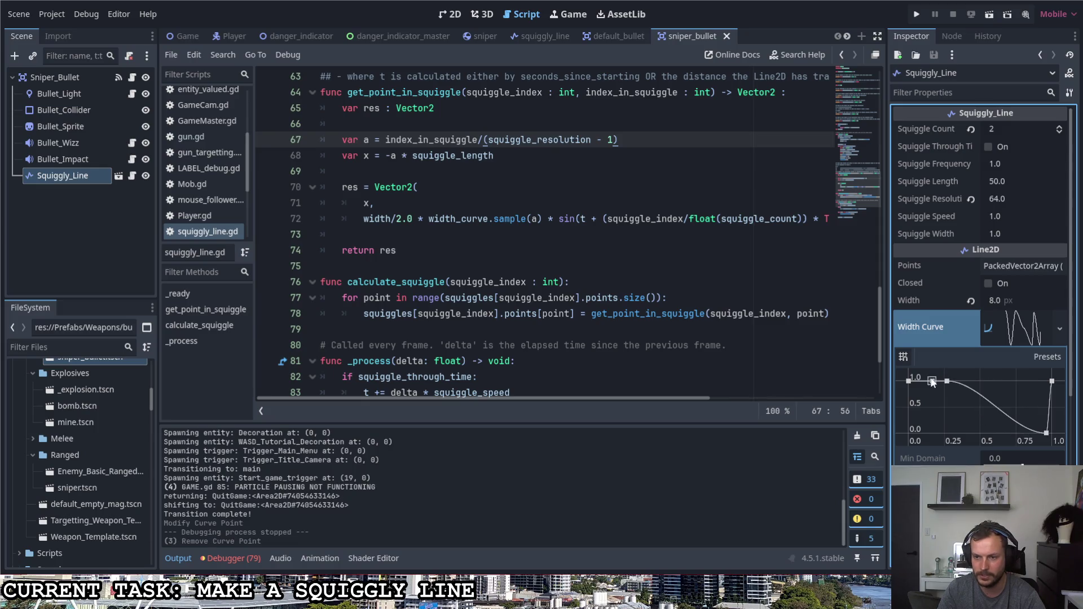
right_click(932, 381)
right_click(1046, 433)
mouse_move(1052, 381)
left_mouse_down()
mouse_move(1065, 442)
mouse_move(1055, 435)
left_mouse_up()
Recommit Width 8 and run the game to test the tapered trail, then stop it.
left_click(1013, 300)
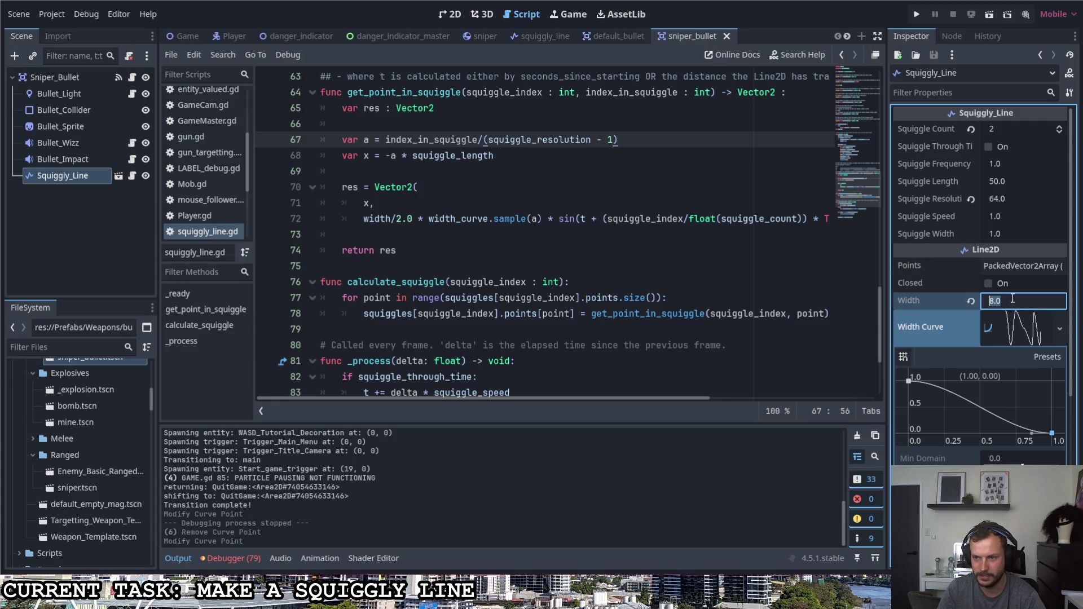
left_click(1019, 325)
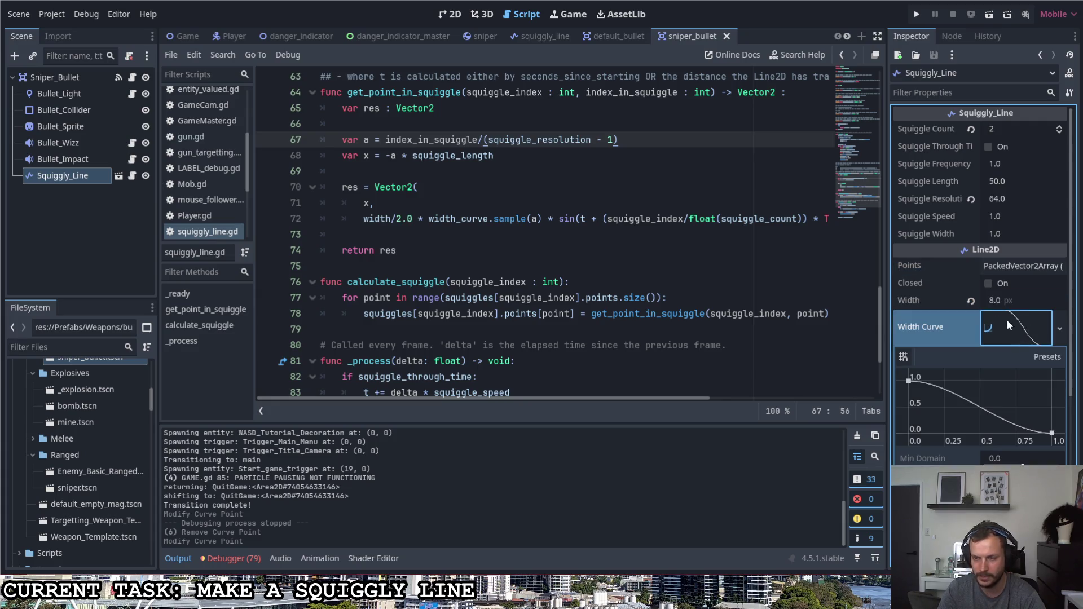
left_click(923, 10)
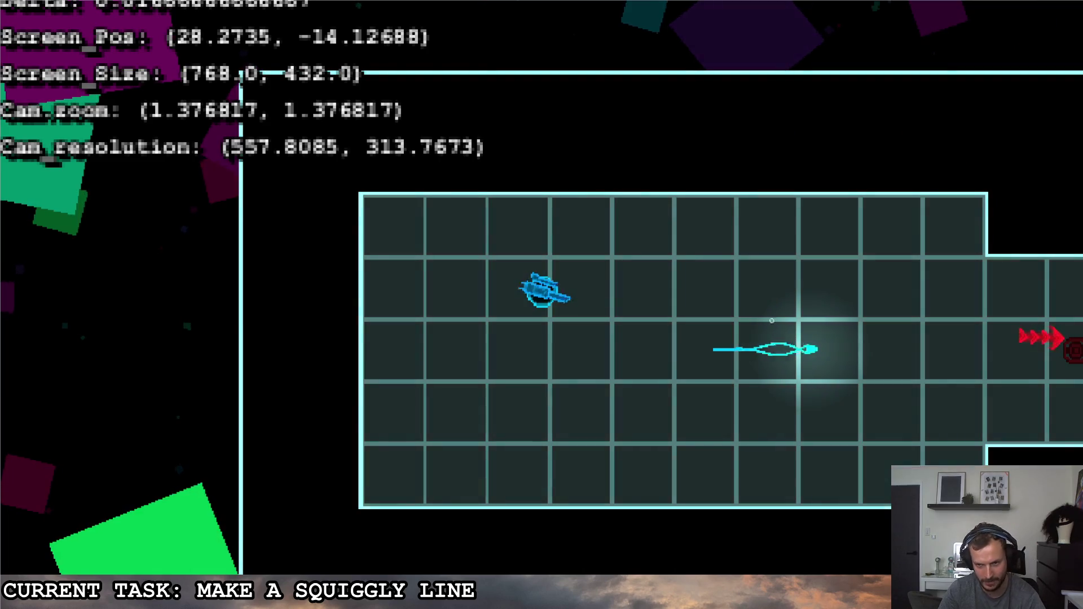
key("Escape")
key("F8")
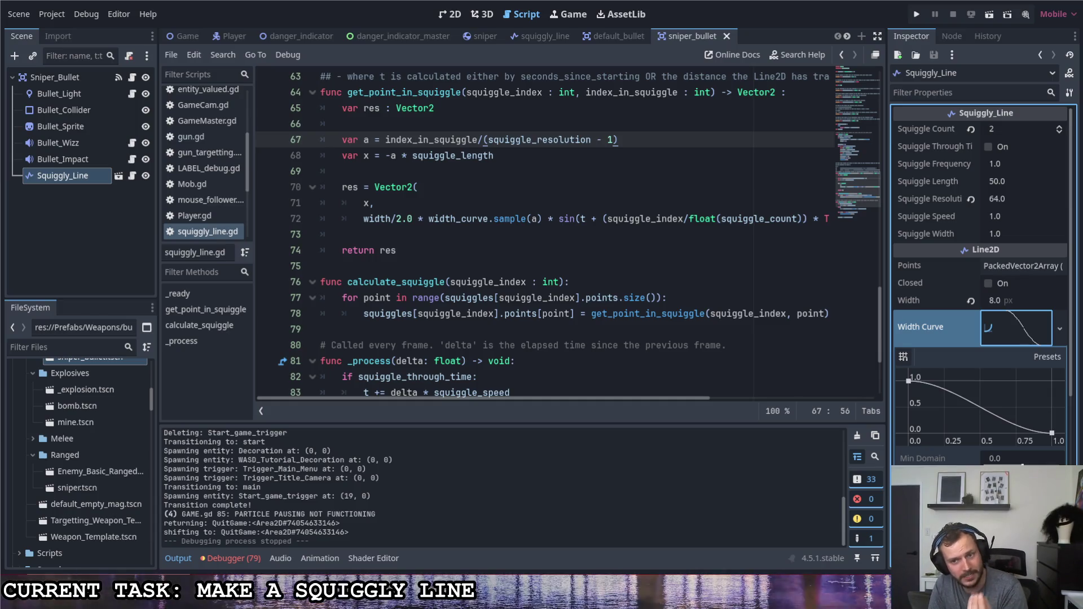
left_click(582, 219)
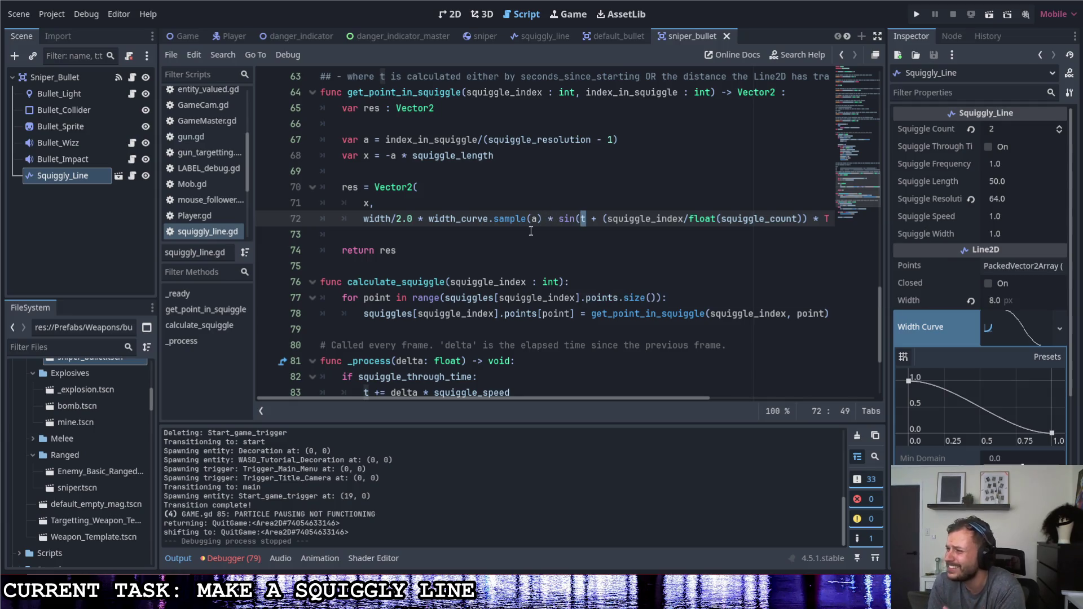
mouse_move(528, 223)
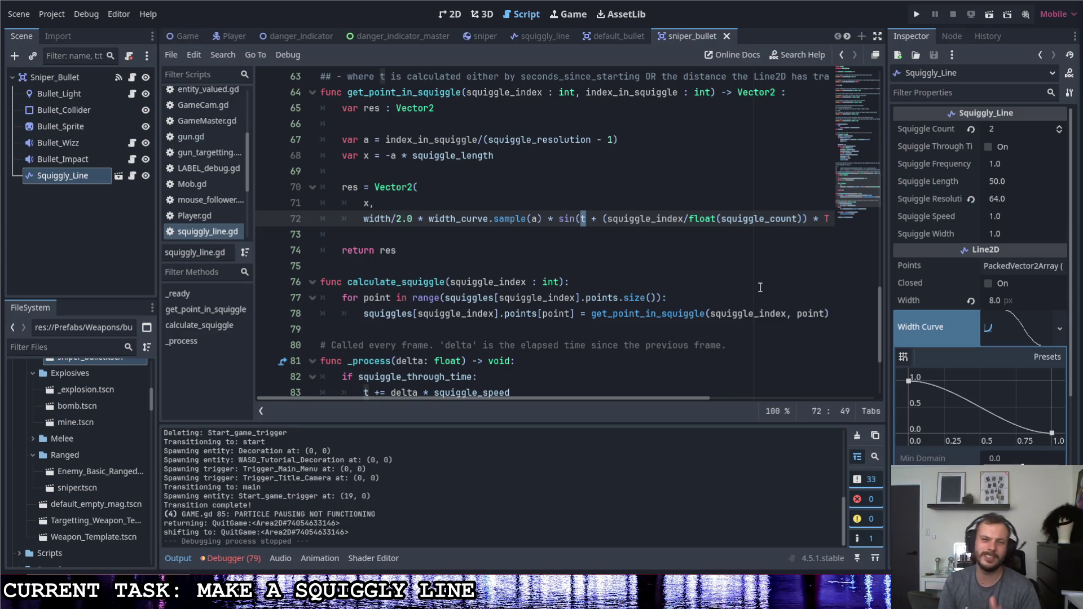
left_click(666, 264)
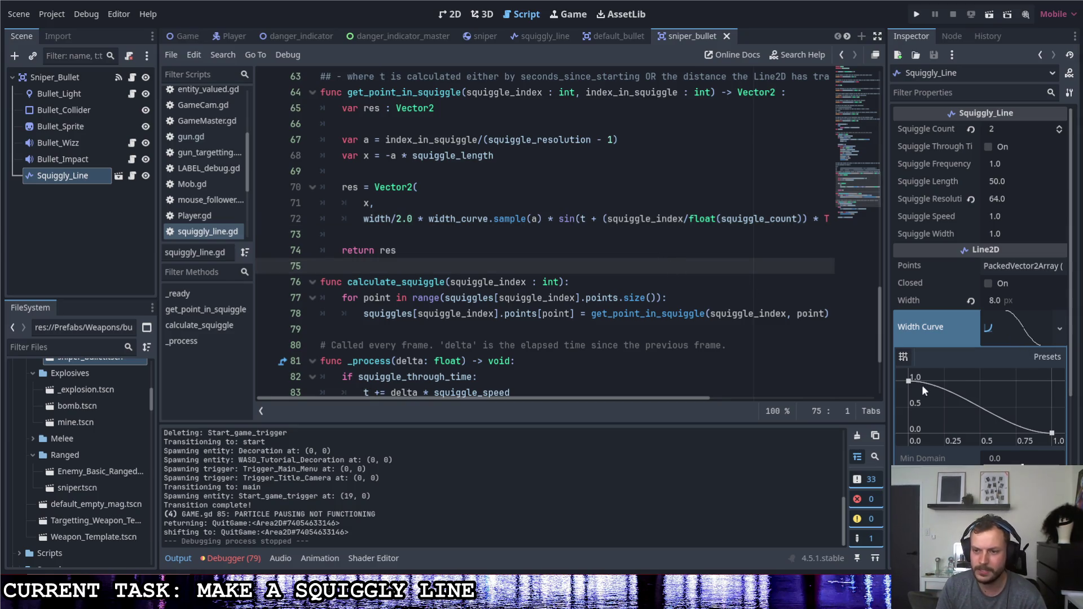
left_click_drag(908, 381, 905, 433)
left_click(983, 432)
left_click_drag(985, 432, 982, 382)
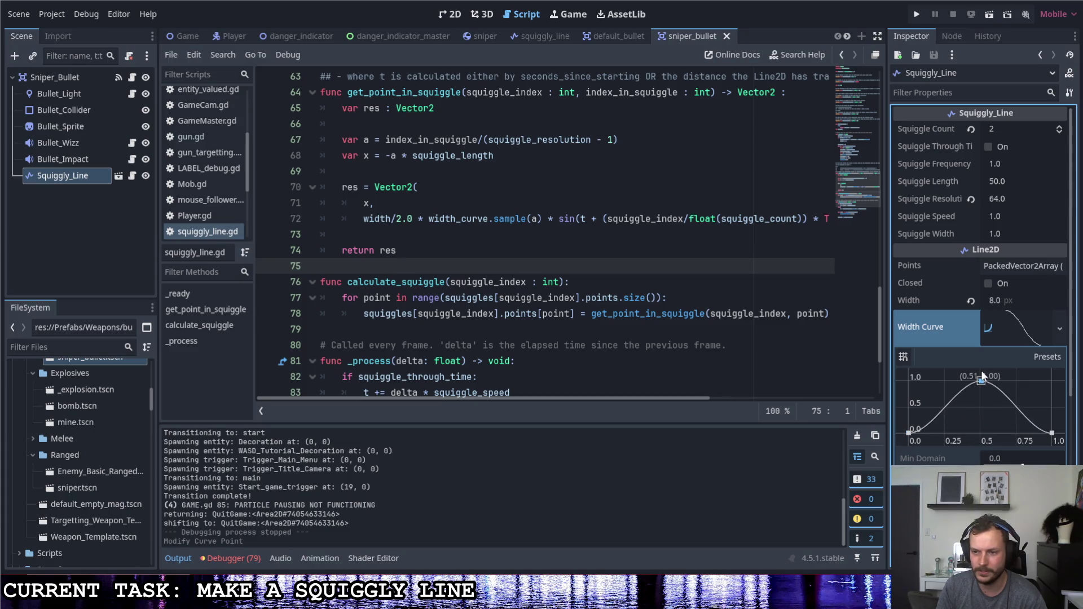
left_click_drag(908, 433, 906, 378)
mouse_move(981, 381)
left_mouse_down()
mouse_move(970, 406)
mouse_move(901, 449)
mouse_move(959, 434)
left_mouse_up()
right_click(959, 433)
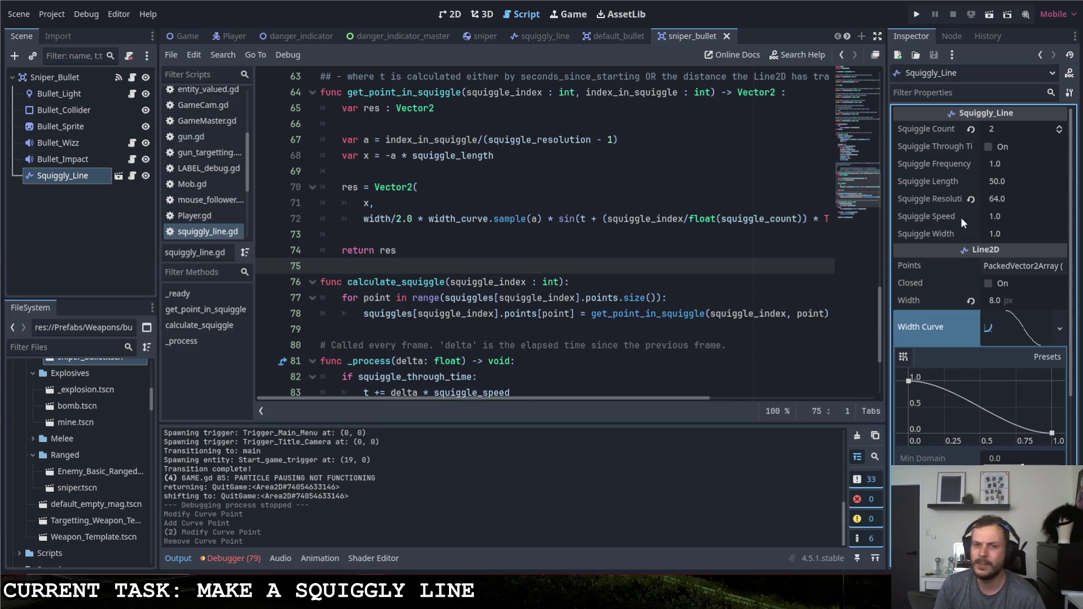
key("ctrl+s")
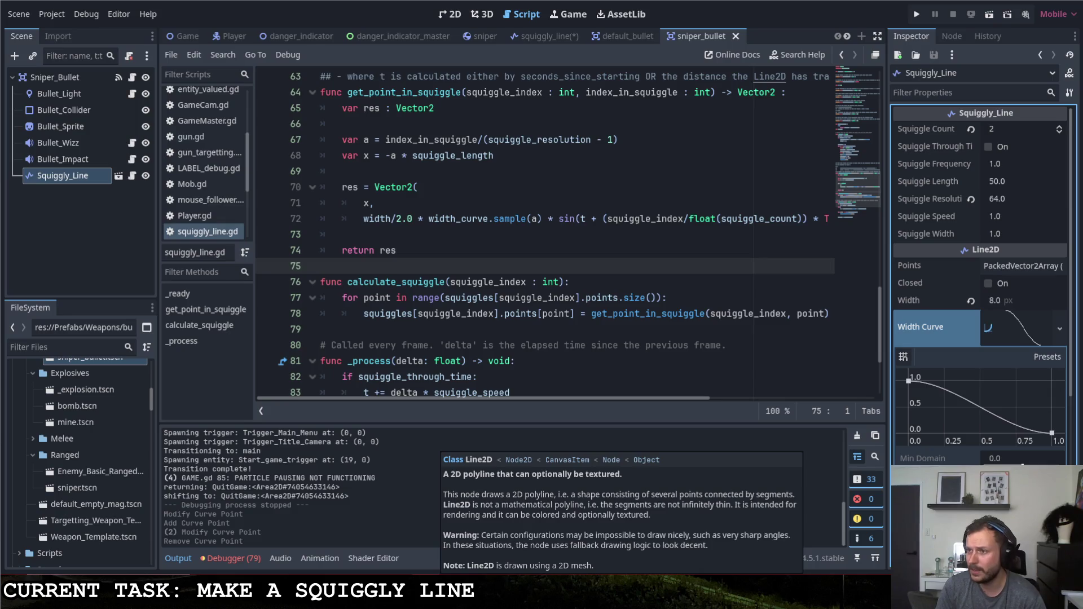
Sketch an arrow-shaped bullet and a wavy trail over the script.
mouse_move(346, 131)
left_mouse_down()
mouse_move(345, 74)
mouse_move(466, 105)
mouse_move(333, 128)
left_mouse_up()
mouse_move(316, 72)
left_mouse_down()
mouse_move(242, 119)
mouse_move(76, 90)
left_mouse_up()
left_click_drag(658, 231, 656, 263)
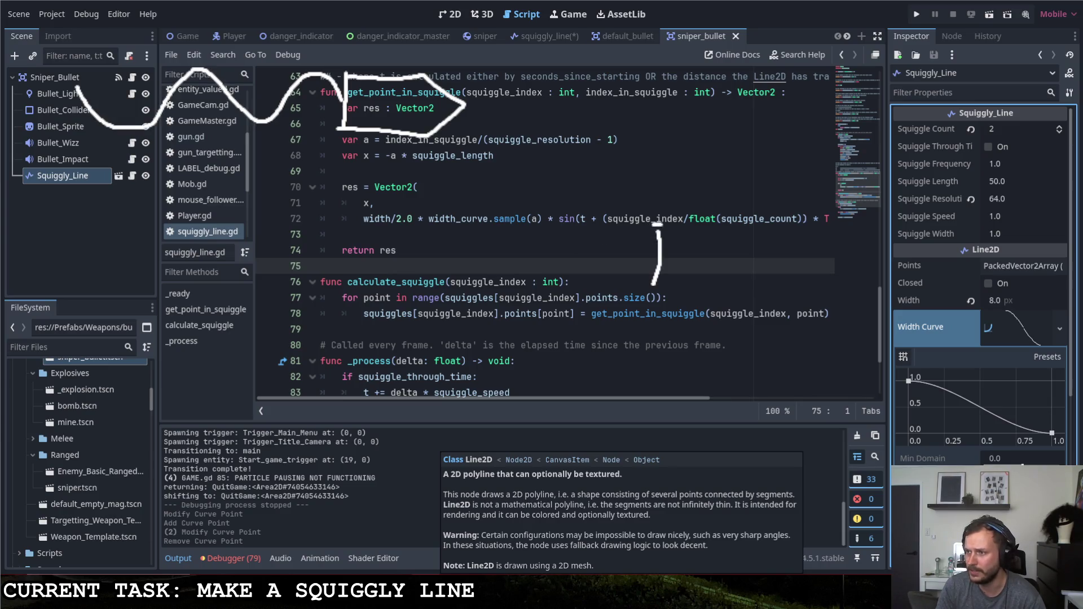
mouse_move(659, 225)
left_mouse_down()
mouse_move(753, 223)
mouse_move(756, 288)
mouse_move(650, 282)
left_mouse_up()
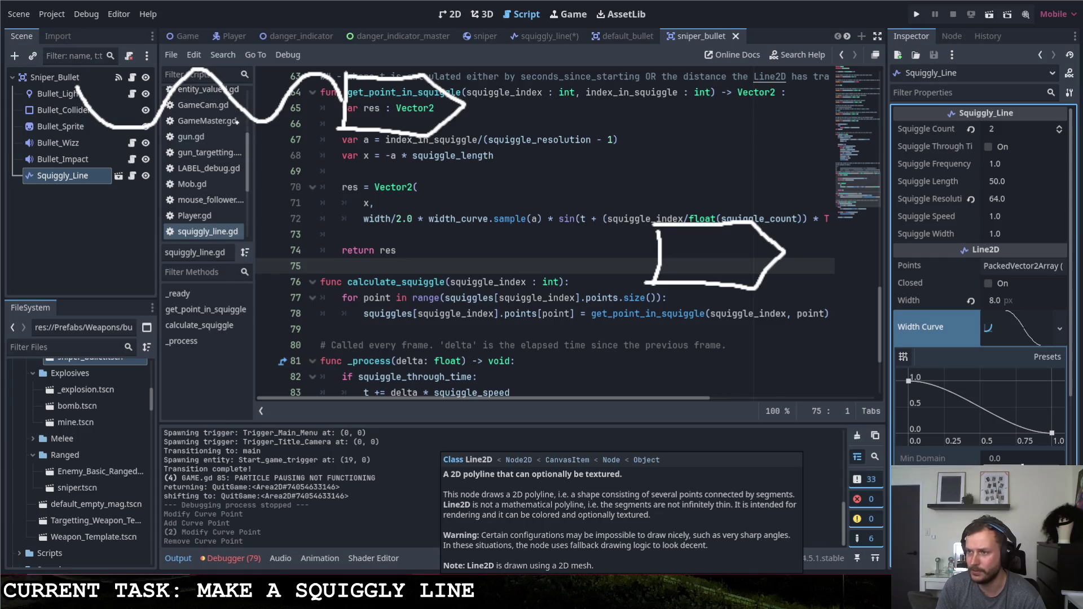
left_click_drag(53, 47, 329, 146)
Duplicate the wave sketch lower down, extend it across the code, and add diagonal strokes.
key("ctrl+c")
key("ctrl+v")
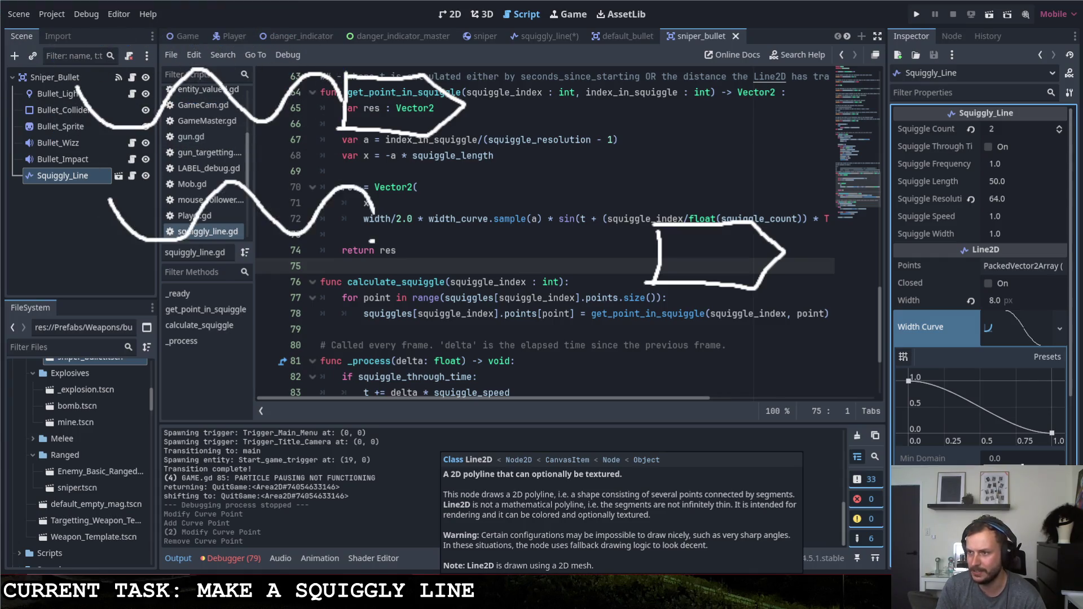
left_click_drag(370, 240, 338, 282)
left_click(338, 282)
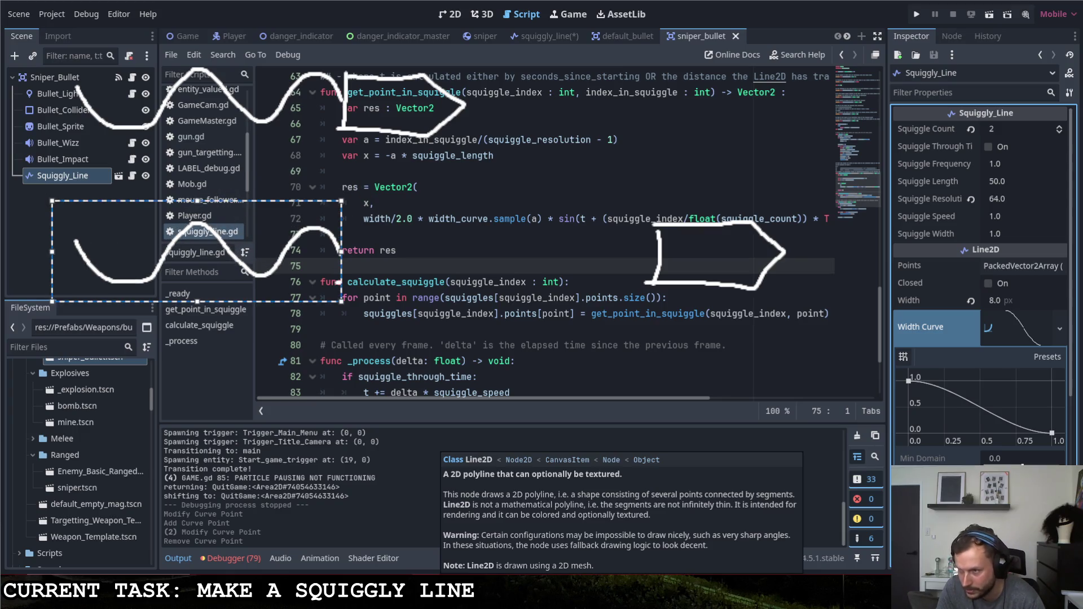
key("Escape")
mouse_move(338, 251)
left_mouse_down()
mouse_move(387, 269)
mouse_move(445, 242)
mouse_move(585, 259)
mouse_move(659, 249)
left_mouse_up()
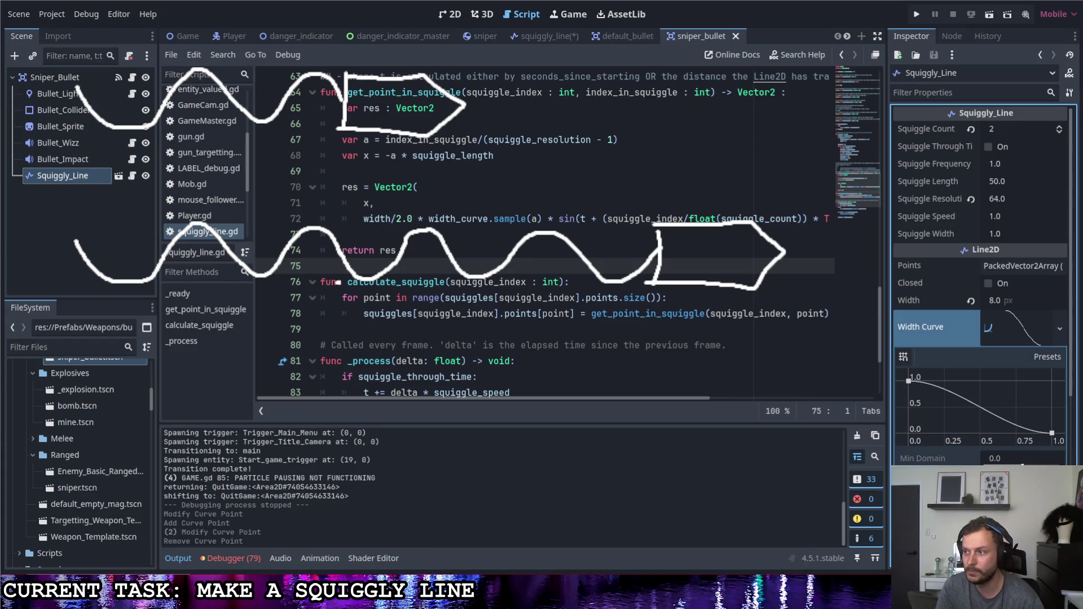
left_click_drag(339, 281, 266, 278)
left_click_drag(200, 77, 118, 199)
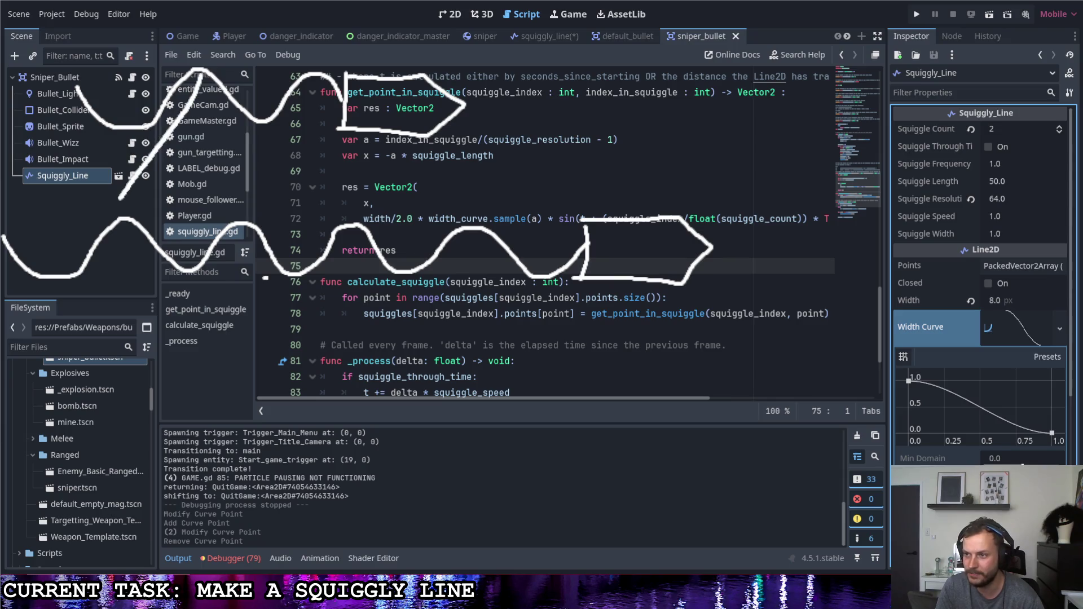
left_click_drag(265, 124, 228, 213)
Draw arrows past the function header and on line 78, then erase all sketches.
mouse_move(473, 107)
left_mouse_down()
mouse_move(601, 182)
mouse_move(587, 189)
left_mouse_up()
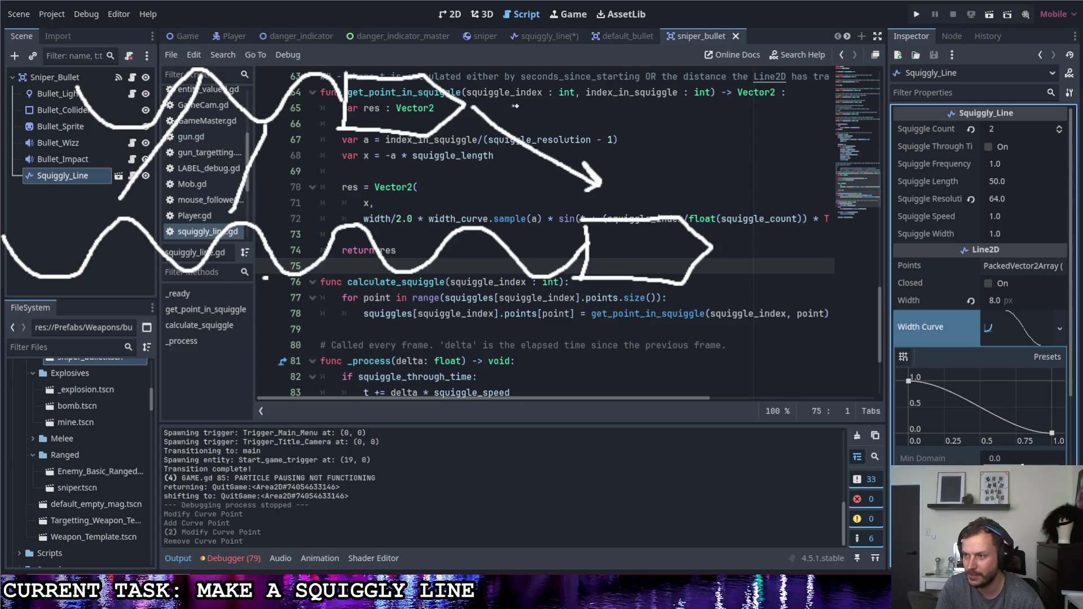
key("ctrl+z")
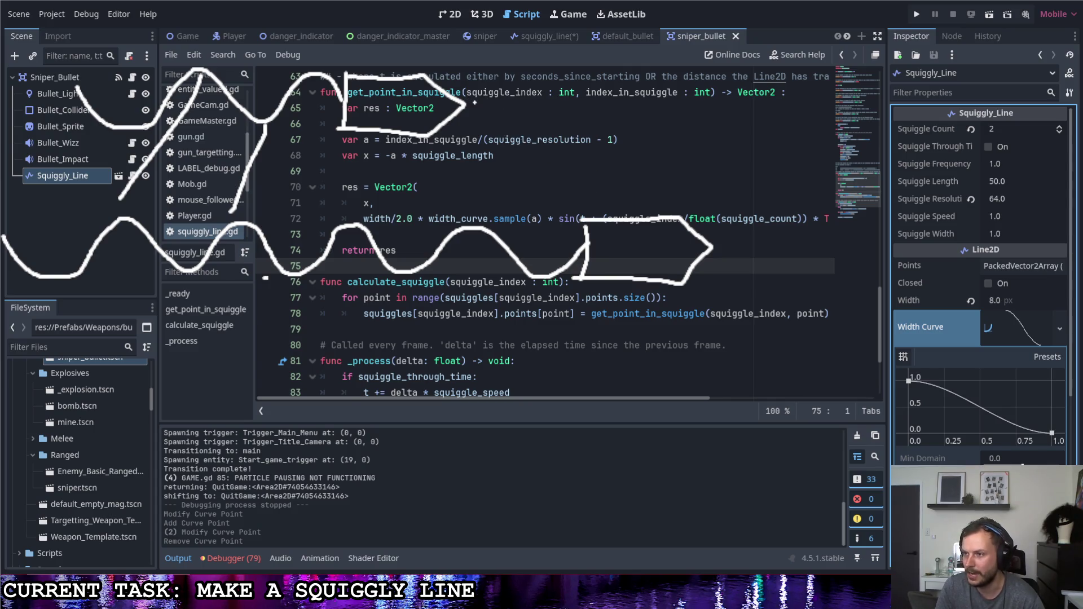
mouse_move(474, 104)
left_mouse_down()
mouse_move(703, 114)
mouse_move(693, 121)
left_mouse_up()
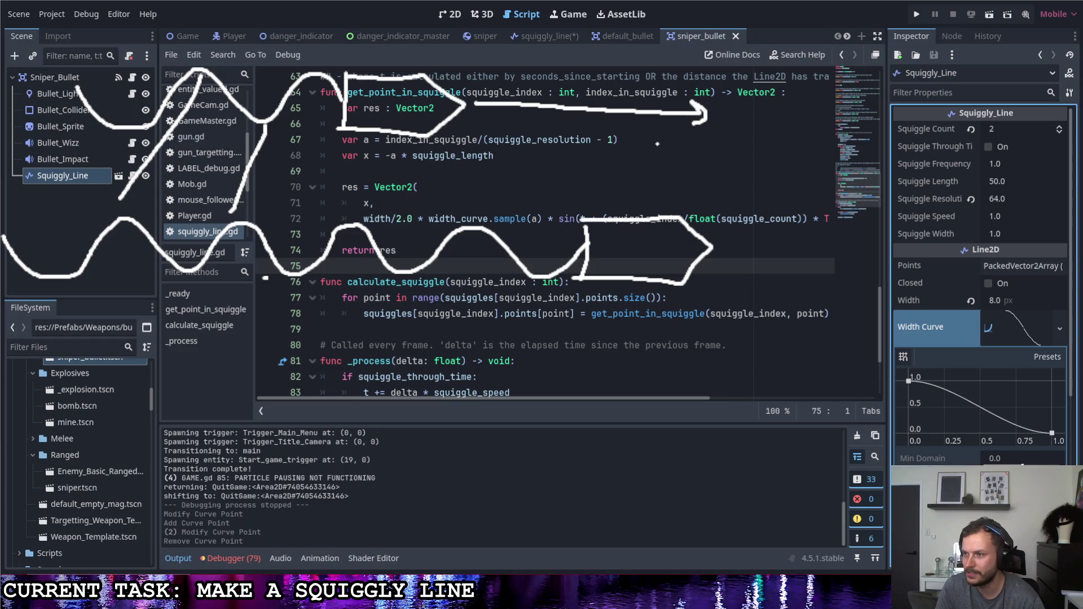
left_click_drag(483, 316, 435, 317)
mouse_move(435, 316)
left_mouse_down()
mouse_move(462, 299)
mouse_move(462, 339)
left_mouse_up()
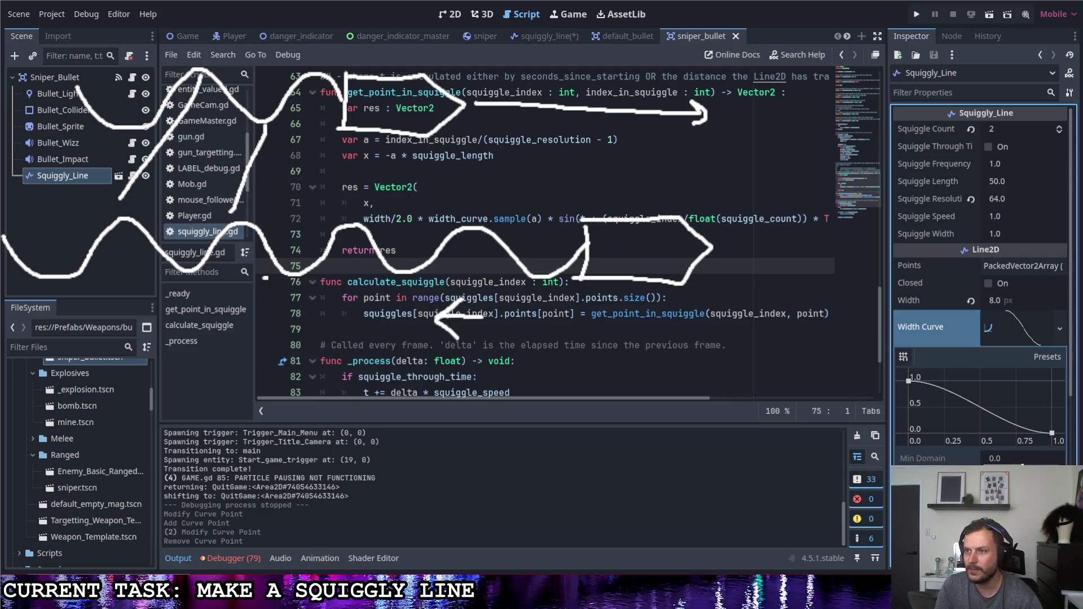
key("ctrl+a")
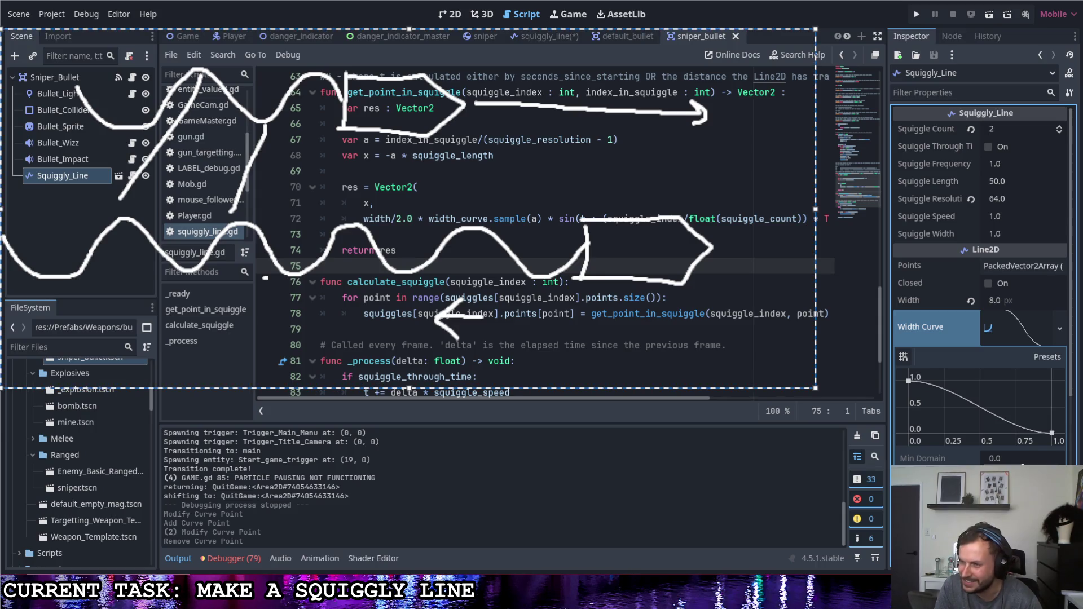
key("Delete")
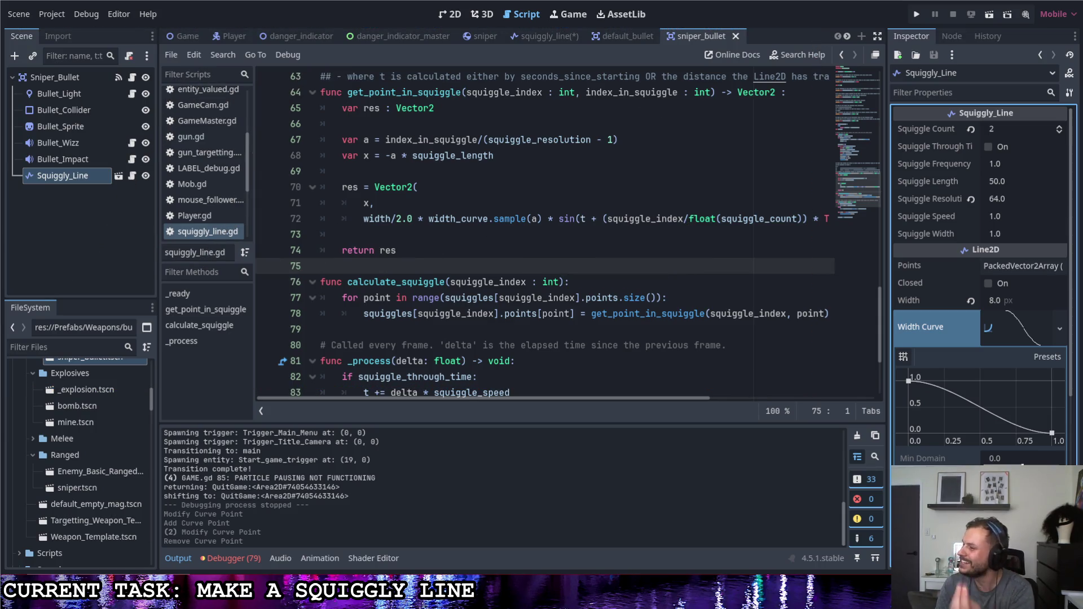
Read line 72's phase offset squiggle_index/float(squiggle_count) * TAU, then bring up the Desmos graph.
left_click(619, 298)
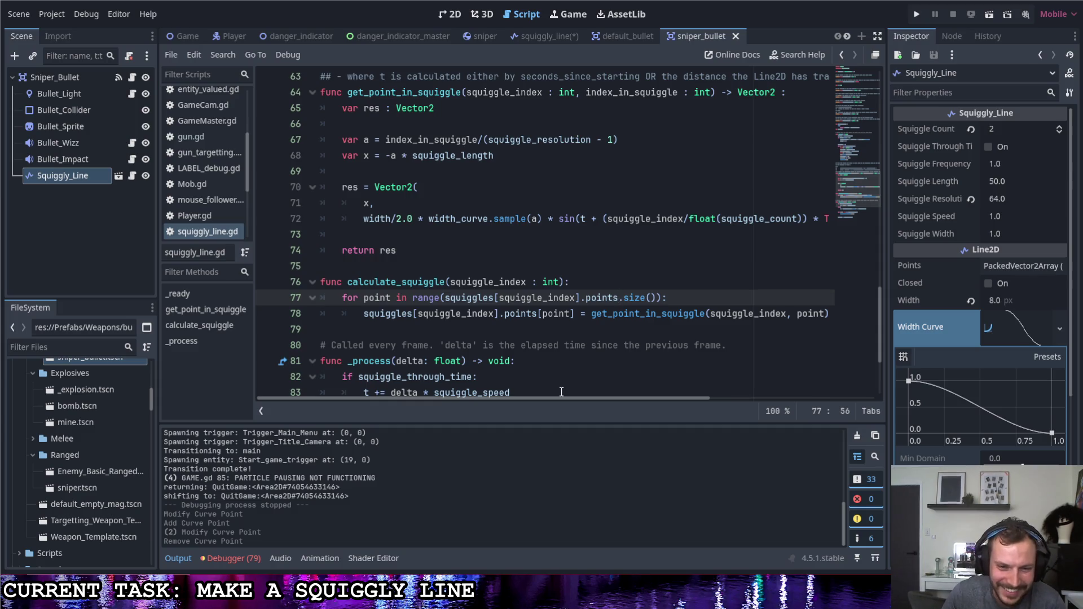
scroll(452, 373, "up", 3)
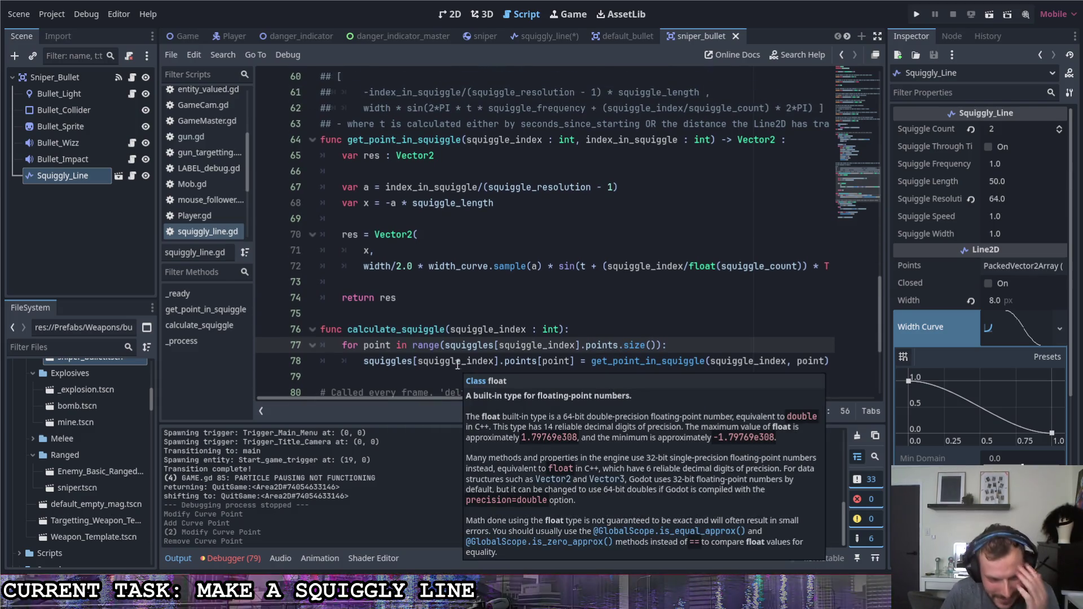
left_click(553, 266)
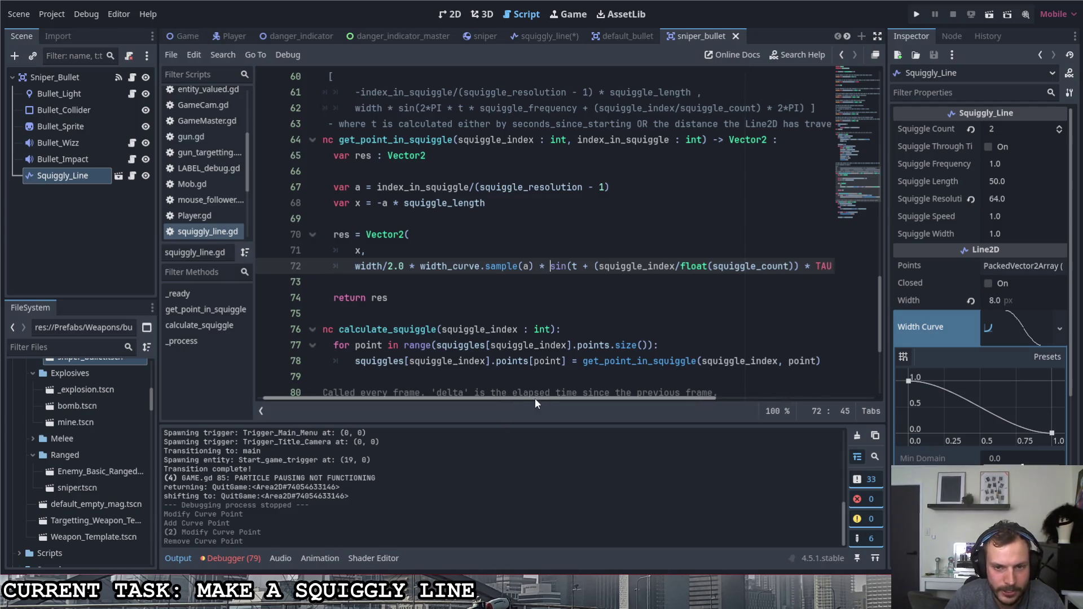
left_click_drag(535, 398, 613, 397)
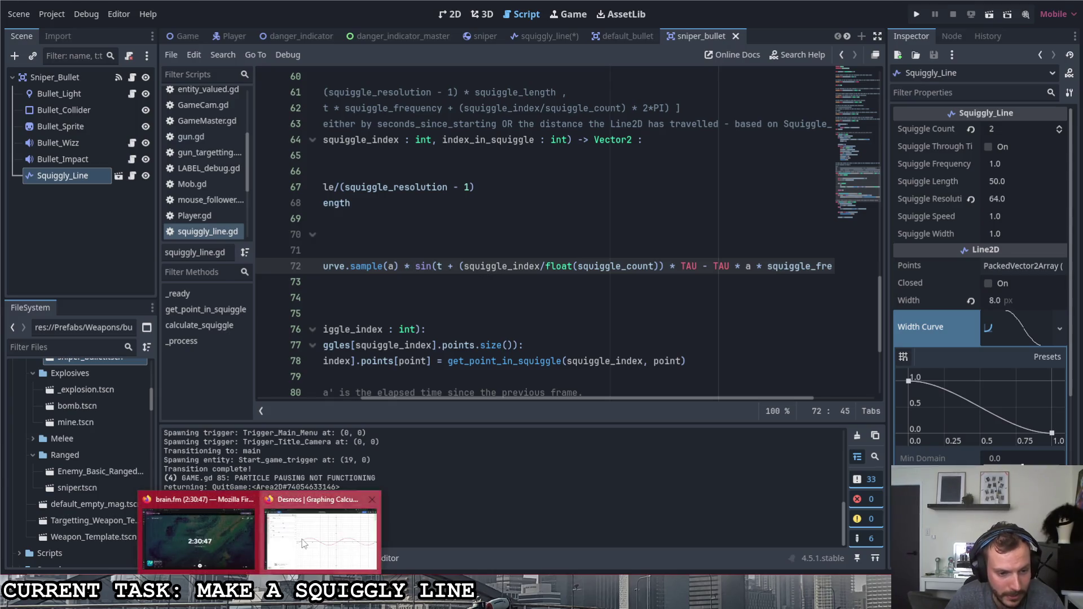
left_click(306, 543)
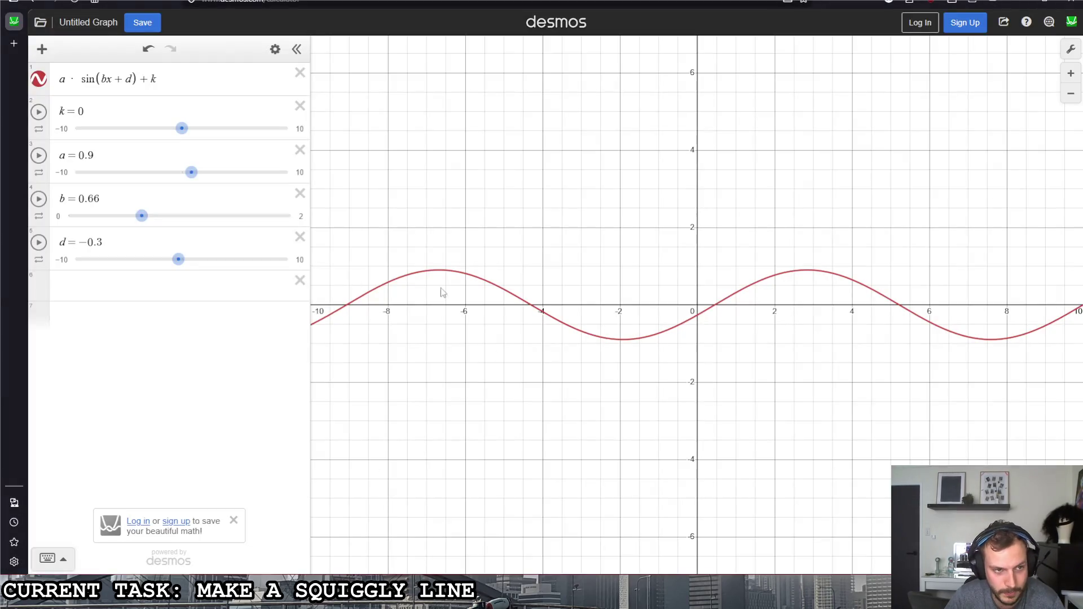
Sweep the frequency b in a·sin(bx+d)+k from tight to gentle waves, settling at 0.3.
double_click(108, 80)
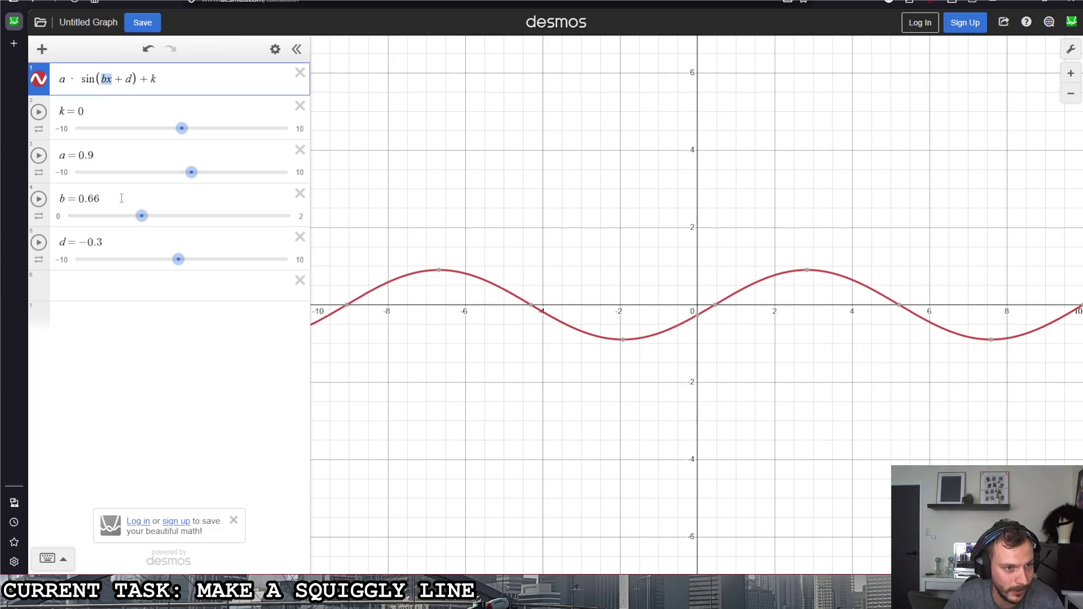
mouse_move(142, 216)
left_mouse_down()
mouse_move(220, 220)
mouse_move(108, 219)
mouse_move(342, 223)
left_mouse_up()
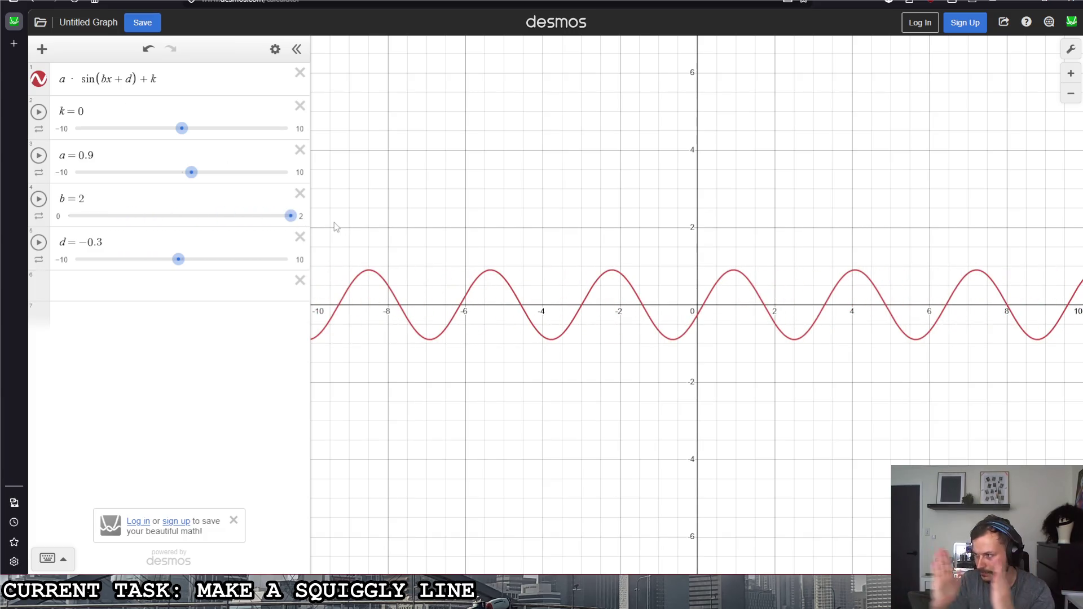
left_click_drag(293, 220, 104, 220)
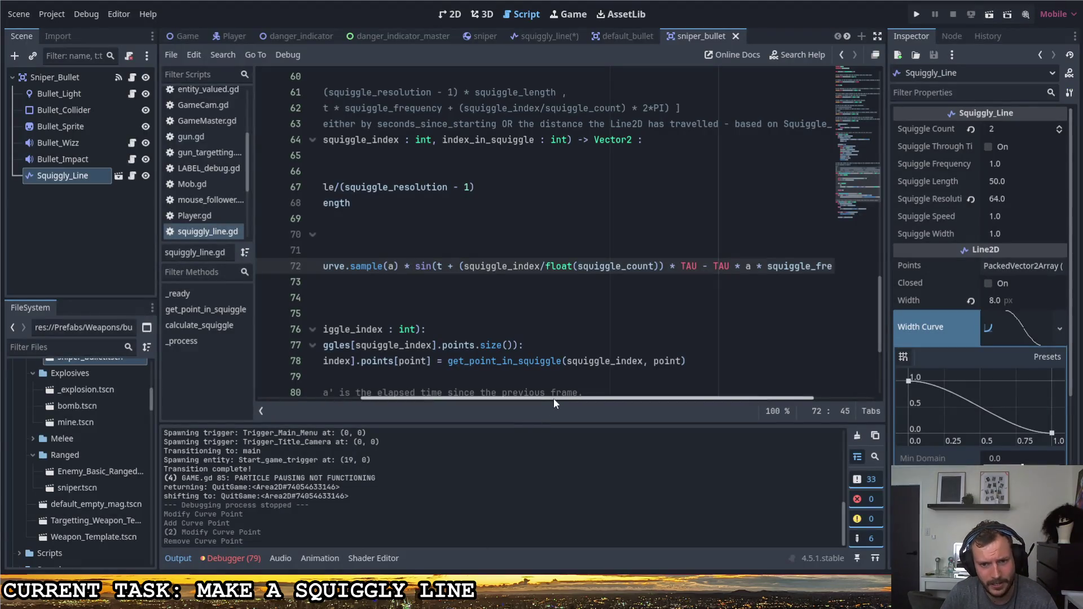
Review line 85's distance-based time increment and global_position on line 90.
mouse_move(553, 399)
left_mouse_down()
mouse_move(617, 398)
mouse_move(457, 391)
left_mouse_up()
scroll(428, 389, "down", 4)
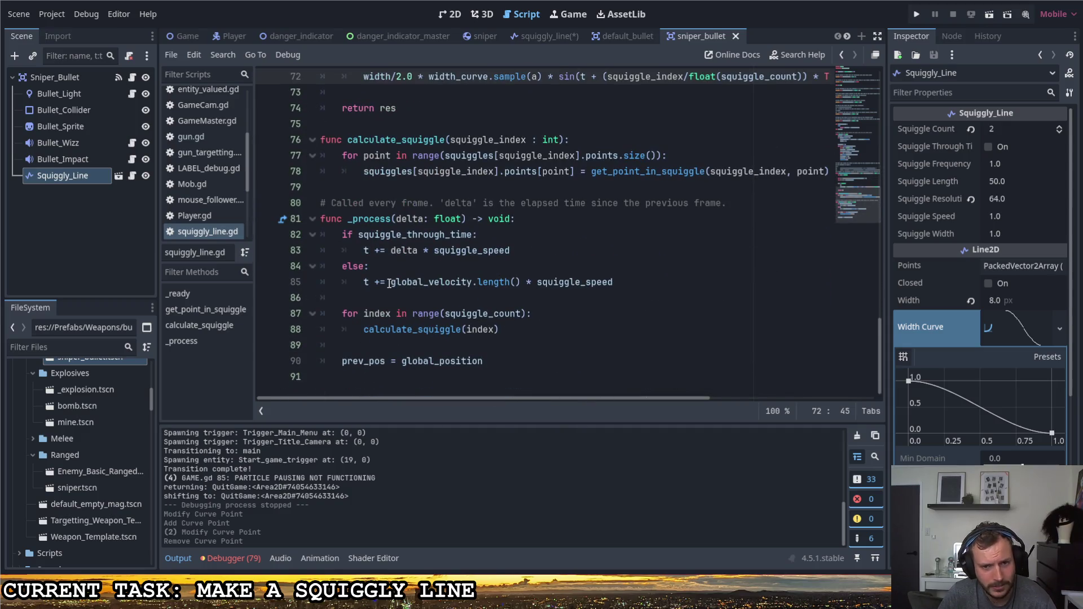
left_click_drag(390, 283, 625, 285)
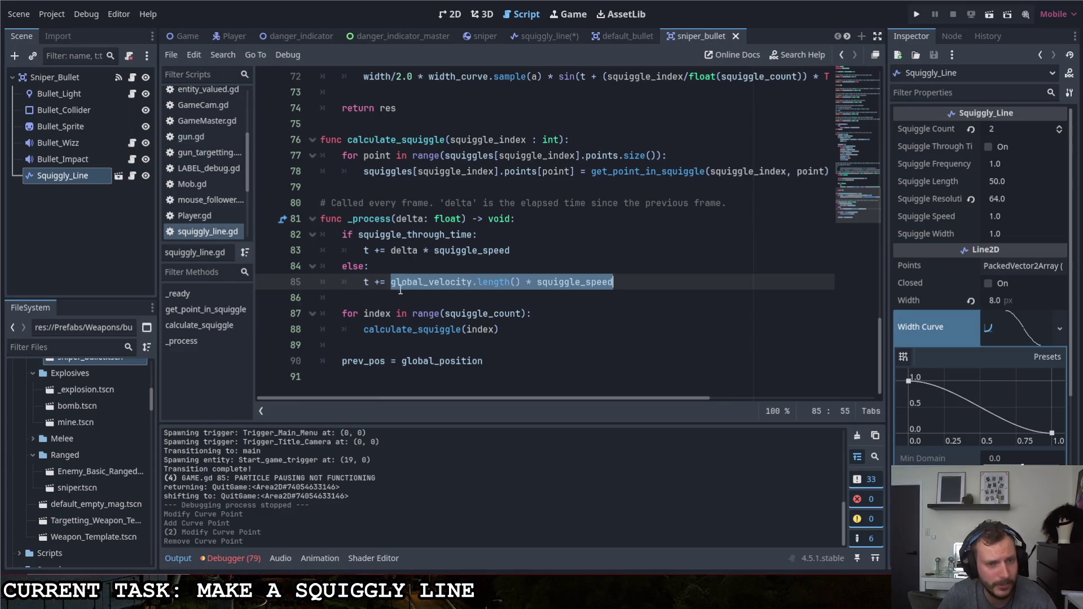
scroll(429, 329, "up", 4)
scroll(408, 361, "down", 4)
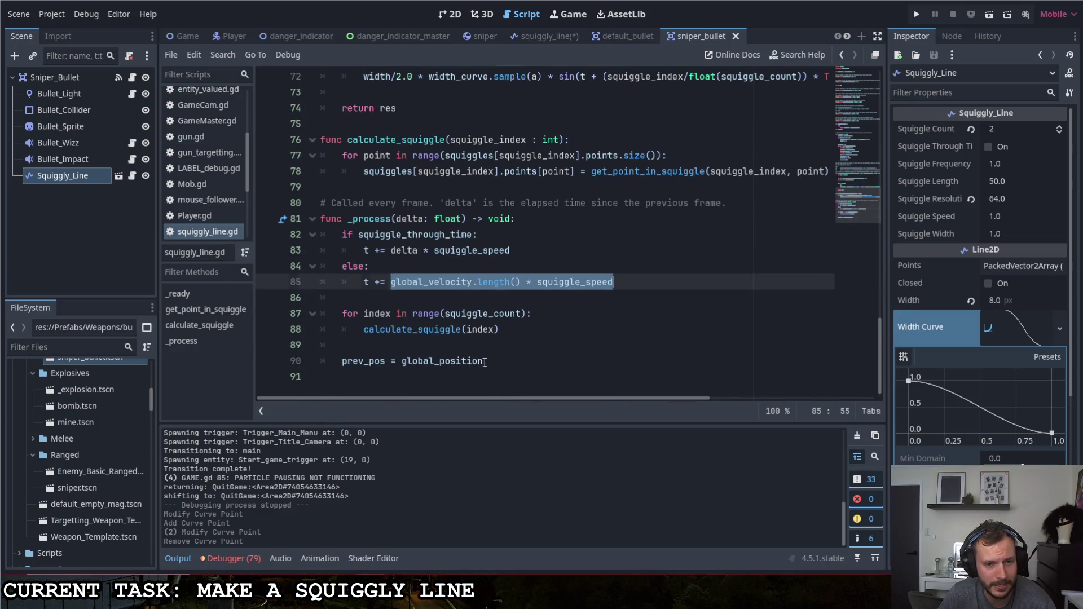
left_click_drag(485, 363, 340, 362)
Flatten the width curve's end point to 1.00 and run the game to see the double trail.
left_click(402, 362)
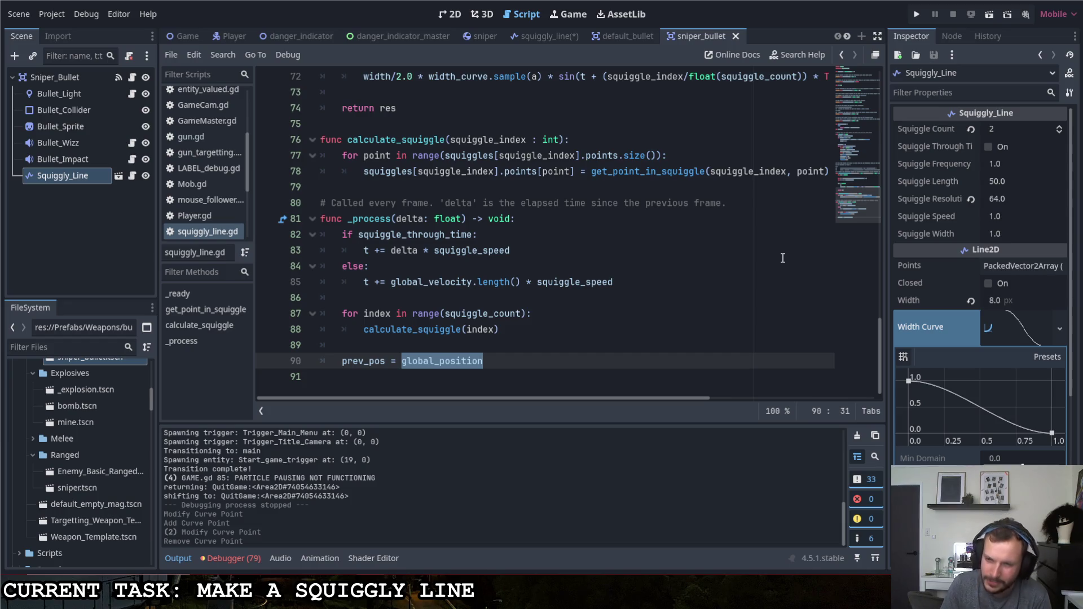
left_click_drag(1057, 433, 1053, 381)
key("F5")
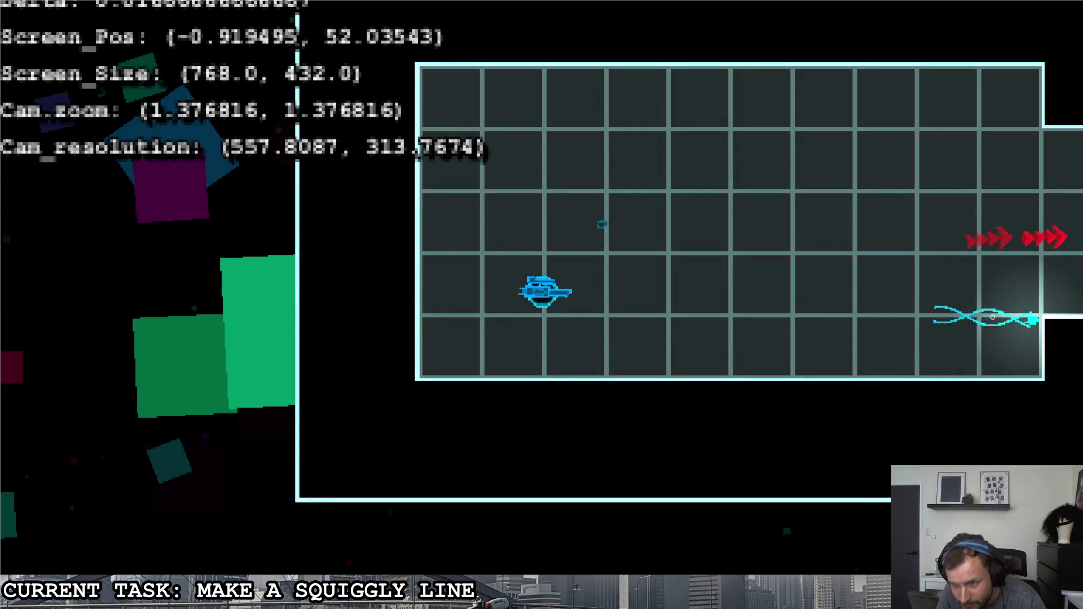
Close the test game, check the time update at the end of line 85, then rerun and pause.
key("Escape")
left_click(682, 300)
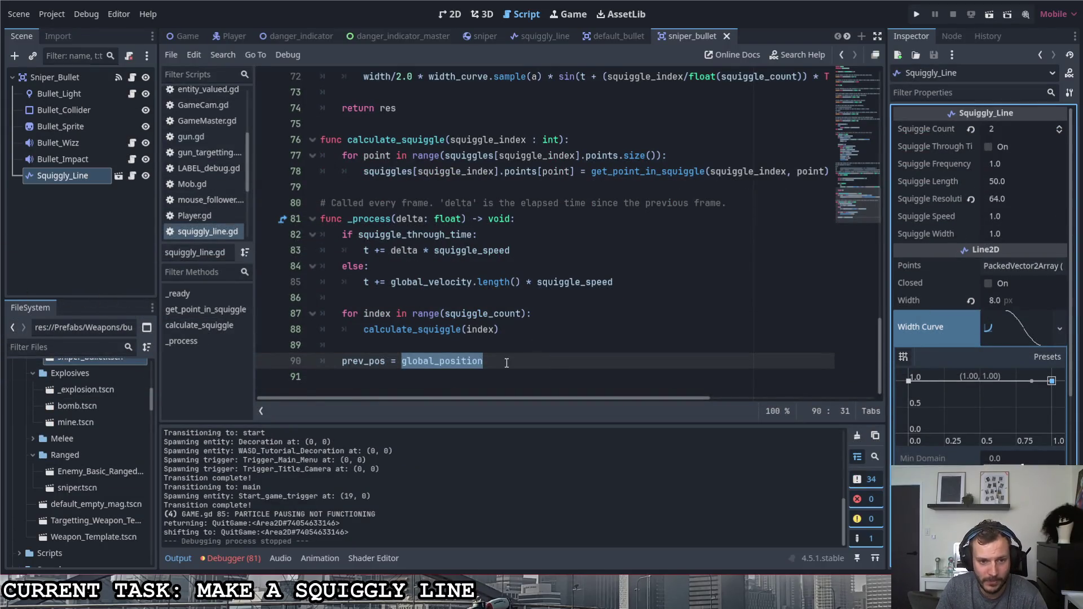
scroll(480, 322, "up", 1)
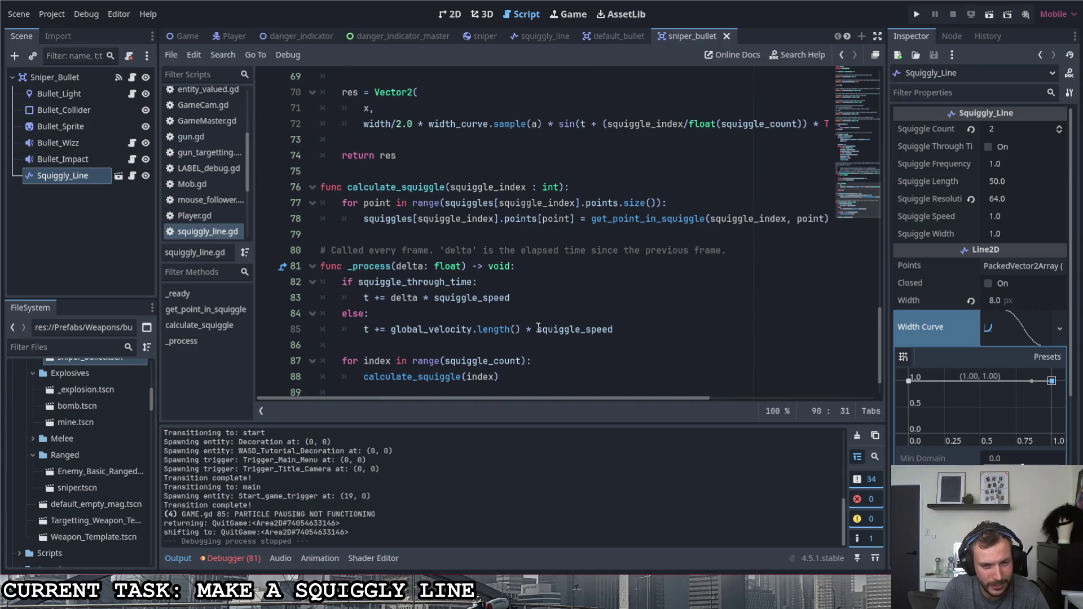
left_click(612, 336)
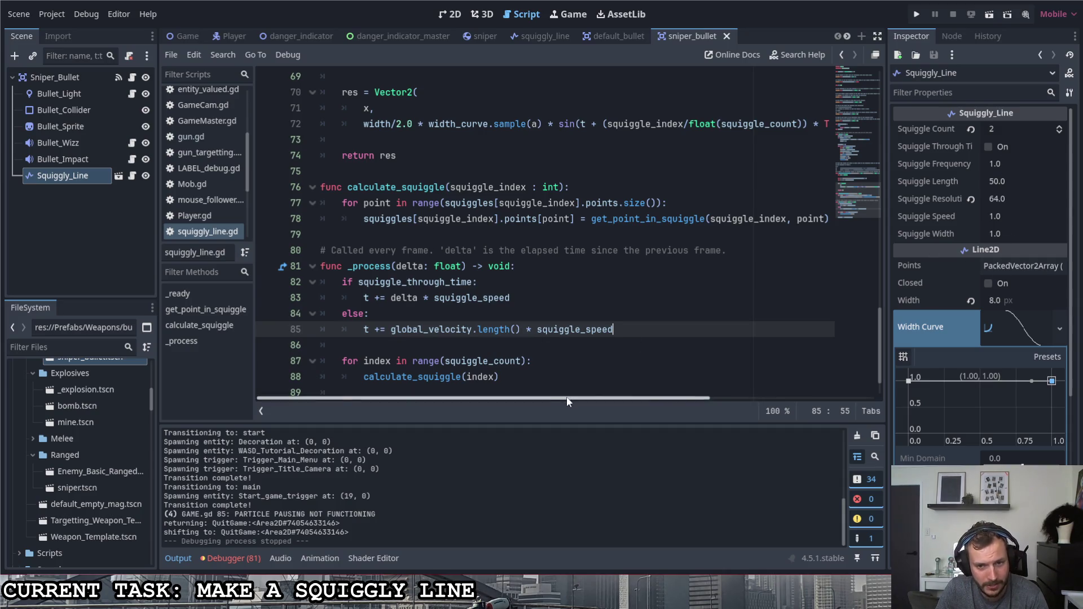
key("F5")
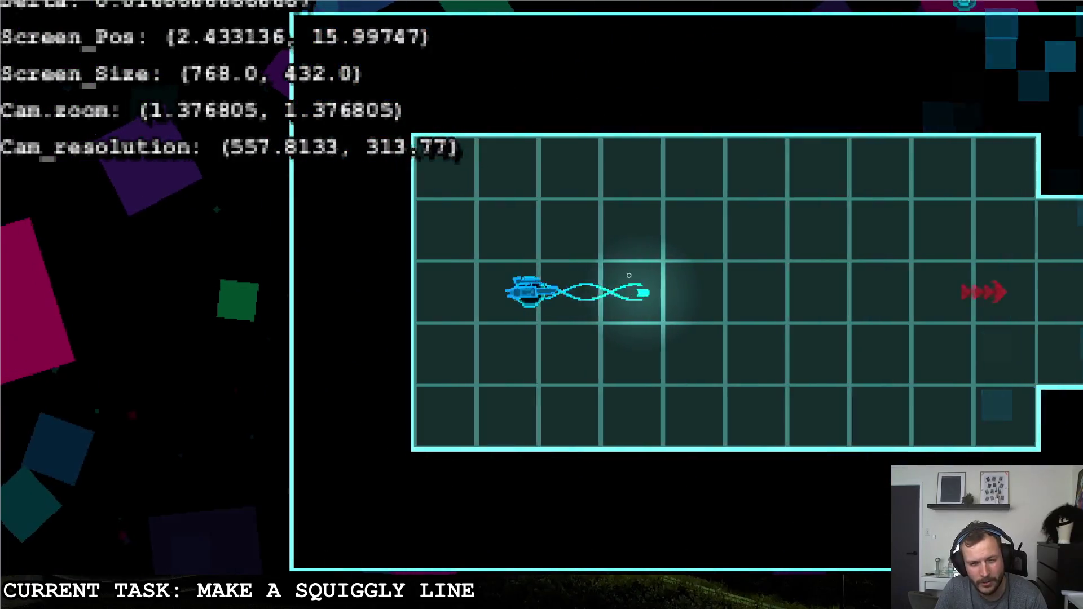
key("Escape")
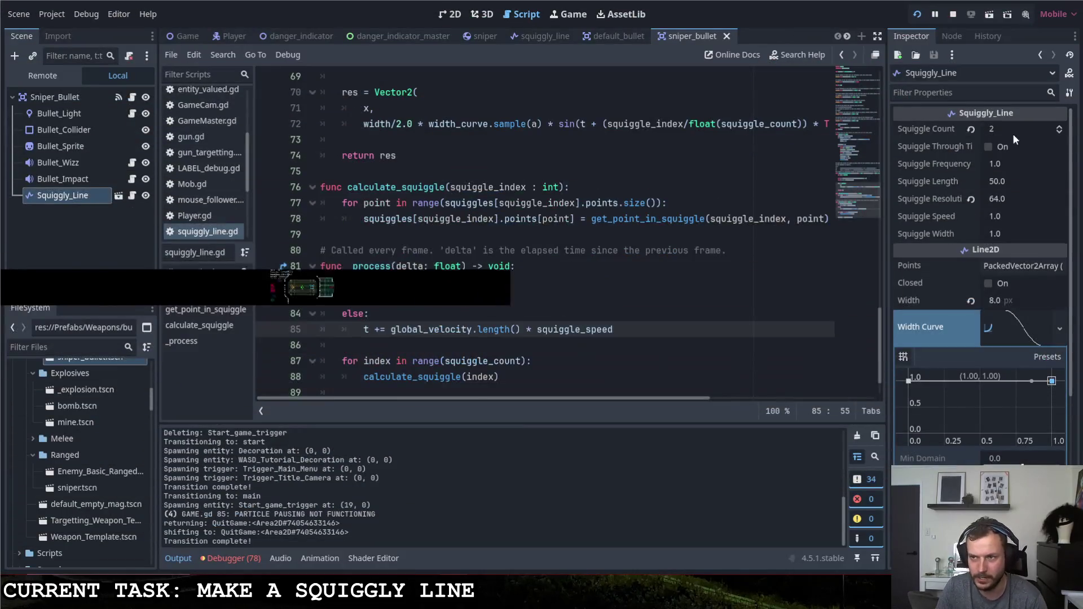
Set Squiggle Count to 1 and launch the game to test it.
left_click(1006, 130)
type("1")
key("Return")
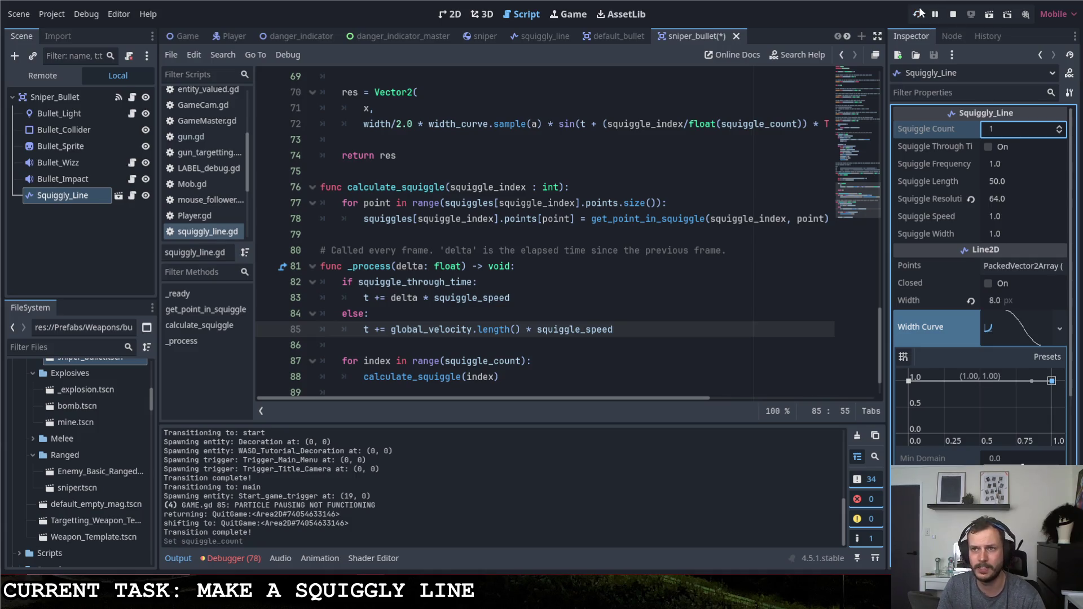
left_click(919, 13)
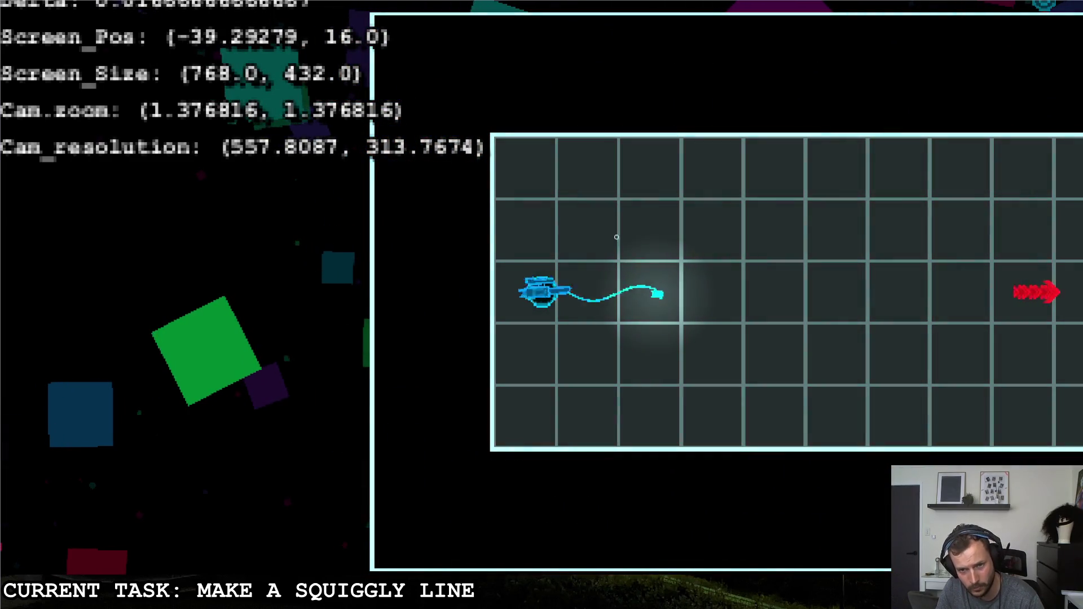
Steer the ship around, fire a squiggly bullet to watch its trail, then quit to the editor.
key("w")
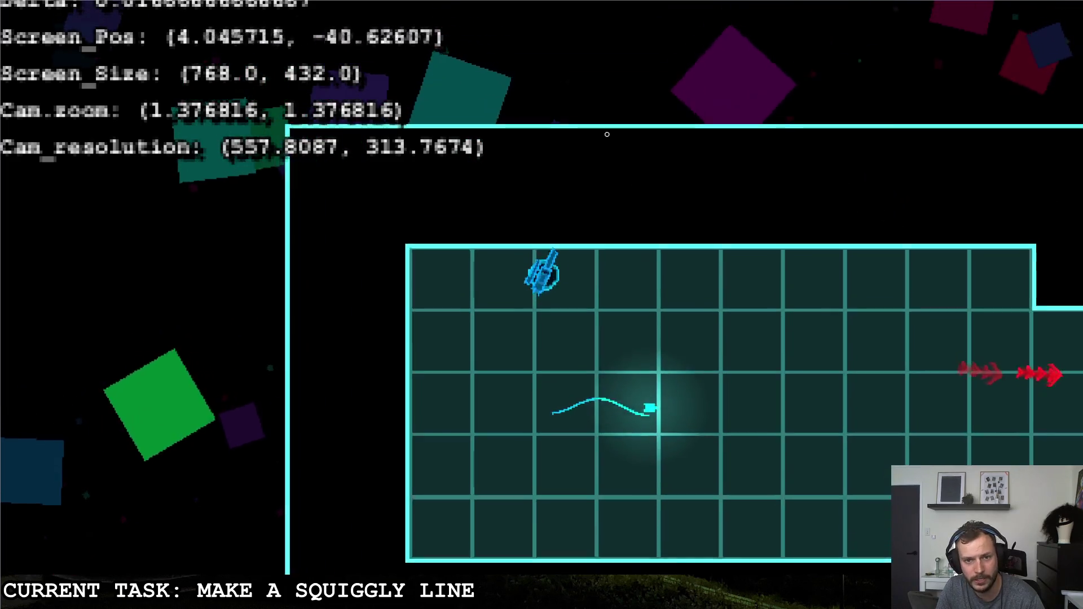
key("a")
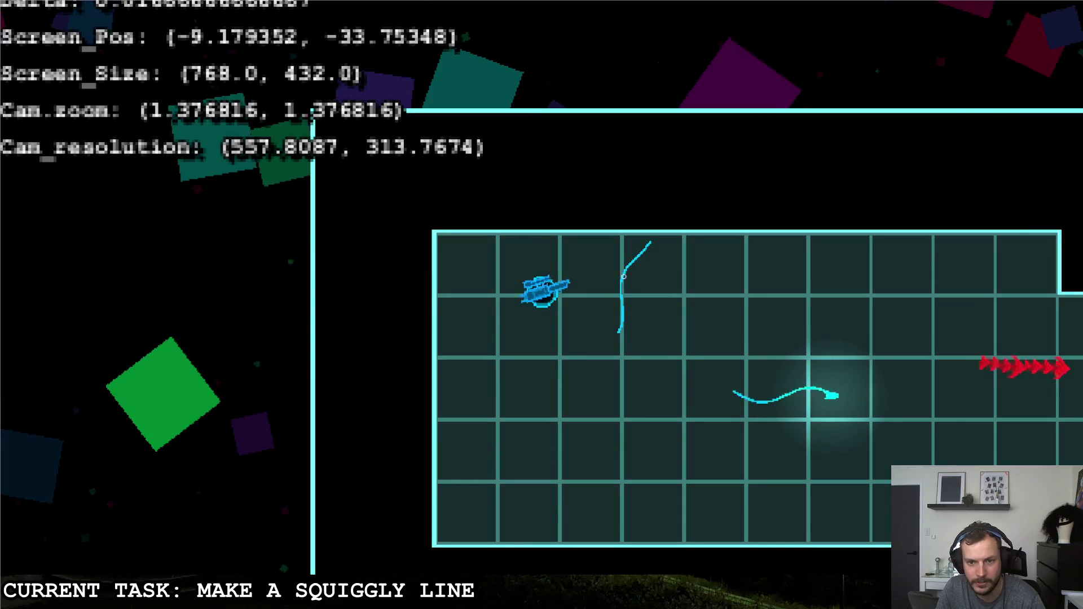
key("d")
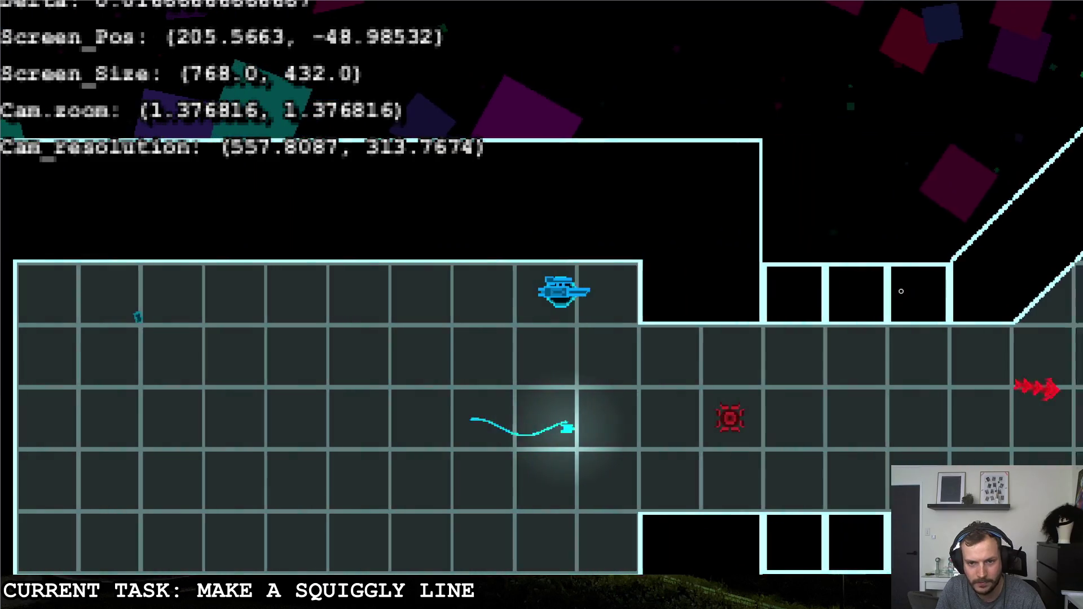
key("a")
key("d")
left_click(734, 285)
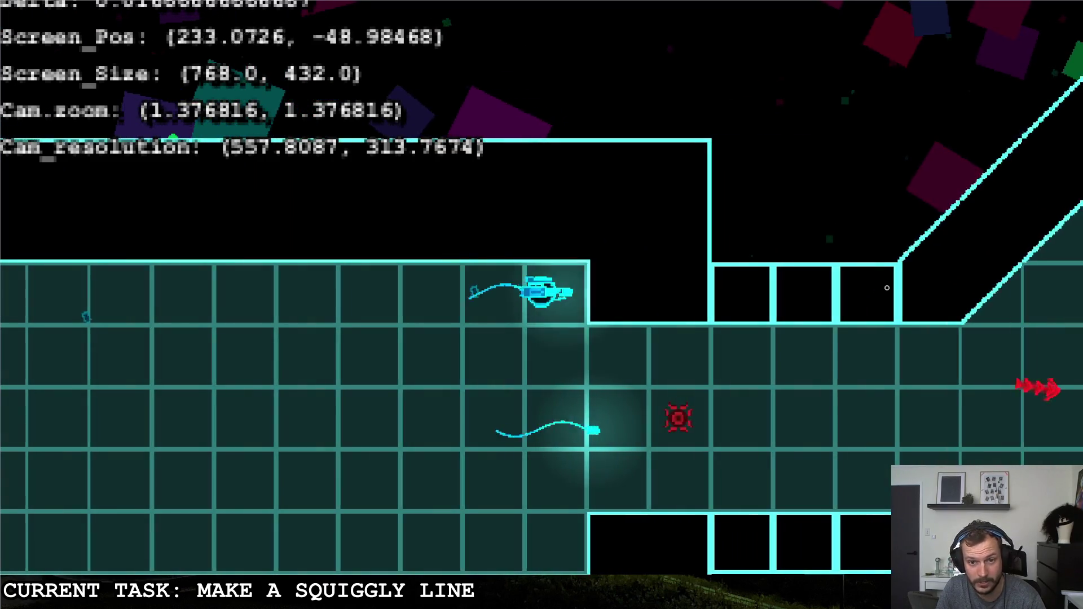
key("a")
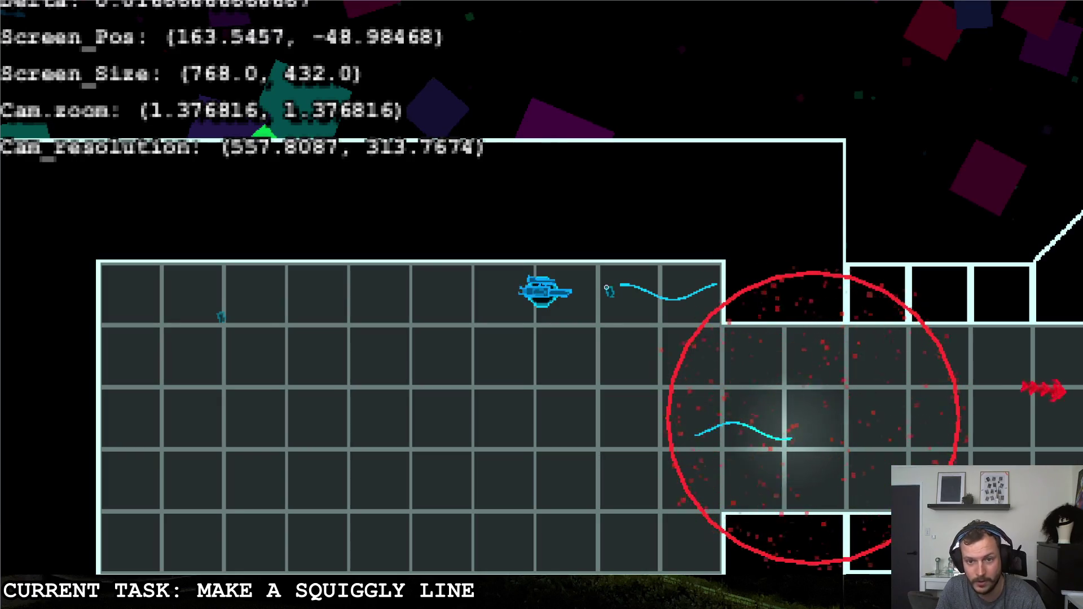
key("Escape")
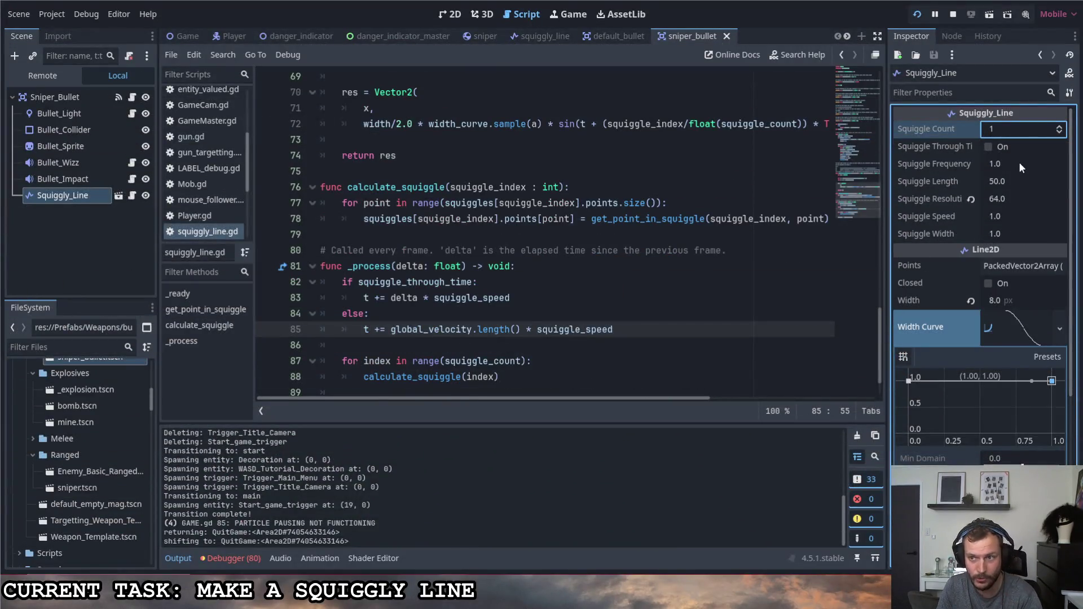
left_click(1016, 165)
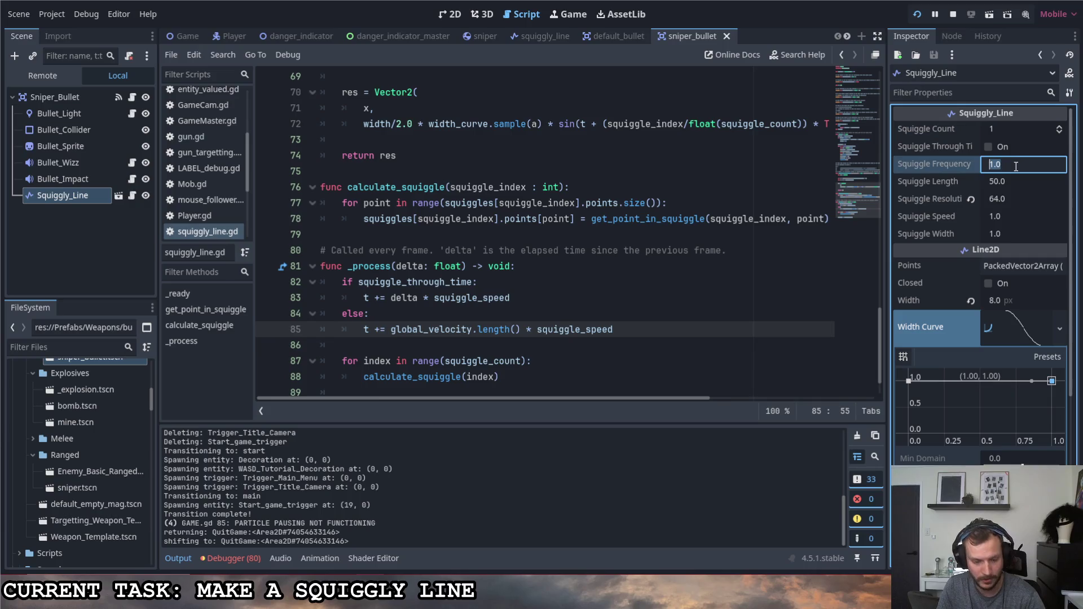
Set Squiggle Frequency to 2.0 and fire a bullet in-game to check the wave.
key("Return")
key("F5")
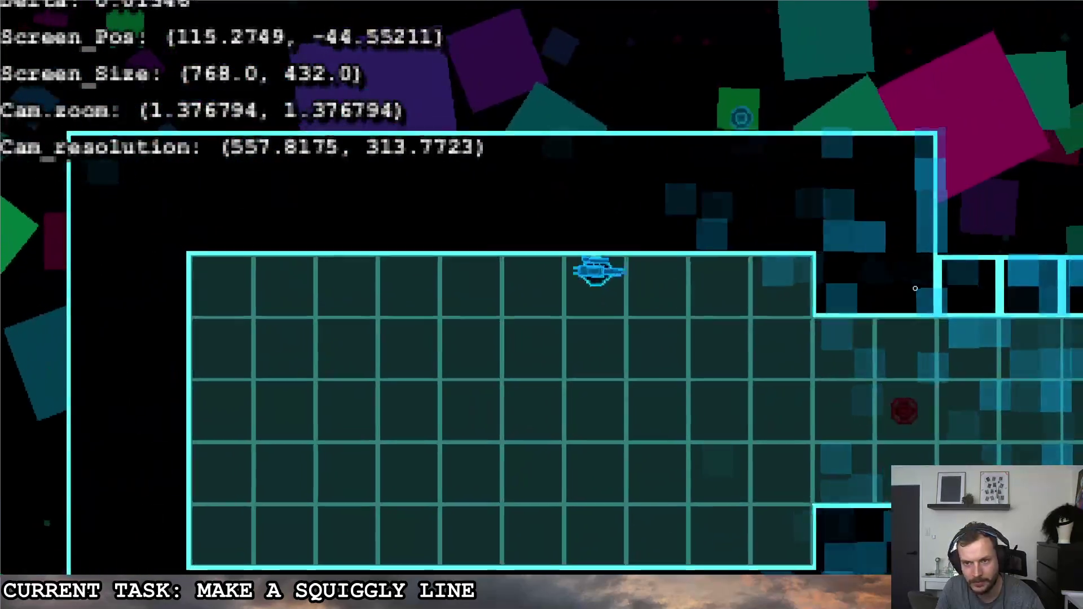
left_click(668, 311)
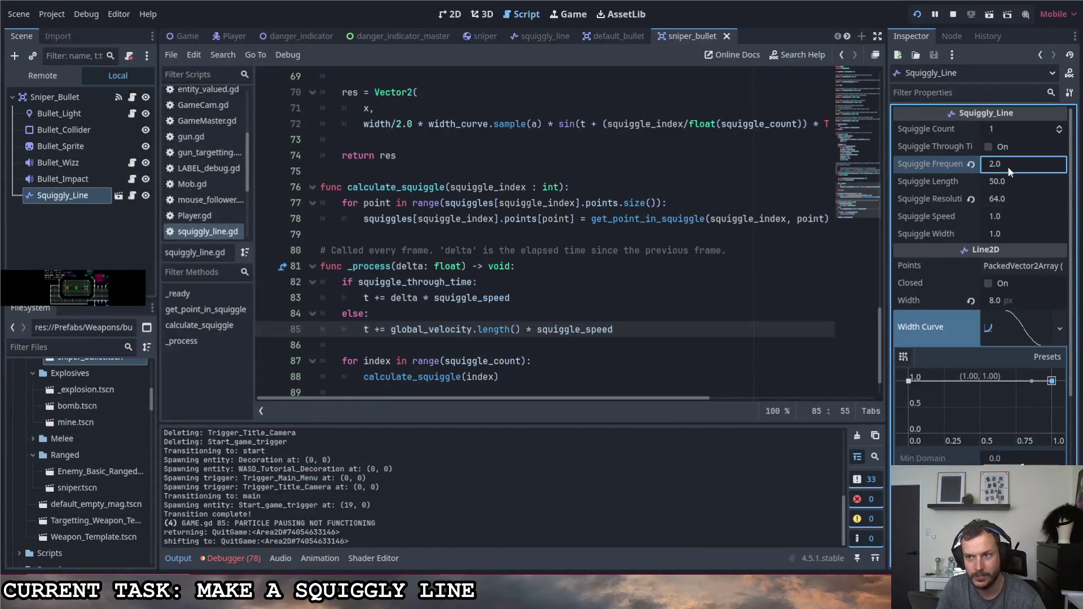
Test Squiggle Frequency 3.0 in-game with a shot, then return to the editor.
left_click(1008, 165)
left_click(917, 14)
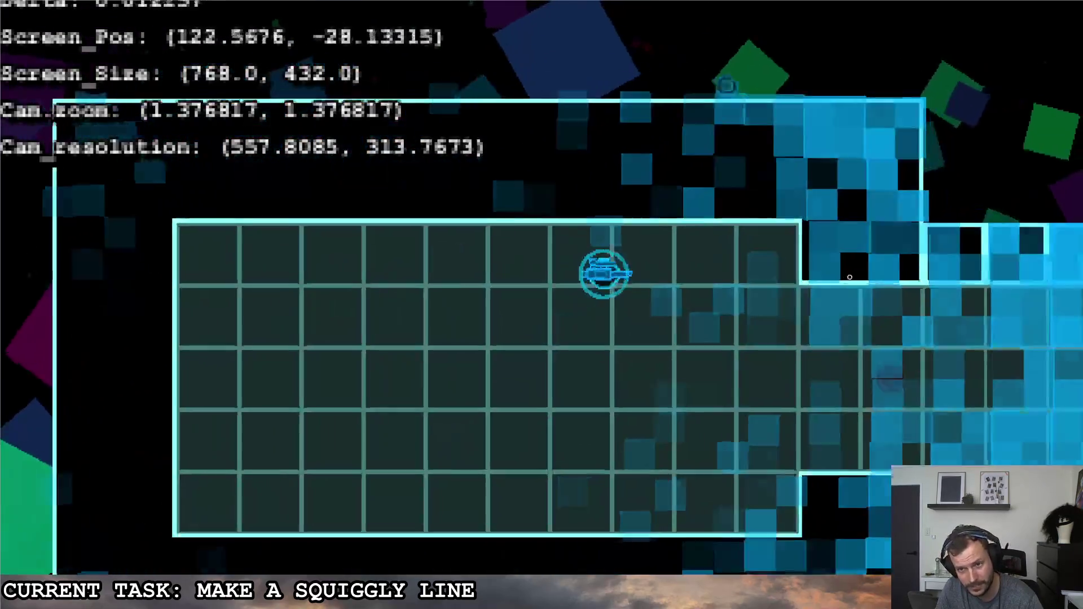
left_click(632, 297)
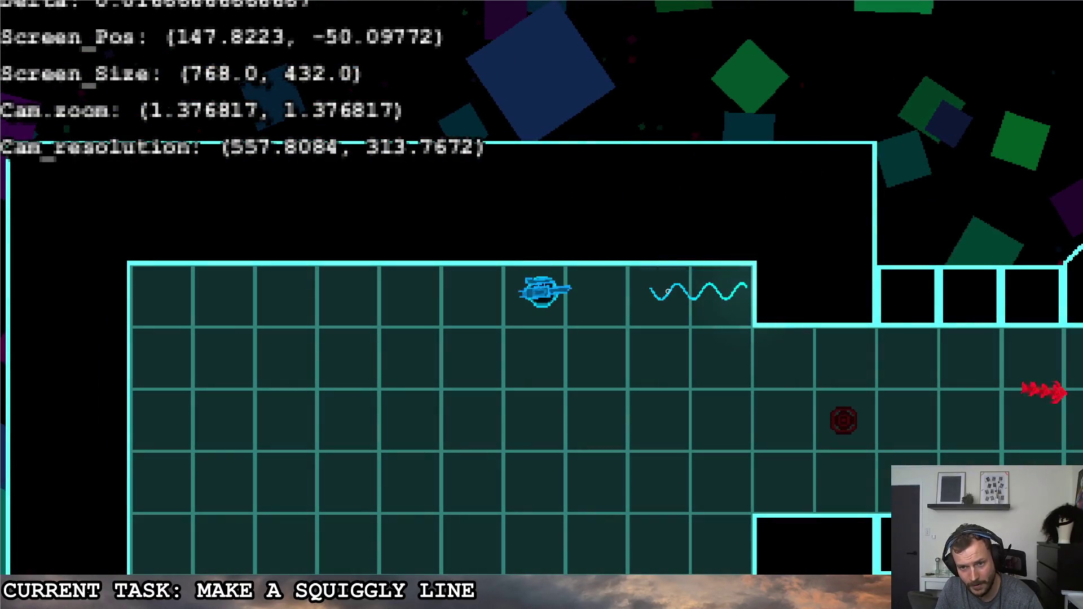
key("Escape")
key("alt+Tab")
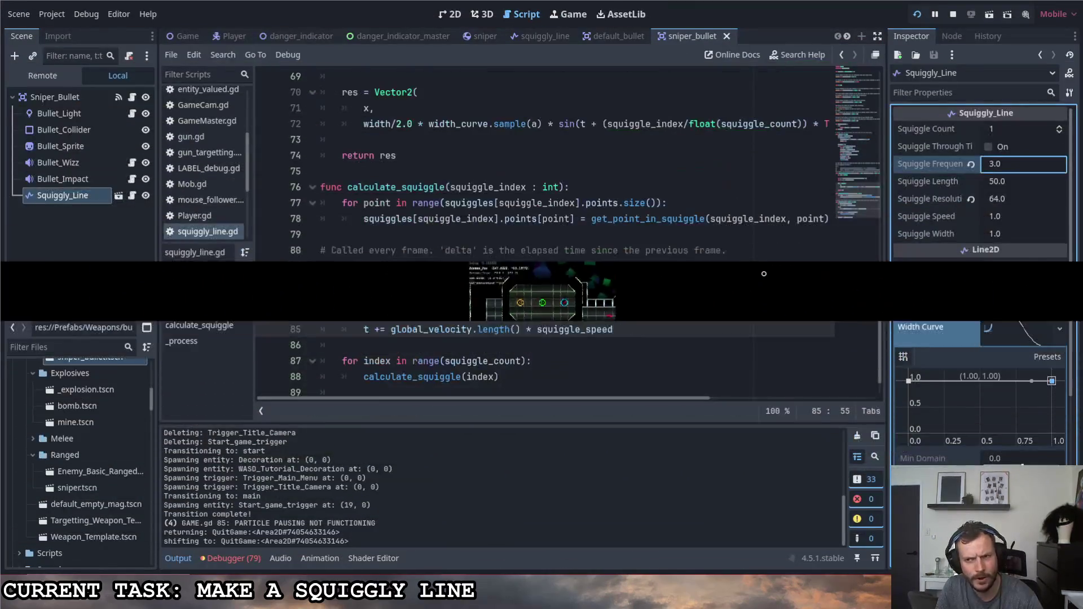
Set Squiggle Frequency to 4 and fire a bullet in-game to check the wave.
type("4")
key("Return")
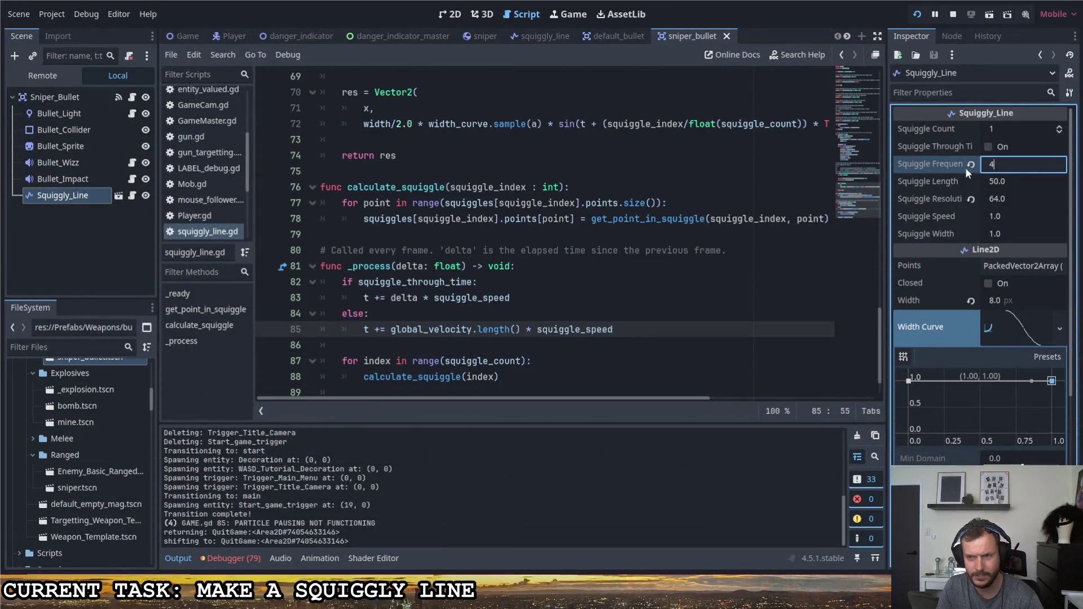
left_click(916, 14)
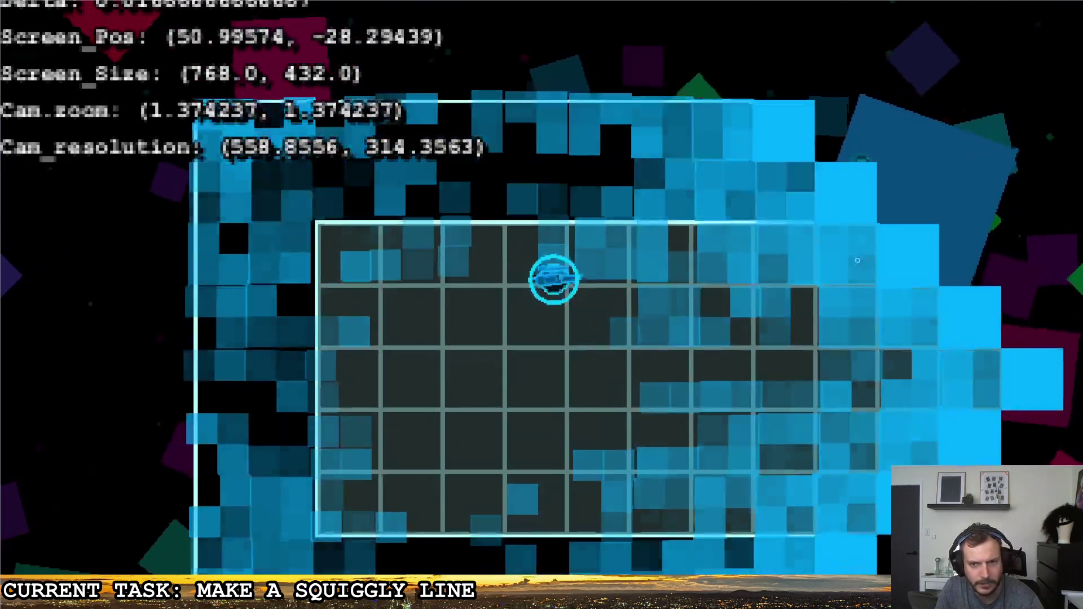
key("d")
left_click(679, 304)
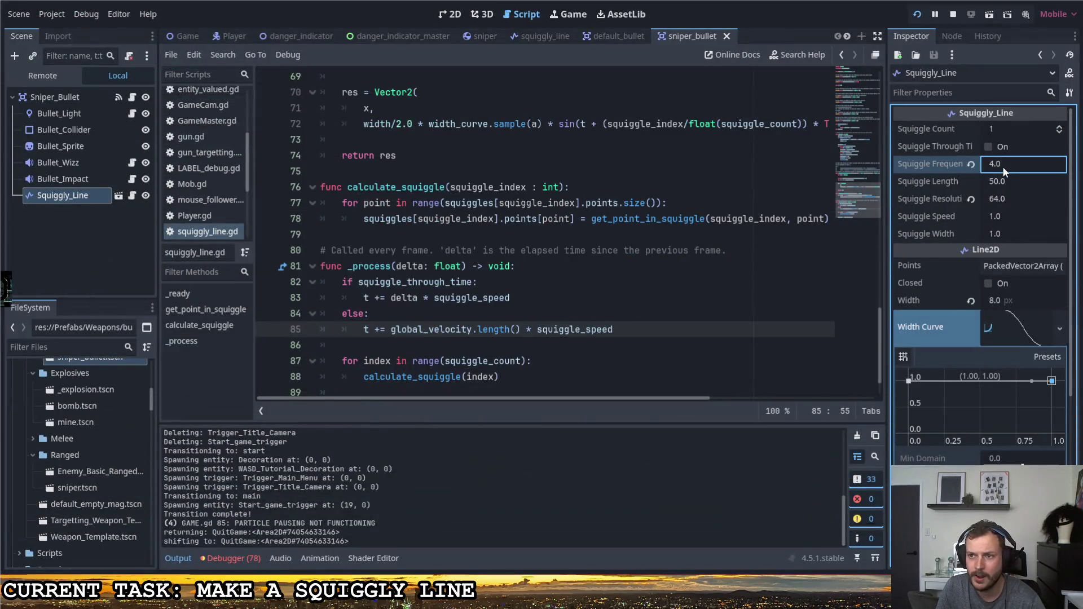
Set Squiggle Frequency to pi, test a shot in-game, then quit back to the editor.
left_click(1003, 167)
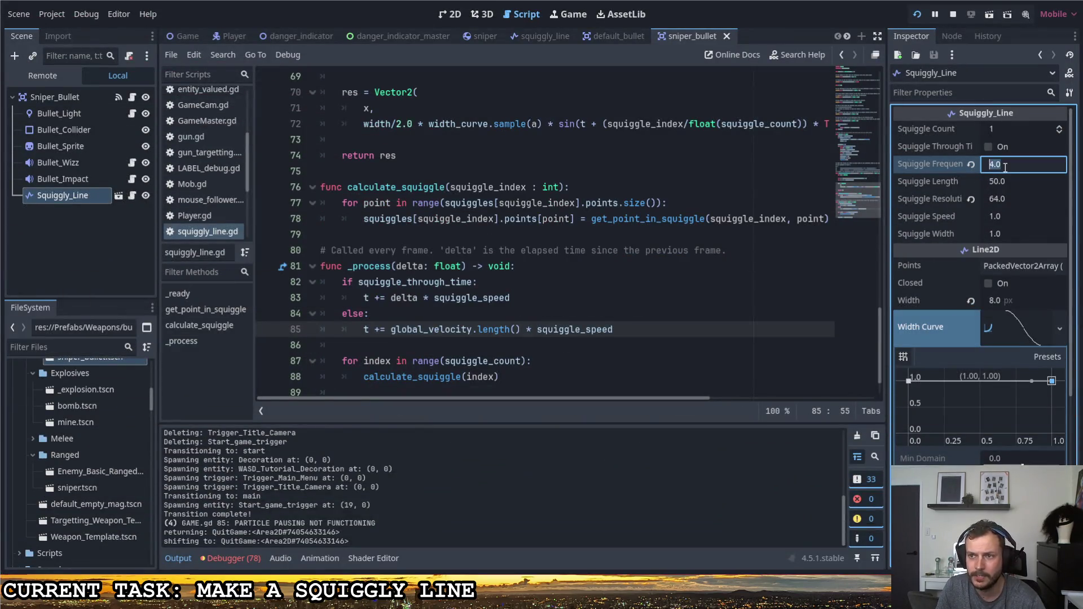
key("Return")
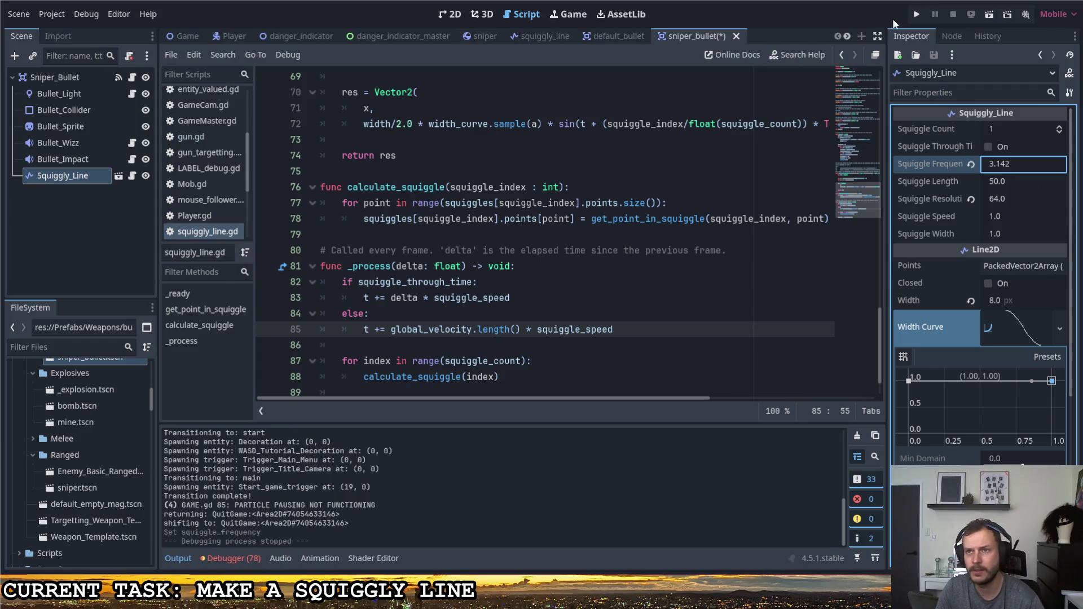
left_click(916, 14)
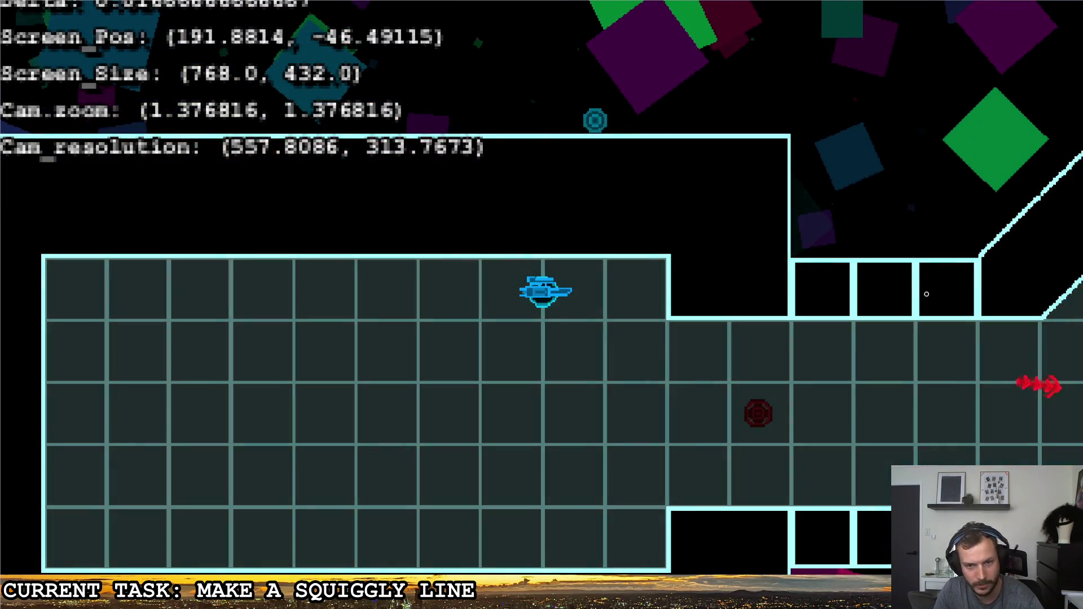
left_click(654, 317)
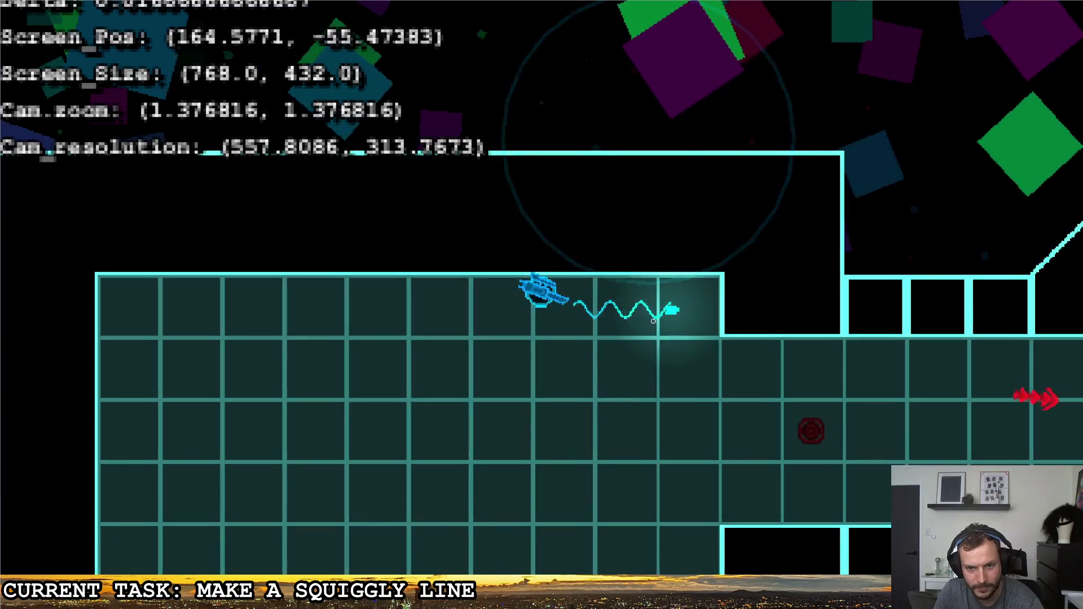
key("Escape")
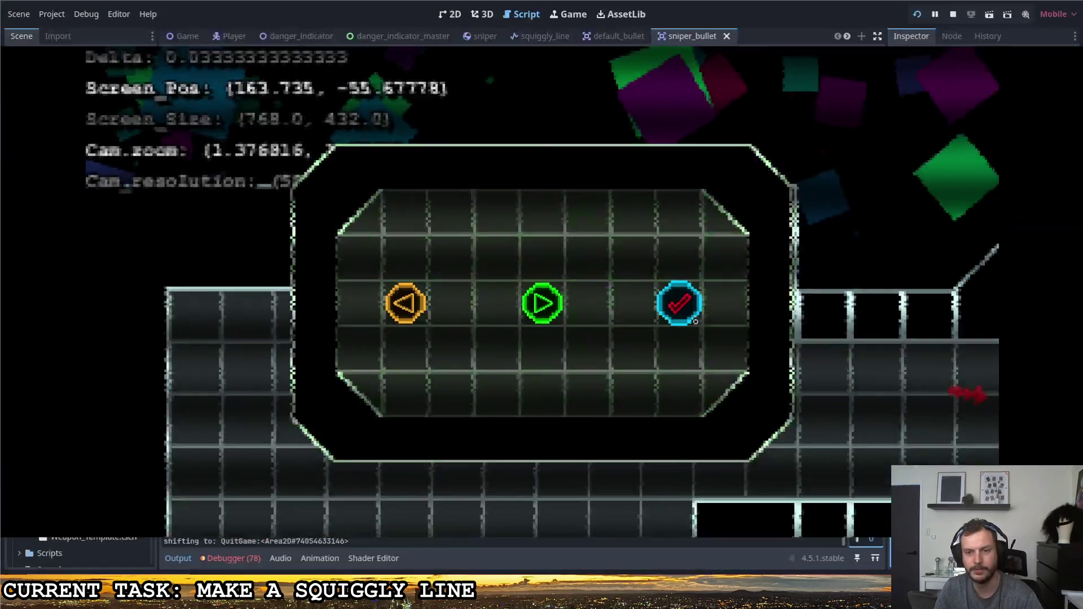
left_click(696, 321)
left_click(1017, 164)
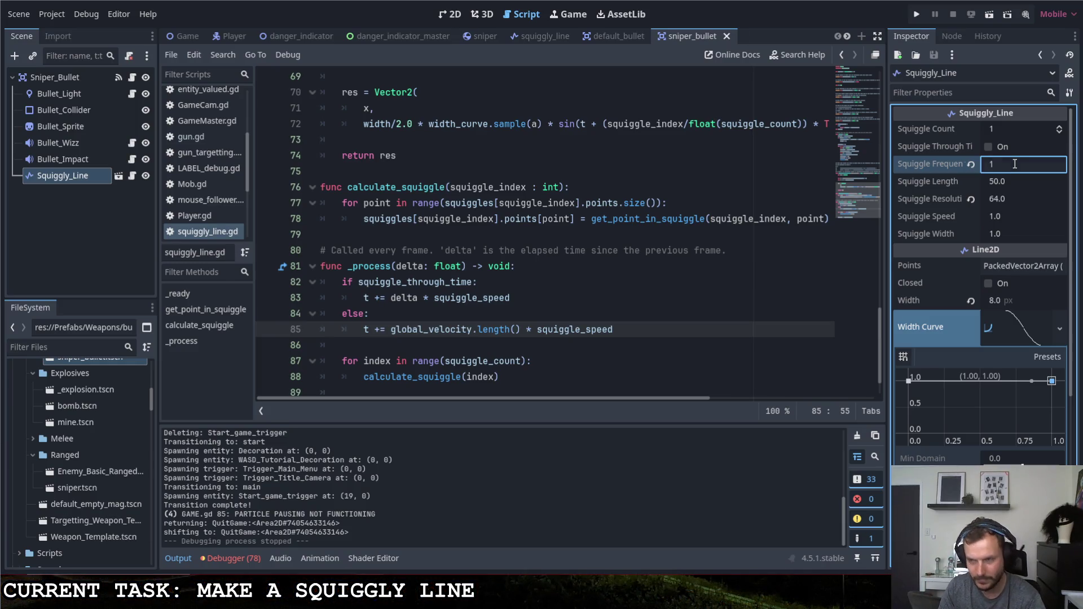
Commit a Squiggle Frequency of 1.0 and bracket the sketched wave's height.
key("Return")
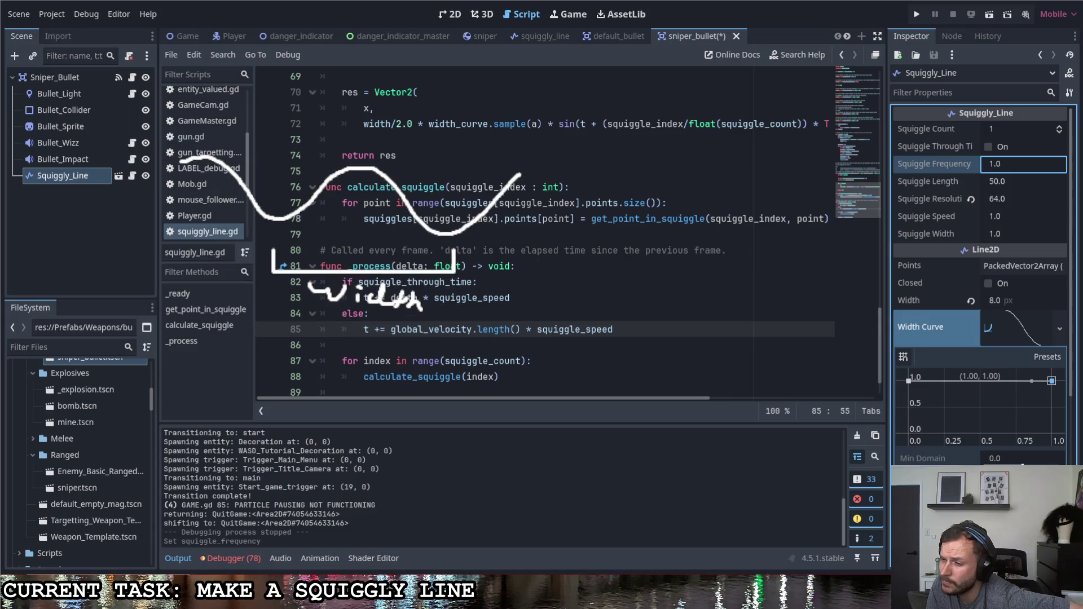
mouse_move(550, 179)
left_mouse_down()
mouse_move(566, 194)
mouse_move(567, 241)
mouse_move(543, 241)
left_mouse_up()
Label the wave's height as width and point an arrow at the Width property.
mouse_move(578, 204)
left_mouse_down()
mouse_move(610, 208)
mouse_move(620, 195)
mouse_move(654, 221)
mouse_move(674, 203)
mouse_move(677, 225)
left_mouse_up()
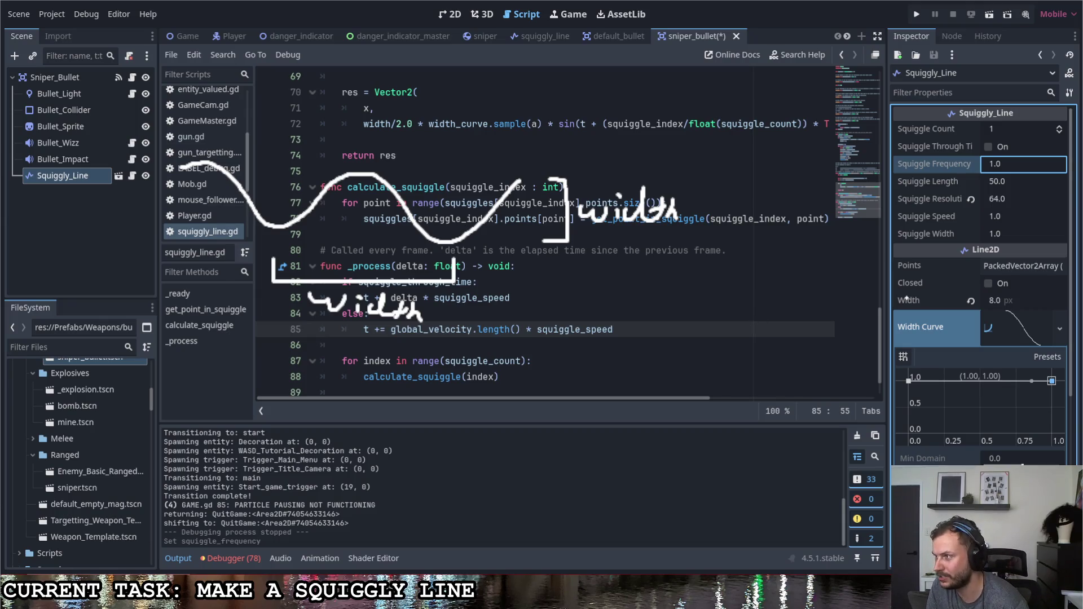
mouse_move(907, 298)
left_mouse_down()
mouse_move(933, 308)
mouse_move(899, 294)
mouse_move(909, 308)
mouse_move(888, 301)
left_mouse_up()
key("ctrl+z")
mouse_move(875, 291)
left_mouse_down()
mouse_move(886, 297)
mouse_move(875, 311)
left_mouse_up()
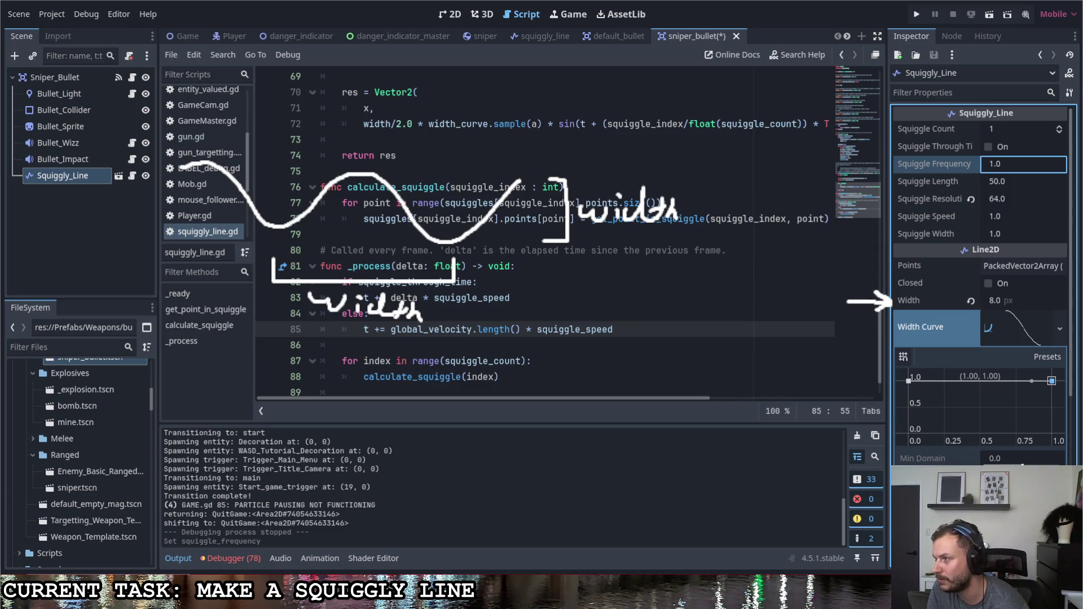
Show the sniper_bullet scene in 2D, circle the Width property, then erase the sketches.
left_click(454, 15)
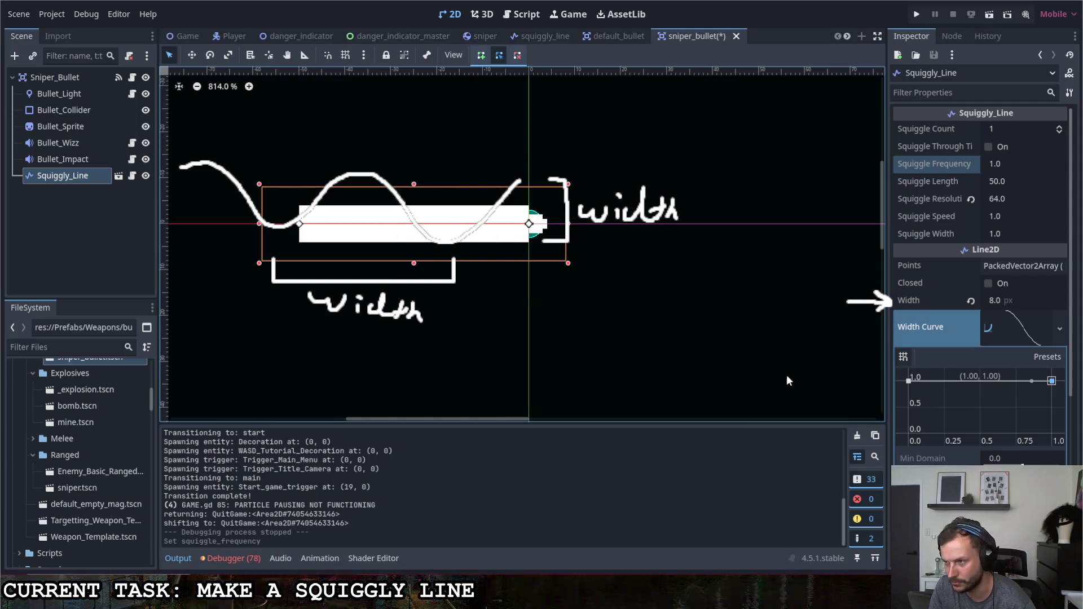
scroll(568, 194, "down", 1)
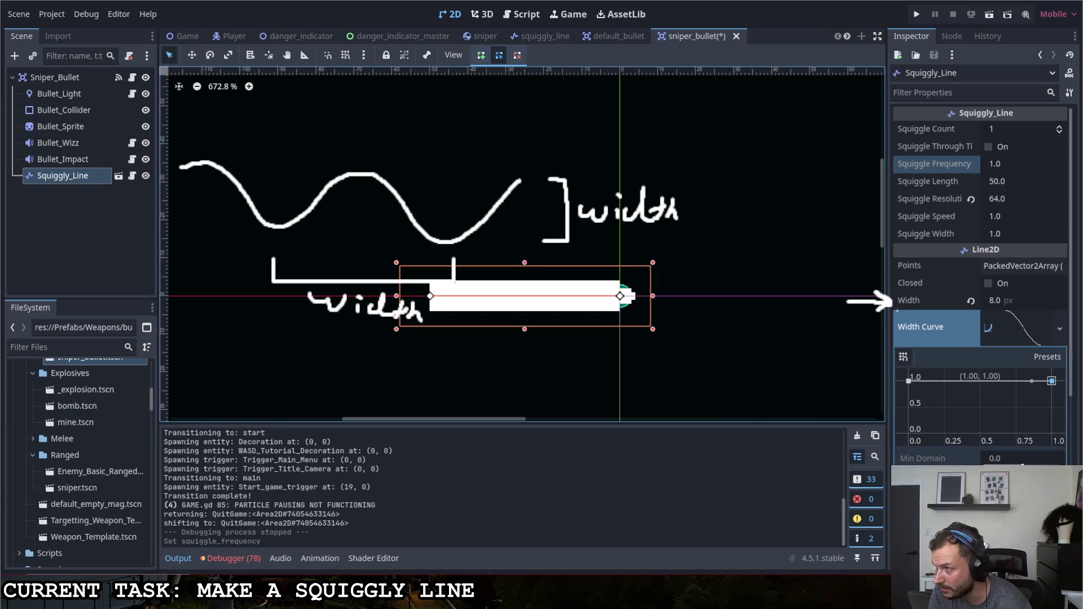
mouse_move(897, 310)
left_mouse_down()
mouse_move(931, 297)
mouse_move(879, 288)
mouse_move(945, 311)
mouse_move(1003, 308)
left_mouse_up()
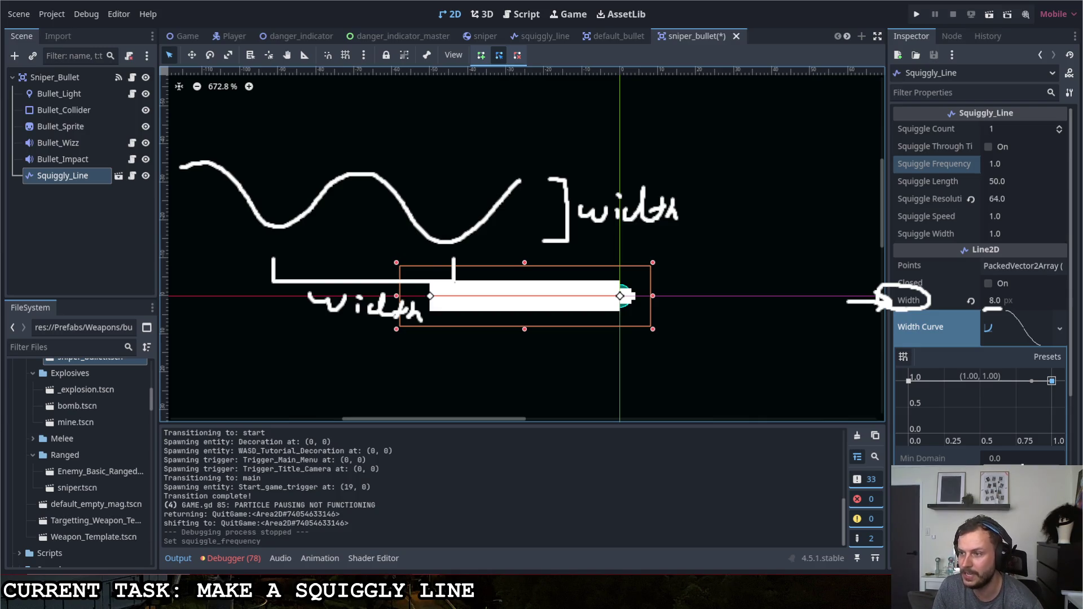
key("Delete")
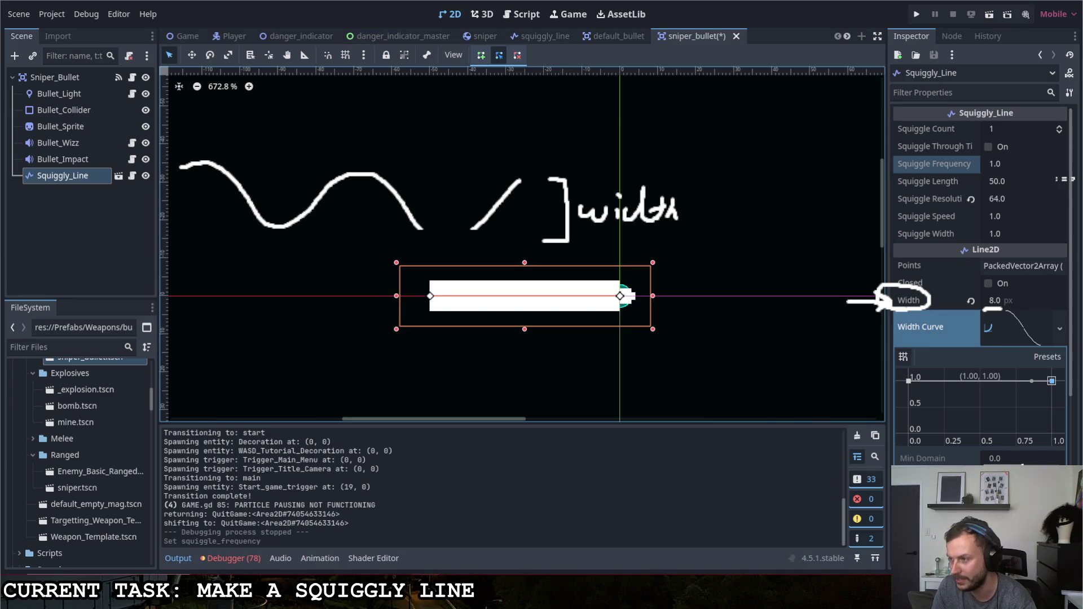
key("Delete")
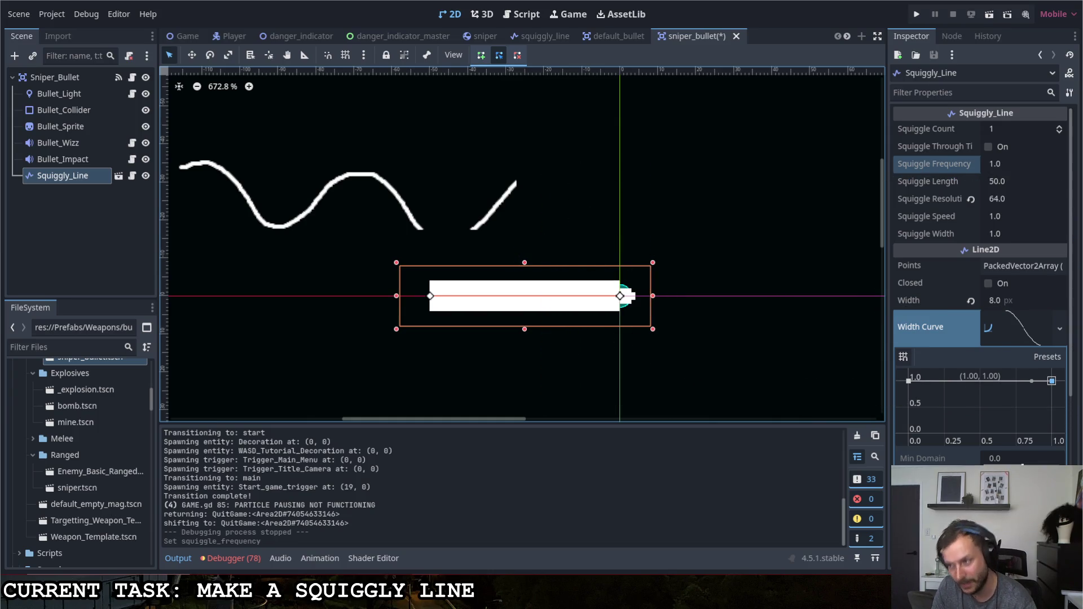
key("Delete")
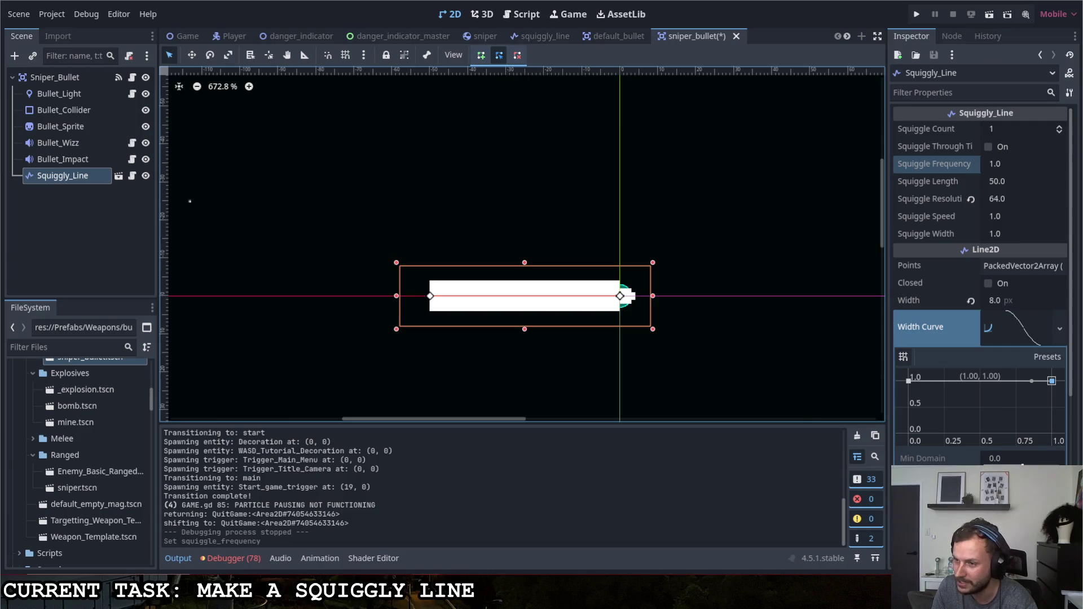
Sketch a new wave above the bullet with a span labelled Length.
mouse_move(189, 200)
left_mouse_down()
mouse_move(292, 265)
mouse_move(599, 241)
mouse_move(612, 253)
left_mouse_up()
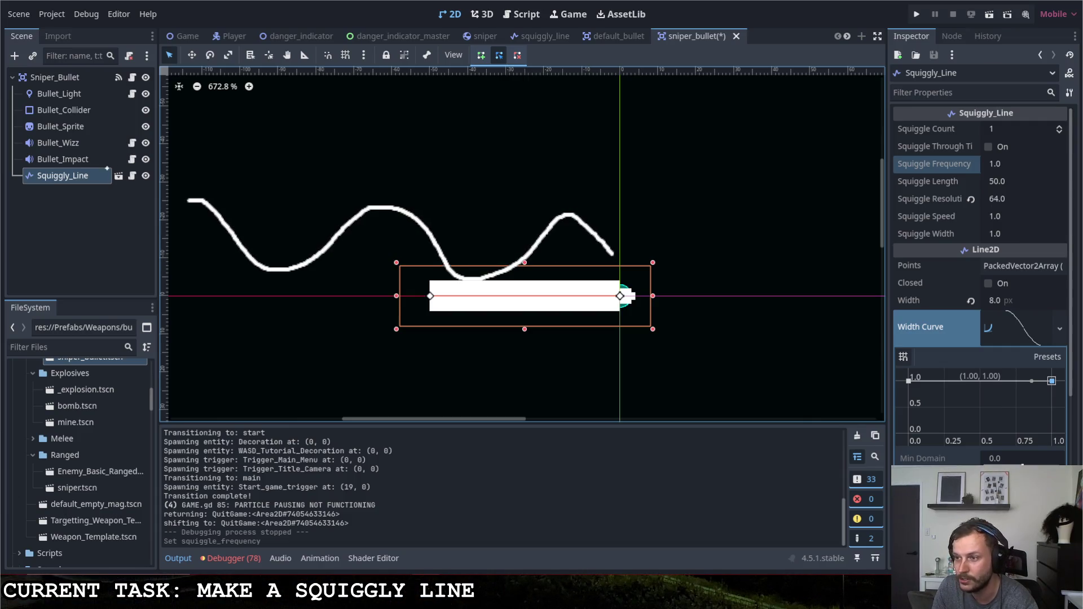
mouse_move(185, 141)
left_mouse_down()
mouse_move(486, 123)
mouse_move(622, 151)
left_mouse_up()
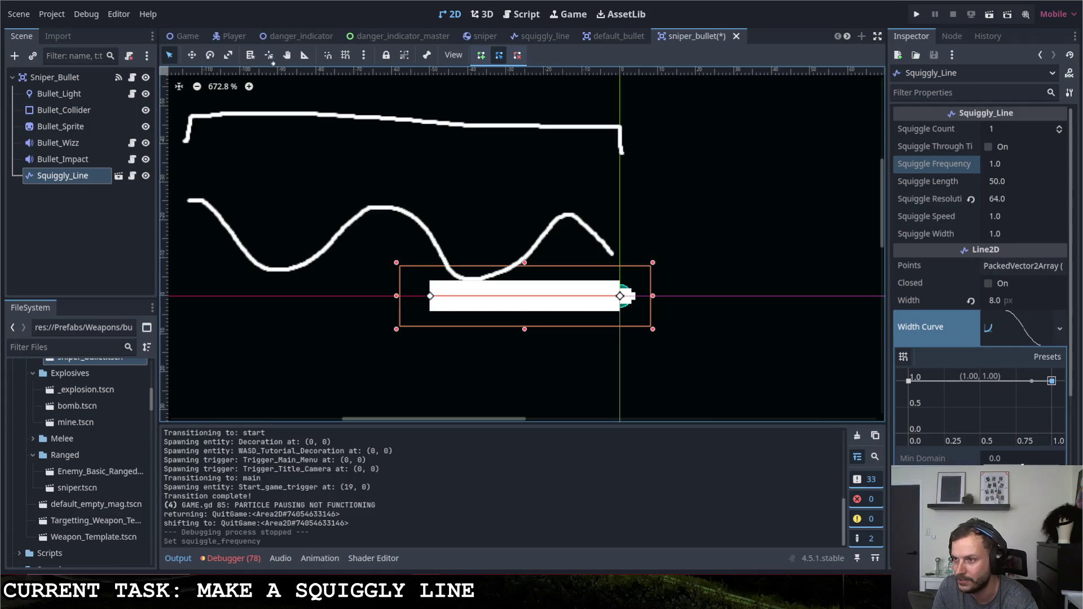
mouse_move(316, 52)
left_mouse_down()
mouse_move(337, 90)
mouse_move(419, 94)
mouse_move(392, 148)
left_mouse_up()
mouse_move(438, 67)
left_mouse_down()
mouse_move(438, 107)
mouse_move(449, 86)
left_mouse_up()
left_click_drag(457, 71, 469, 113)
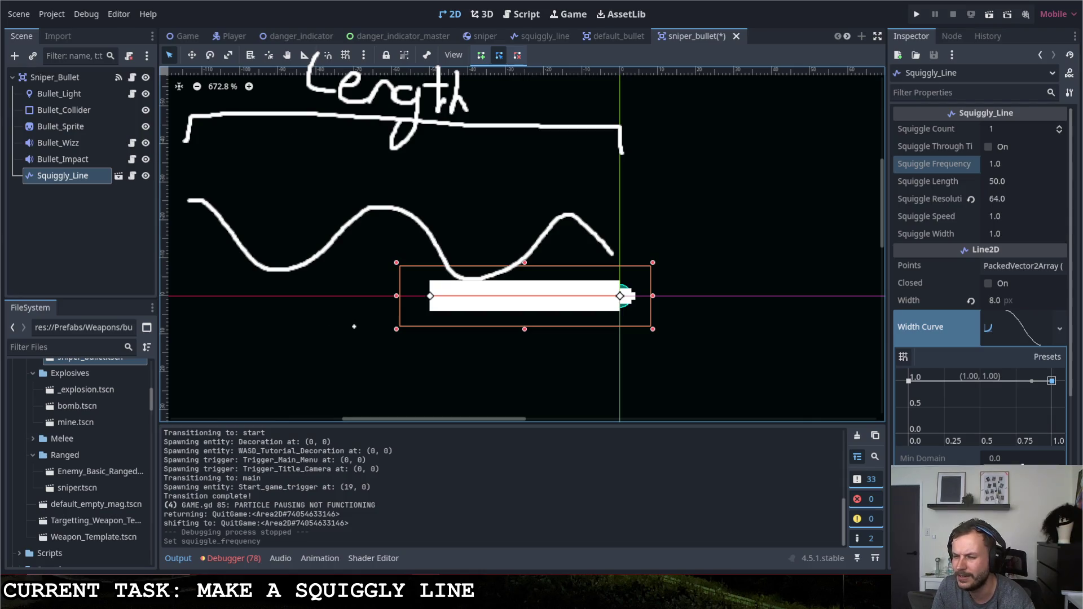
Add an a/x note, circle Length, then select Squiggle Length and open squiggly_line.gd.
left_click_drag(353, 319, 389, 334)
left_click_drag(426, 307, 381, 352)
mouse_move(414, 341)
left_mouse_down()
mouse_move(434, 333)
mouse_move(451, 354)
left_mouse_up()
left_click_drag(394, 138, 353, 152)
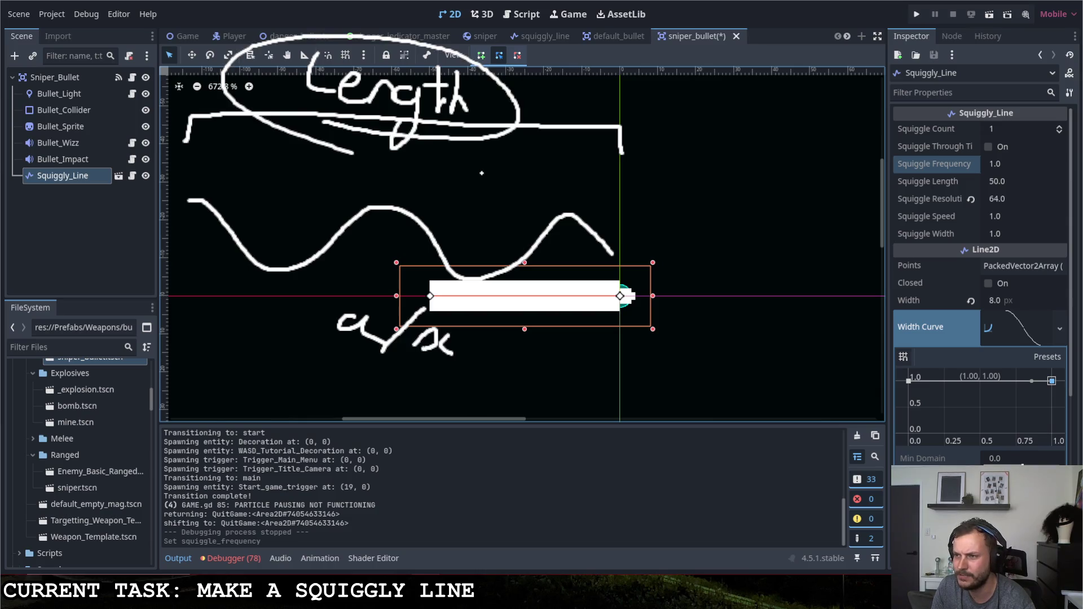
left_click(982, 179)
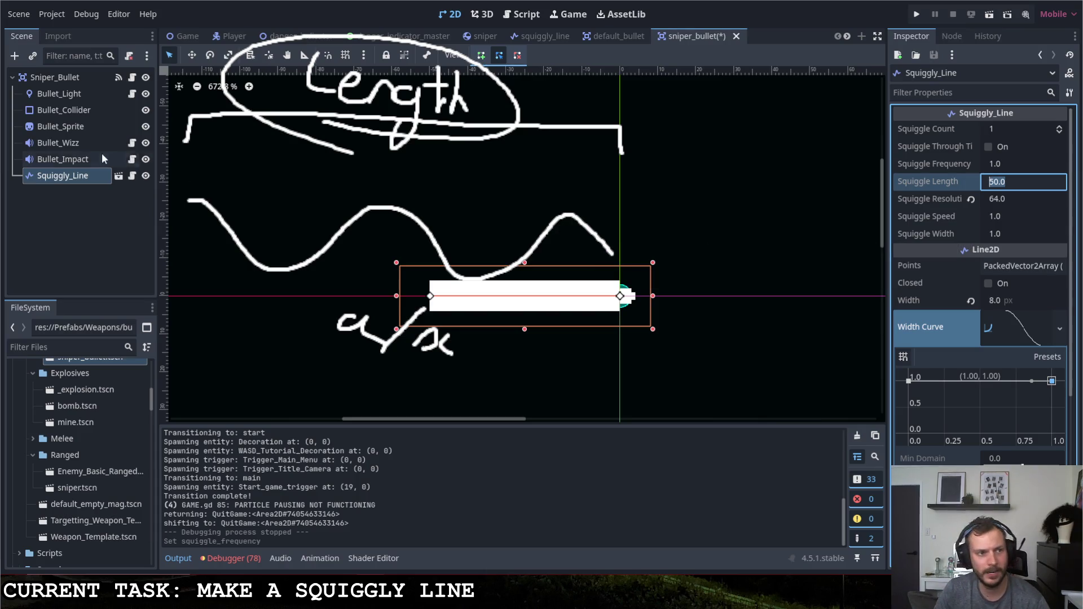
left_click(132, 175)
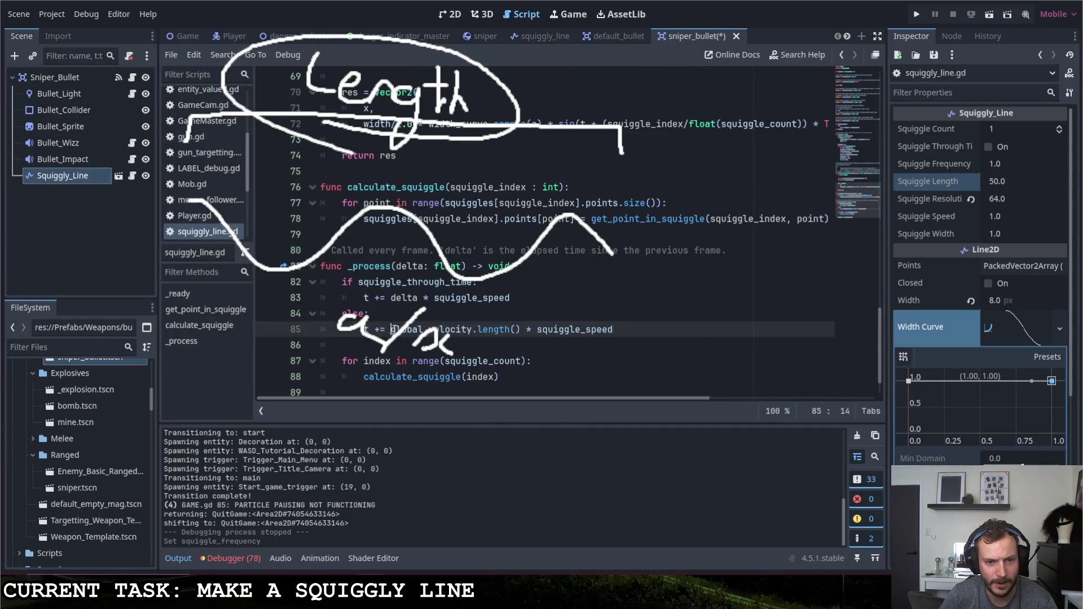
Append '/ squiggle_length' to line 85's velocity term, save, and test-run the game.
left_click_drag(391, 329, 521, 333)
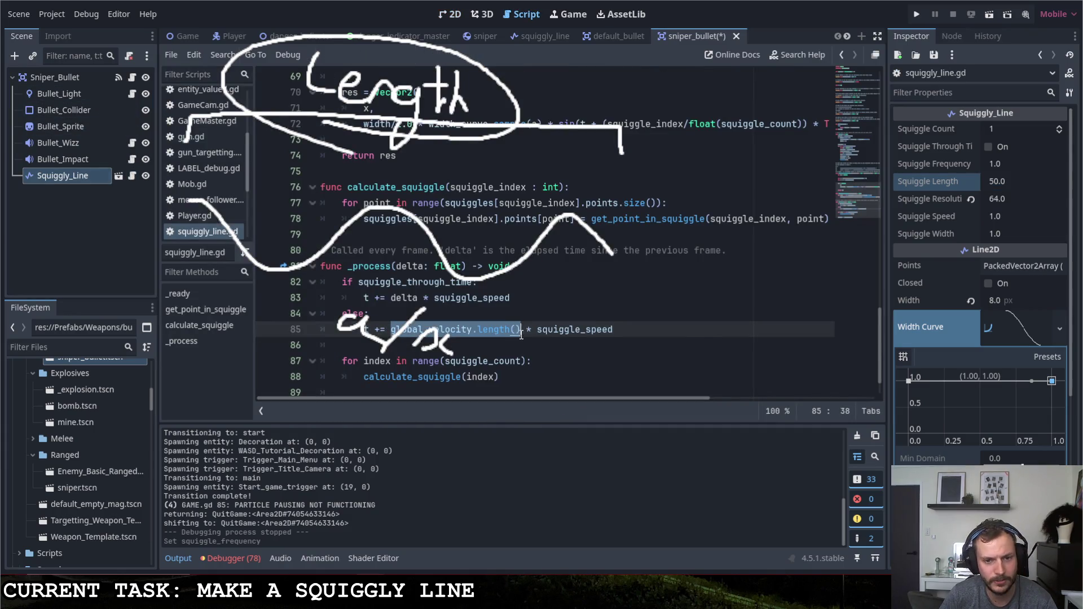
left_click(611, 334)
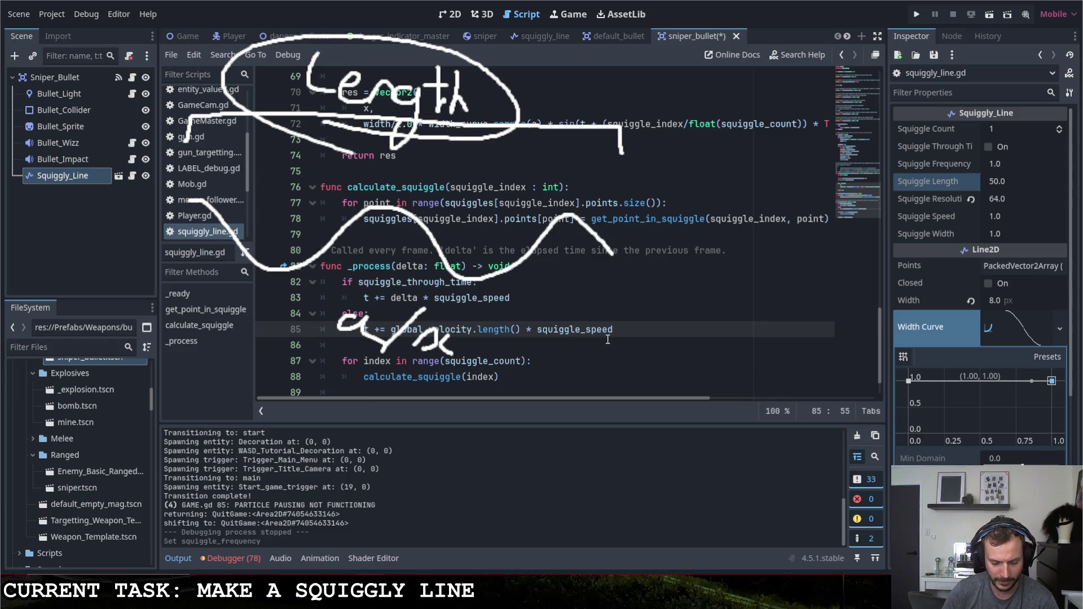
type(" / ")
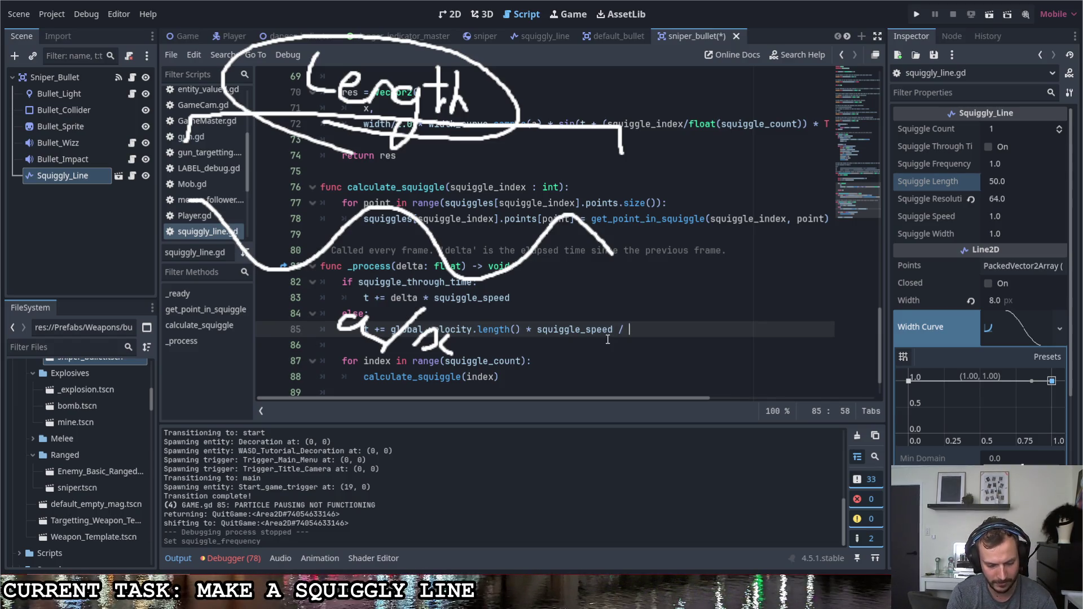
type("squigg")
key("Down")
key("Down")
key("Down")
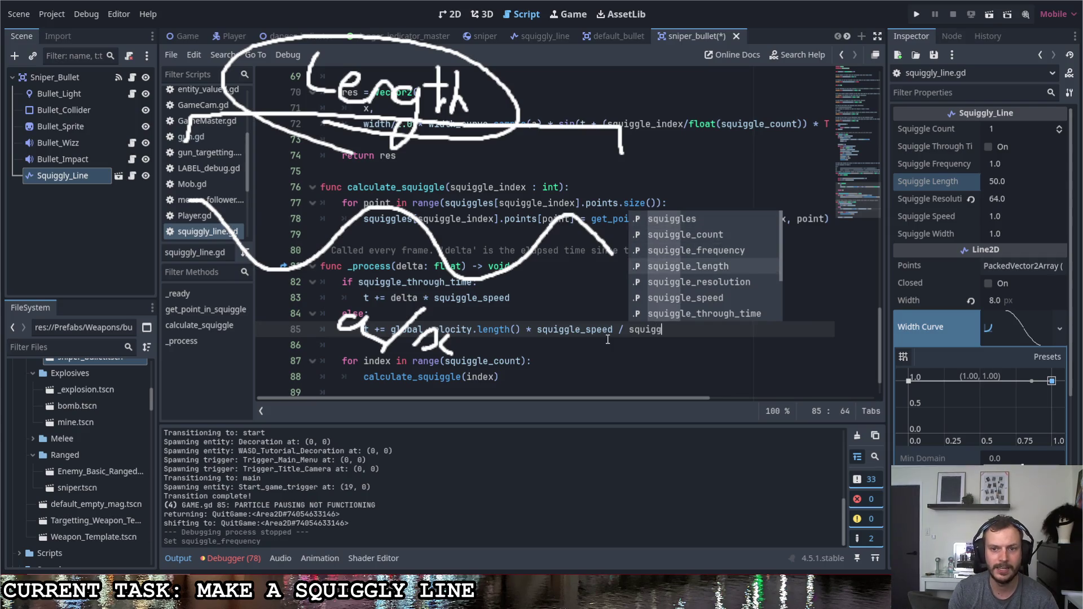
key("Return")
key("ctrl+s")
key("F5")
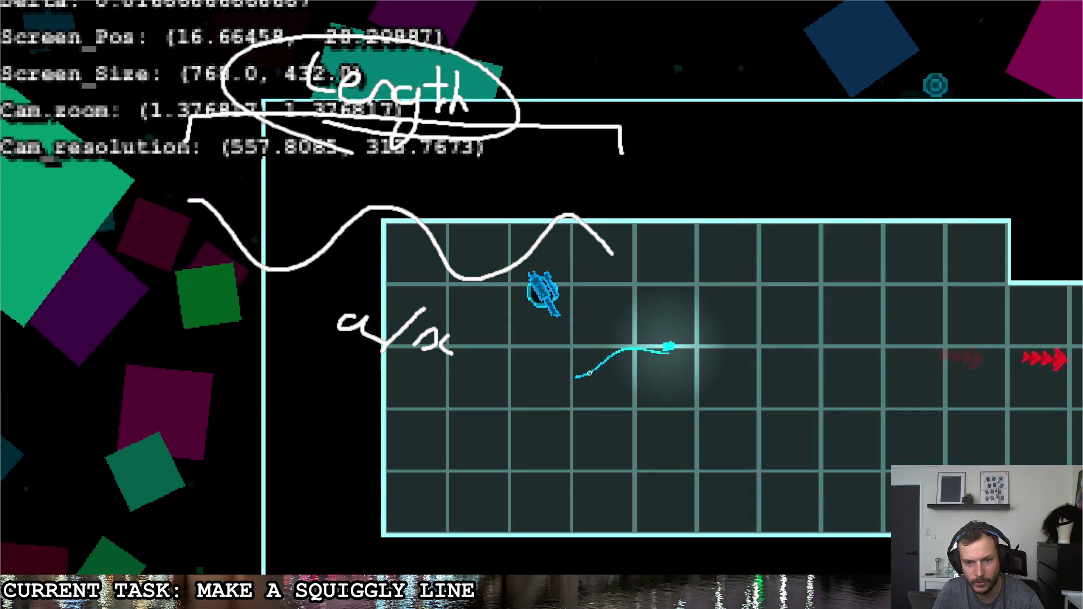
key("Escape")
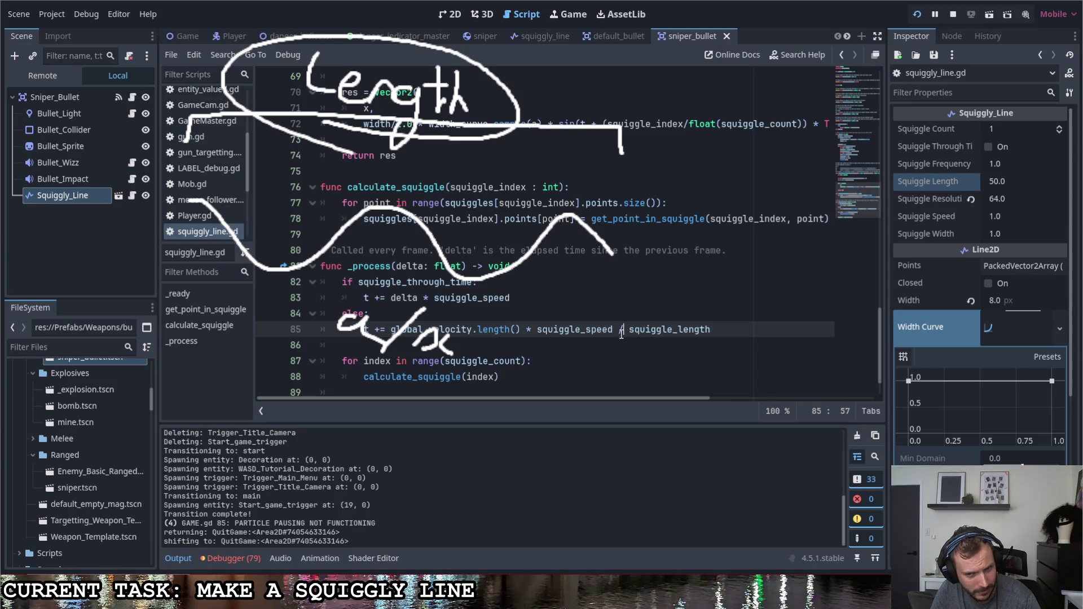
Change the division on line 85 to '* squiggle_length', save, rerun, and close the game.
key("BackSpace")
type("*")
left_click(713, 327)
key("ctrl+s")
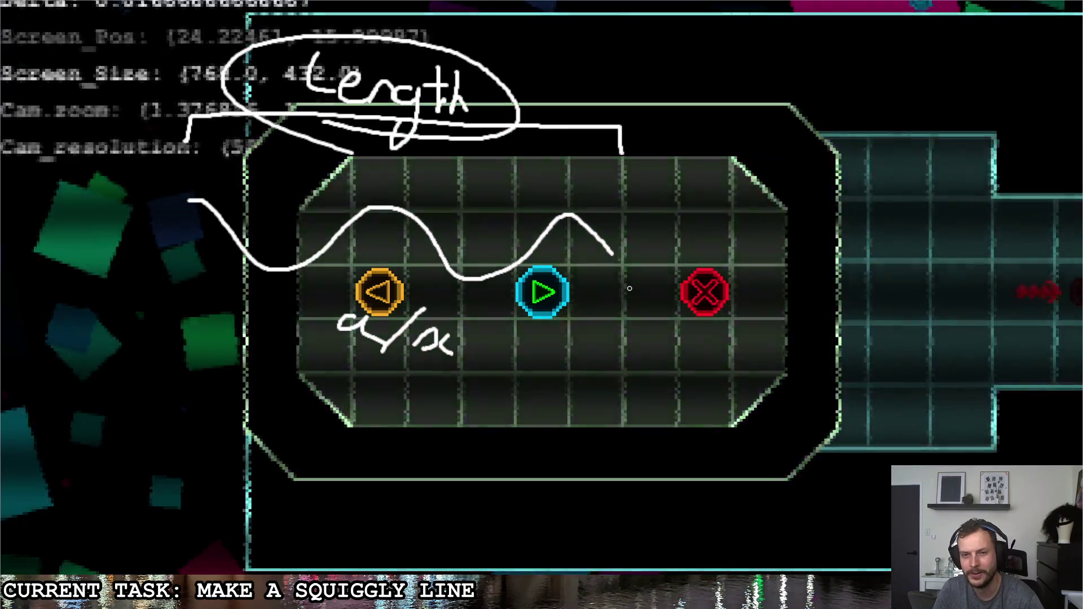
key("ctrl+F3")
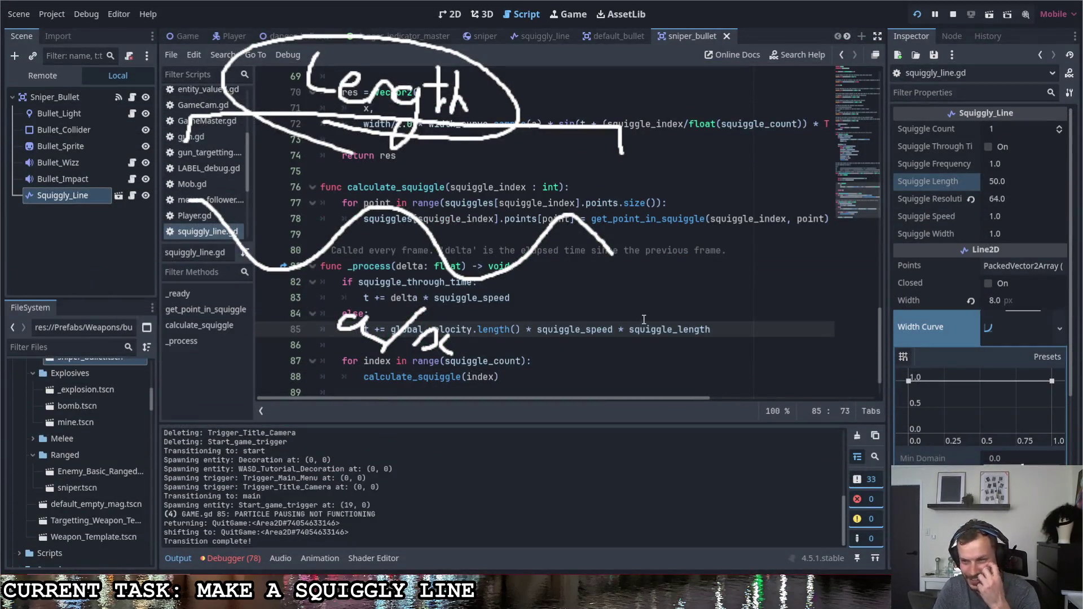
key("ctrl+shift+Left")
key("ctrl+shift+Left")
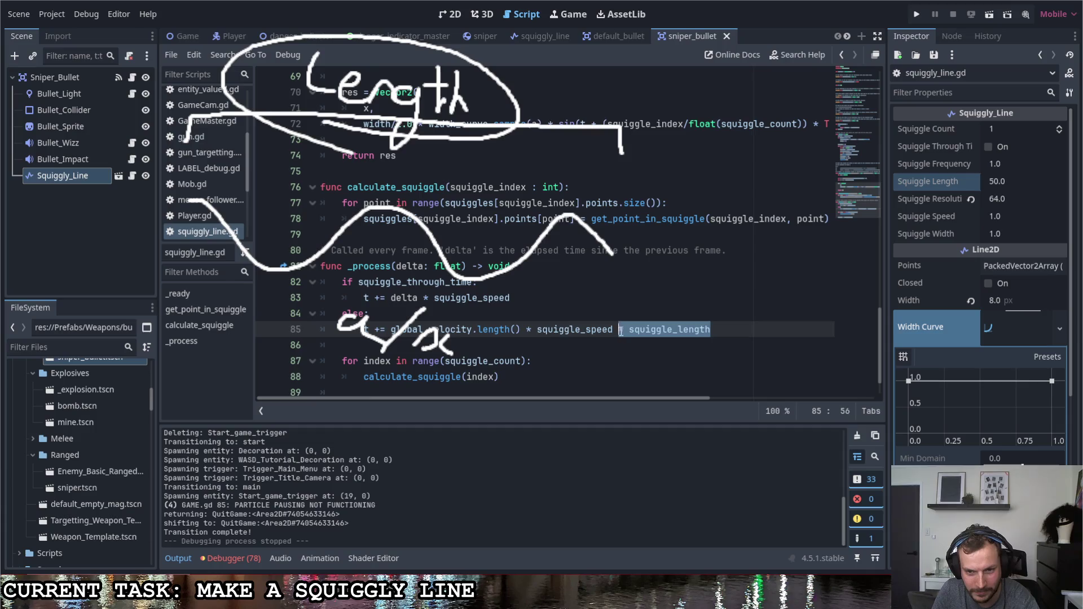
Delete the squiggle_length multiplier from line 85 and erase the sketched annotations.
key("BackSpace")
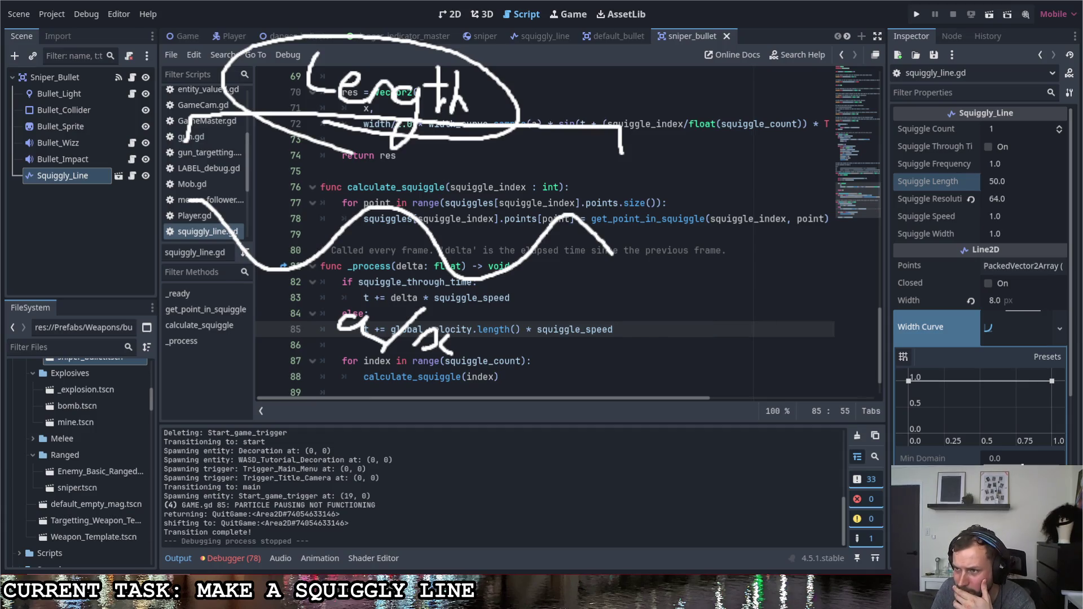
key("ctrl+a")
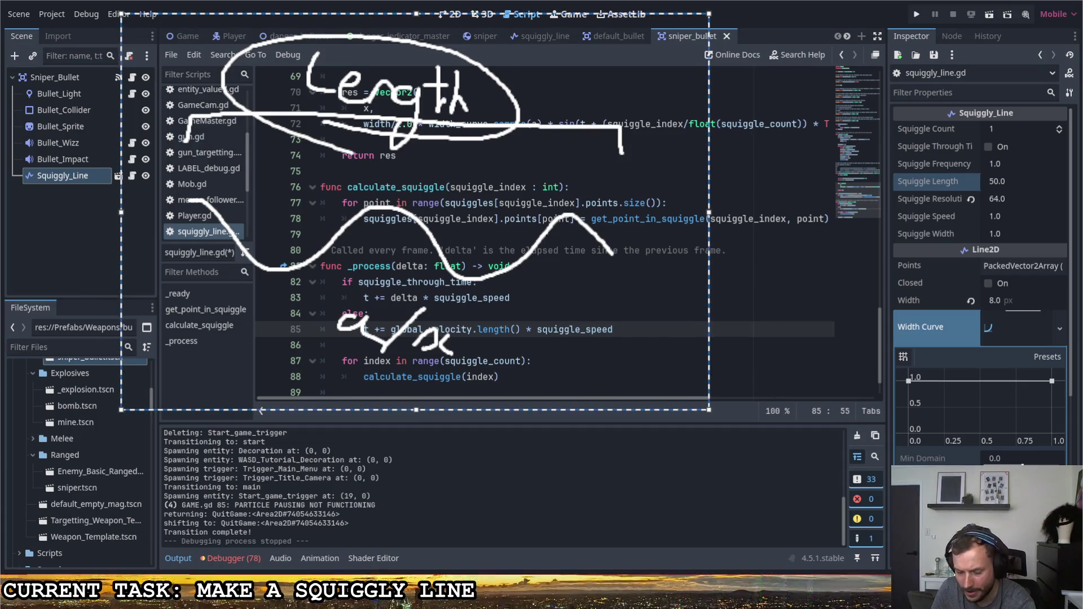
key("Delete")
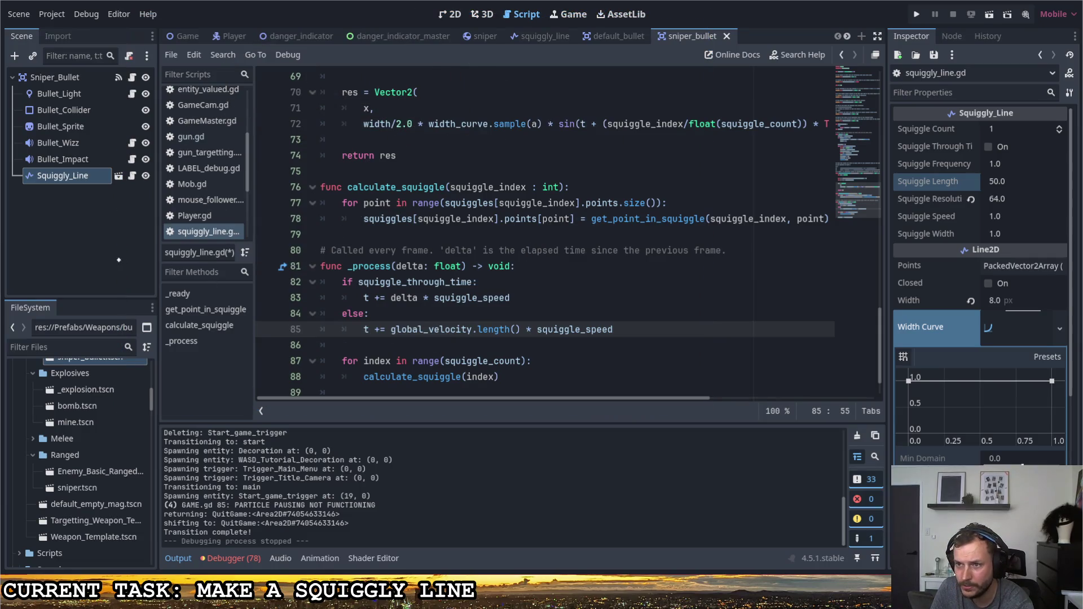
left_click(923, 336)
left_click(921, 334)
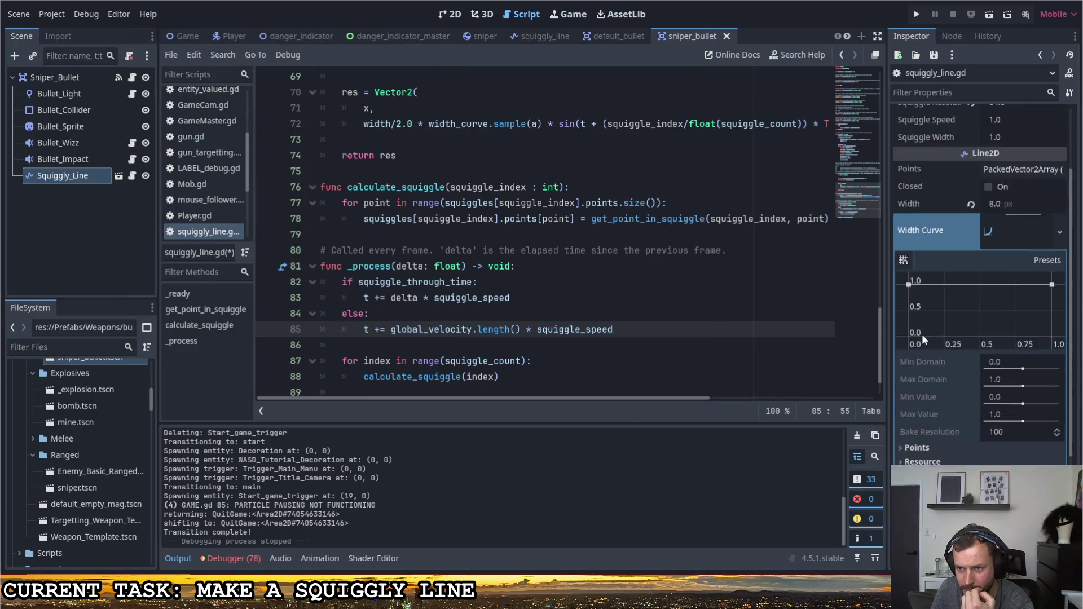
left_click(107, 177)
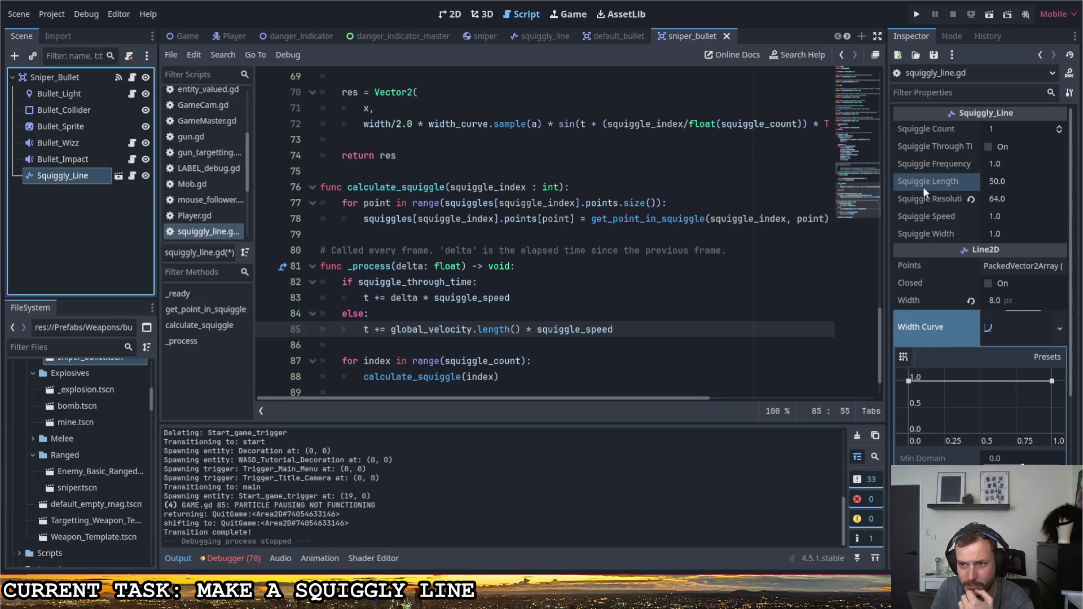
Switch to the bullet's 2D view and expand the Squiggly_Line's Points array.
left_click(450, 14)
scroll(1001, 367, "down", 4)
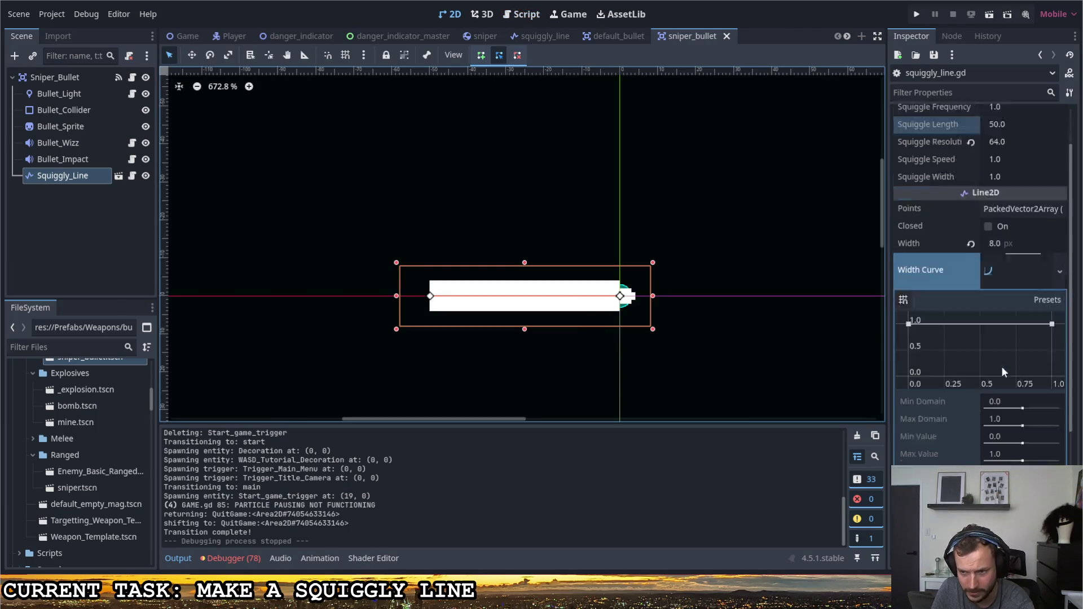
scroll(959, 366, "up", 5)
scroll(936, 357, "down", 5)
scroll(943, 364, "up", 5)
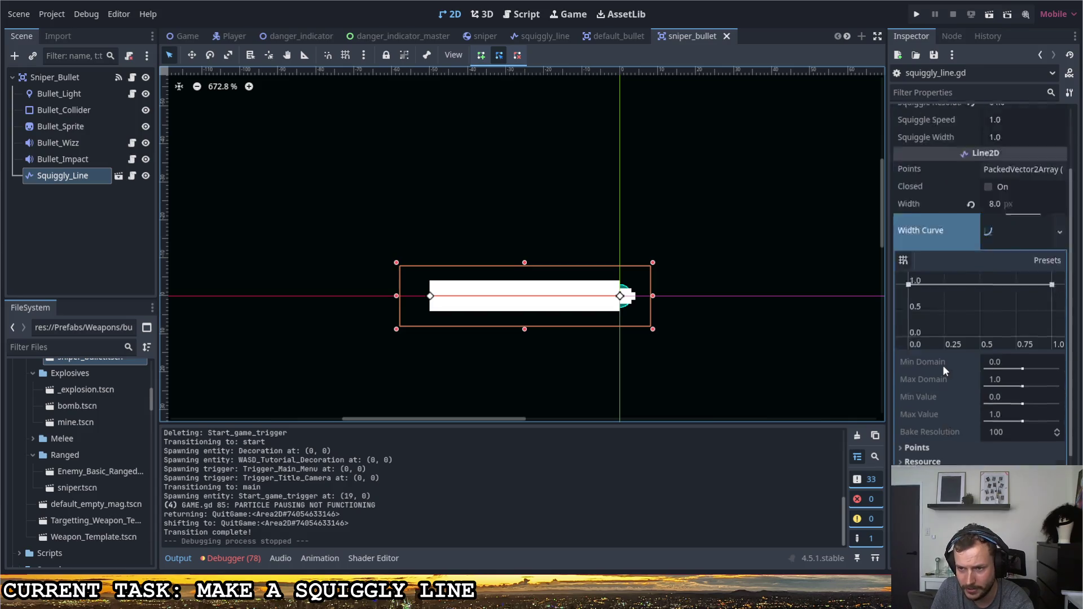
left_click(993, 266)
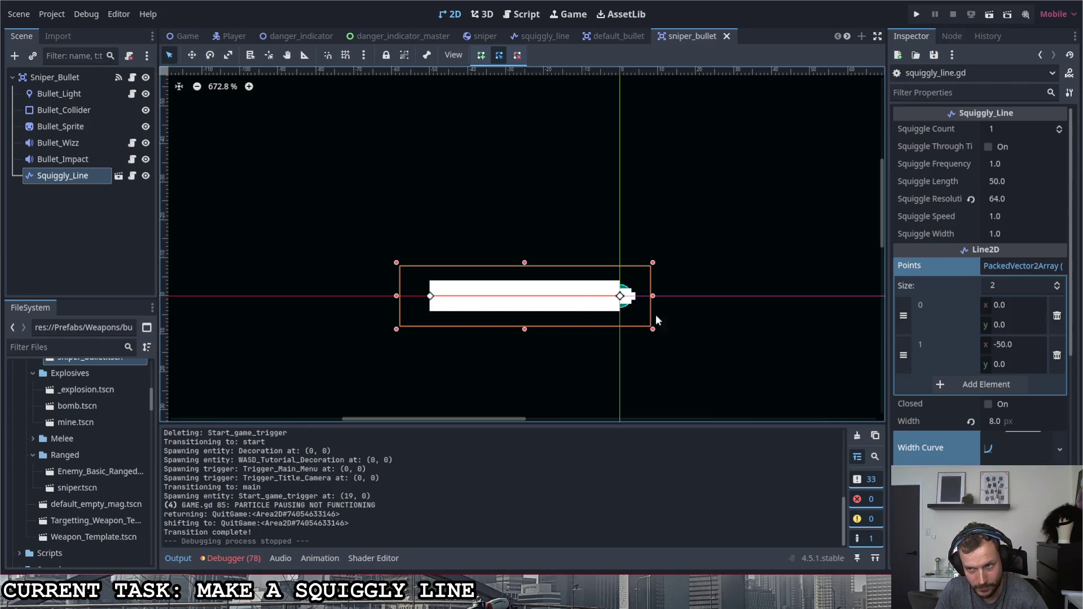
Check the Squiggle Length of 50.0 and open bullet.gd in the Script editor.
left_click(1009, 181)
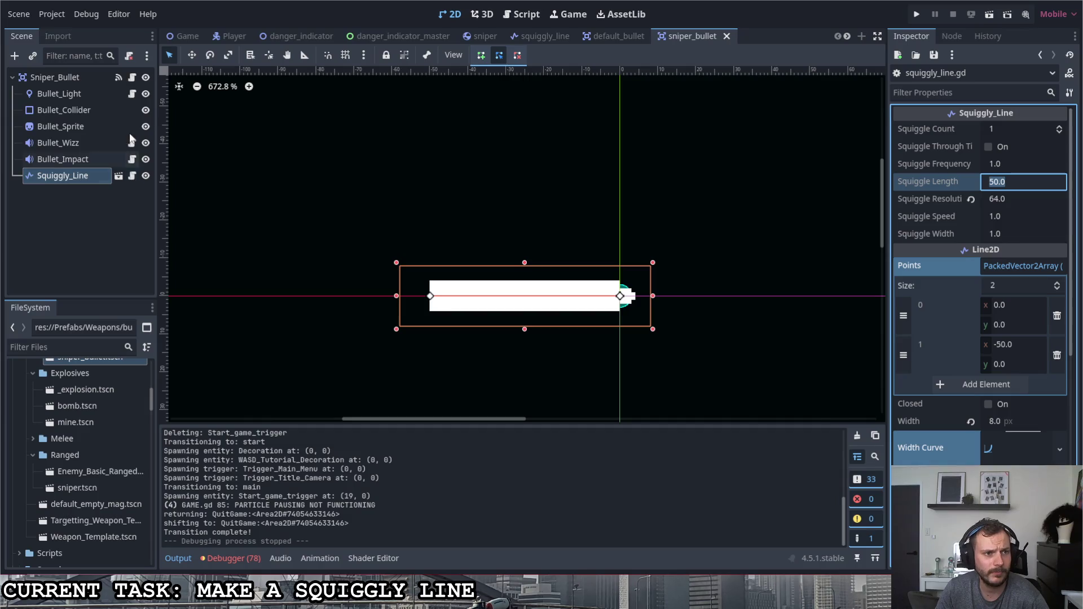
left_click(132, 77)
scroll(429, 374, "down", 3)
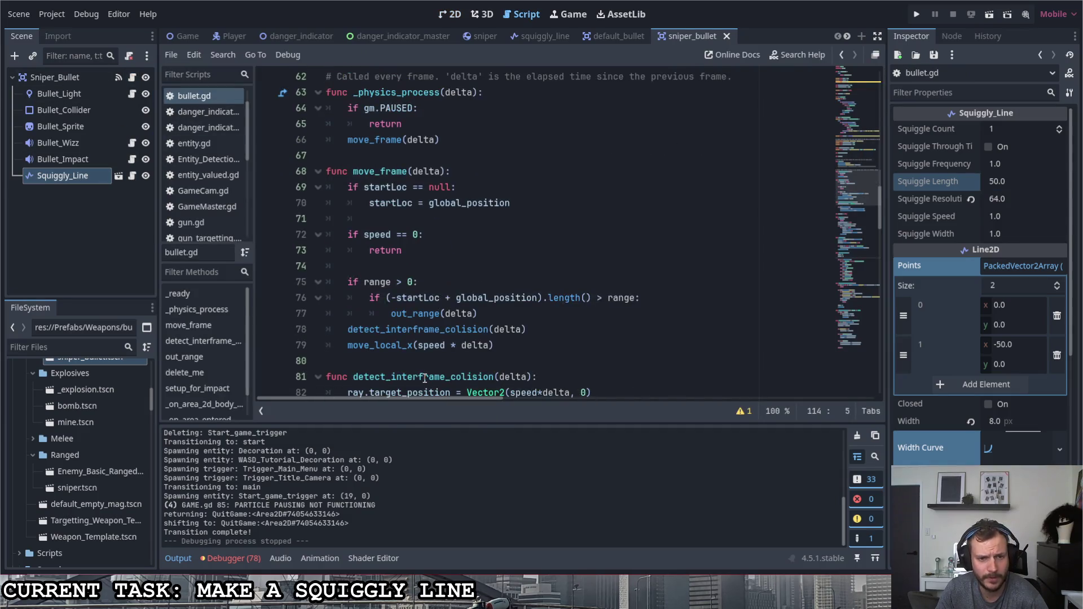
Review the >= 2 points check on line 43 of squiggly_line.gd, glancing at the bullet in 2D.
left_click(131, 177)
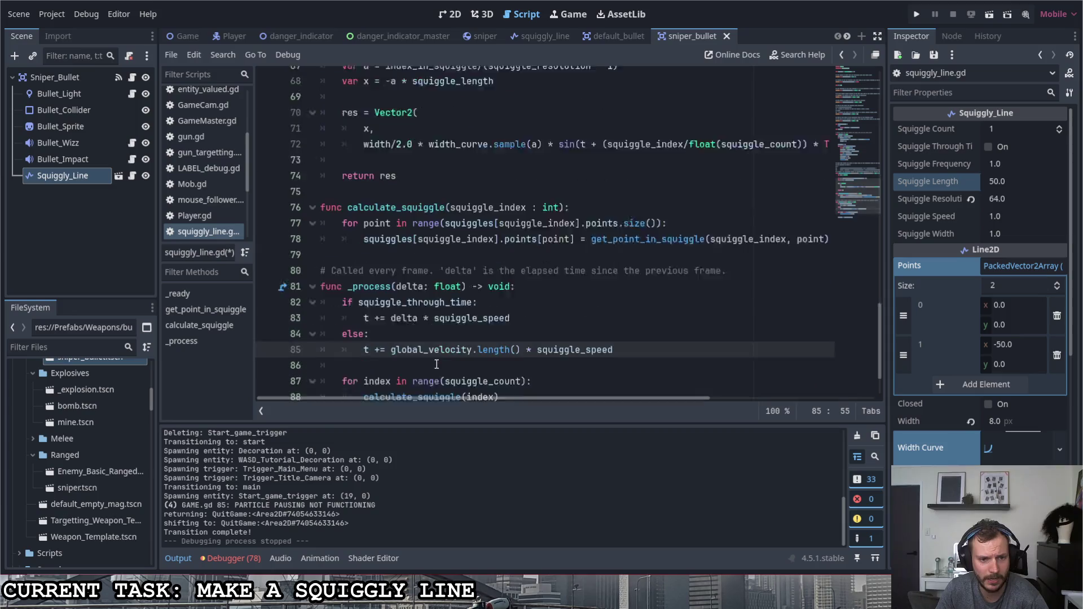
scroll(421, 347, "up", 15)
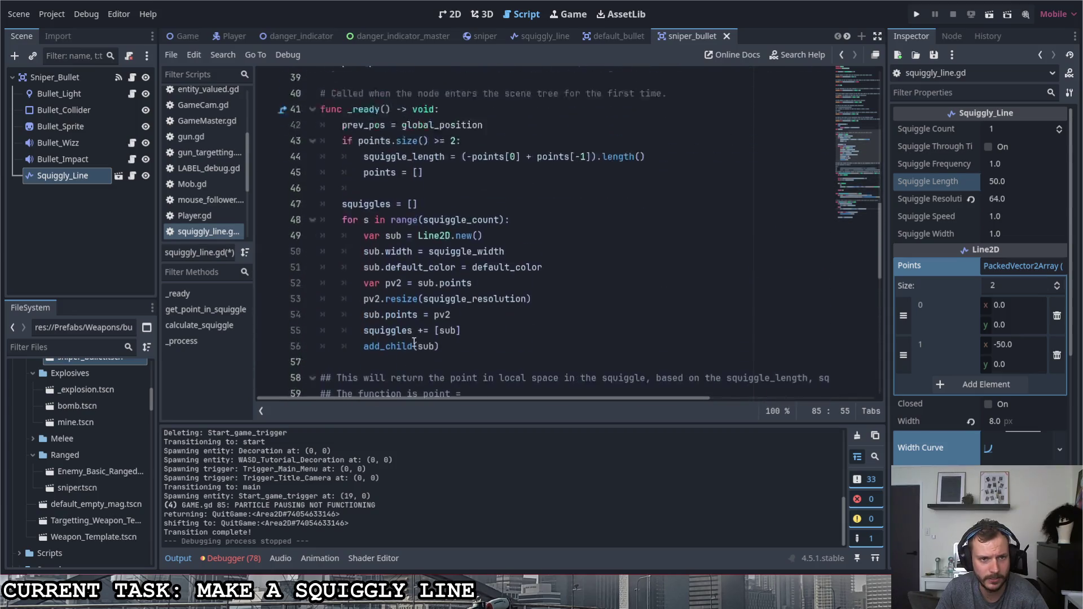
scroll(413, 343, "down", 4)
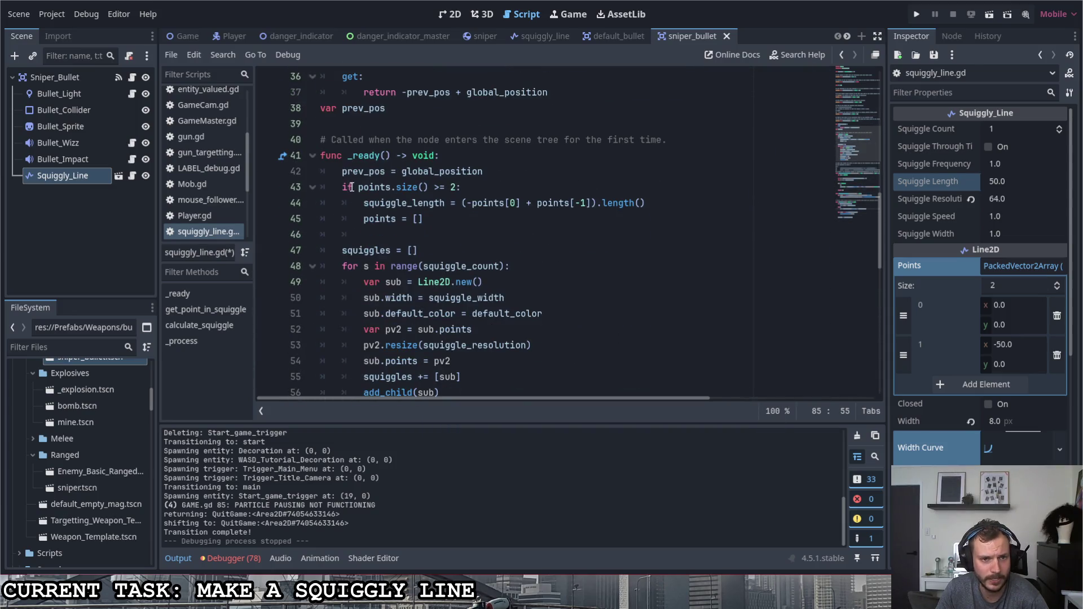
left_click_drag(434, 187, 458, 189)
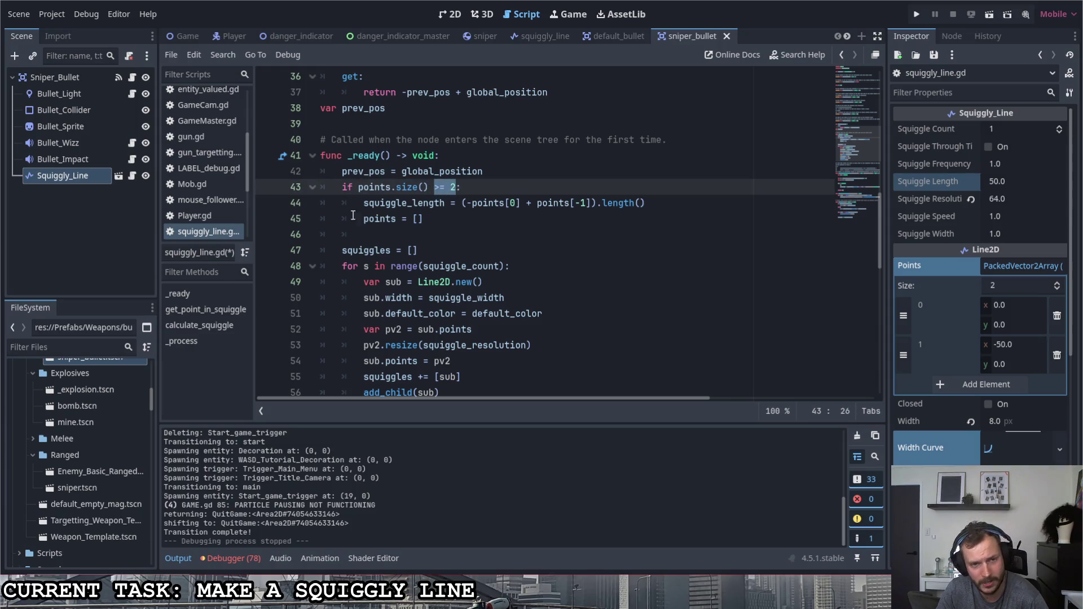
left_click(449, 14)
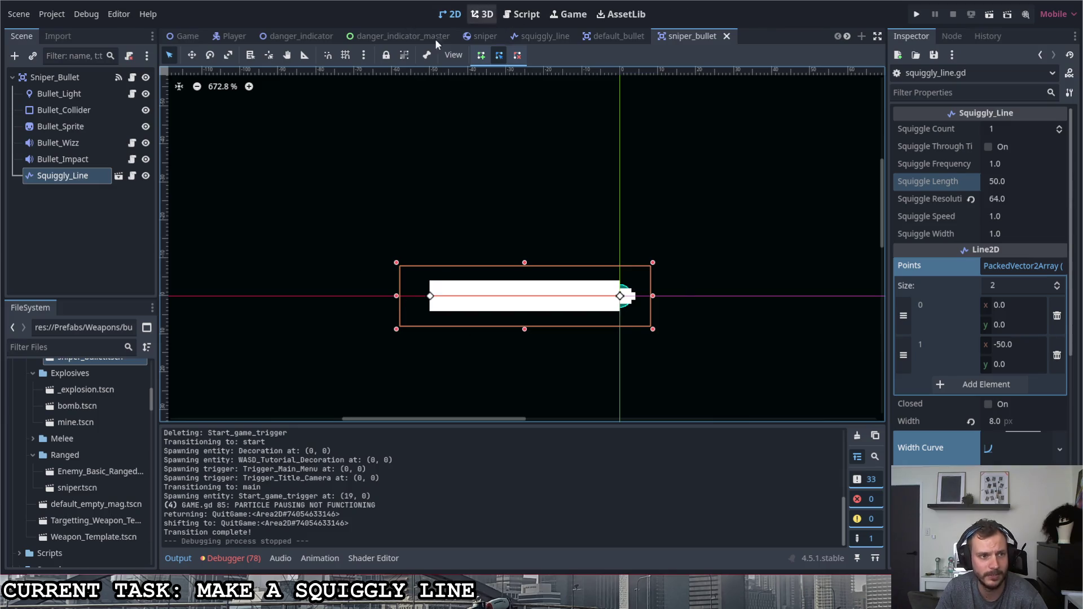
Review how lines 44-47 derive squiggle_length from the first and last points, then return to 2D.
left_click(133, 176)
left_click_drag(591, 203, 577, 203)
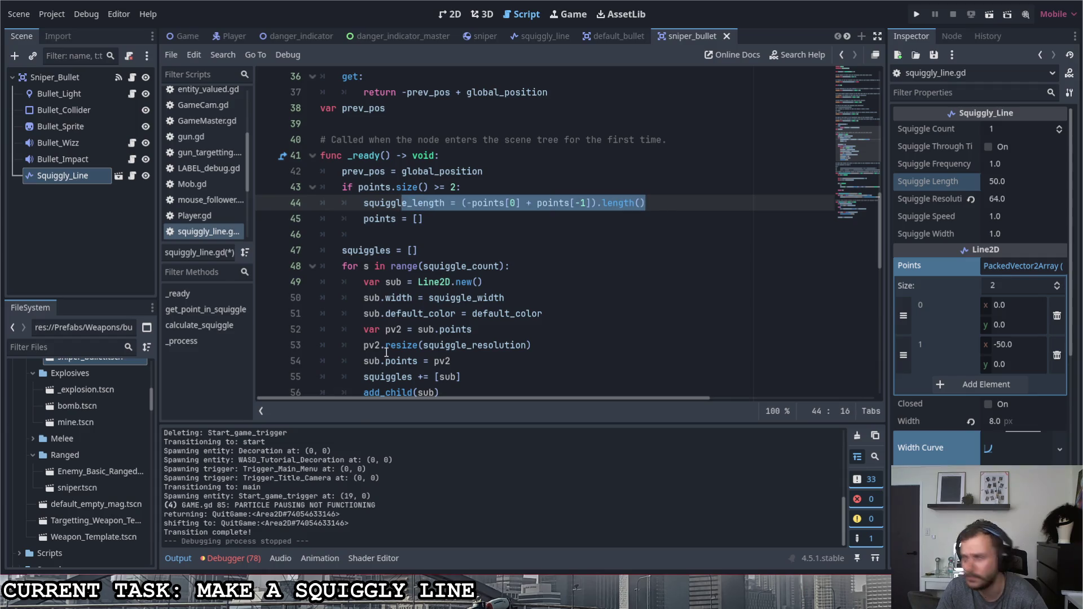
mouse_move(386, 351)
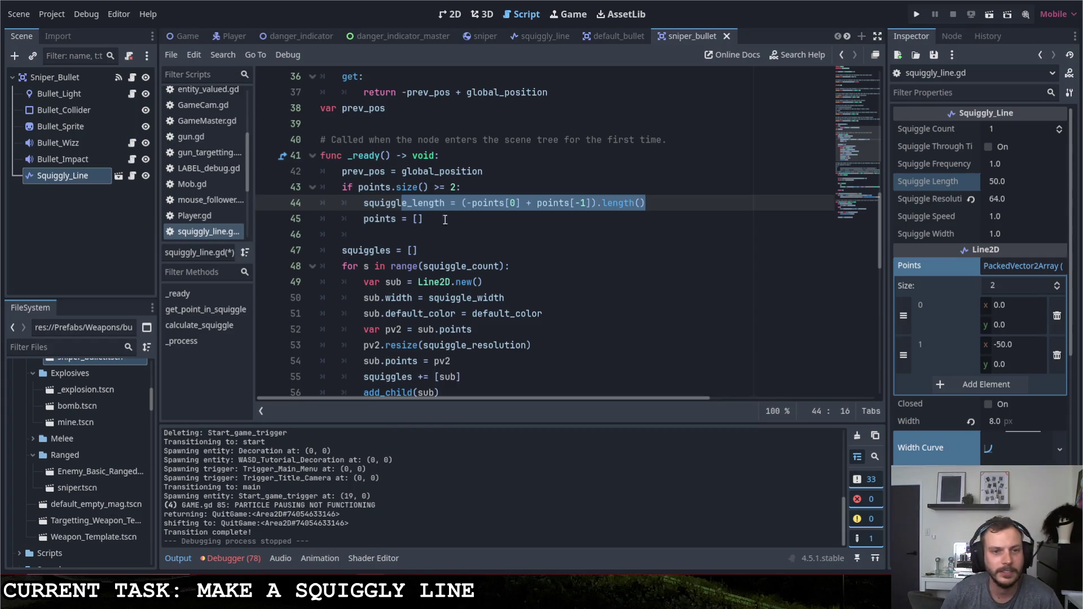
left_click(467, 221)
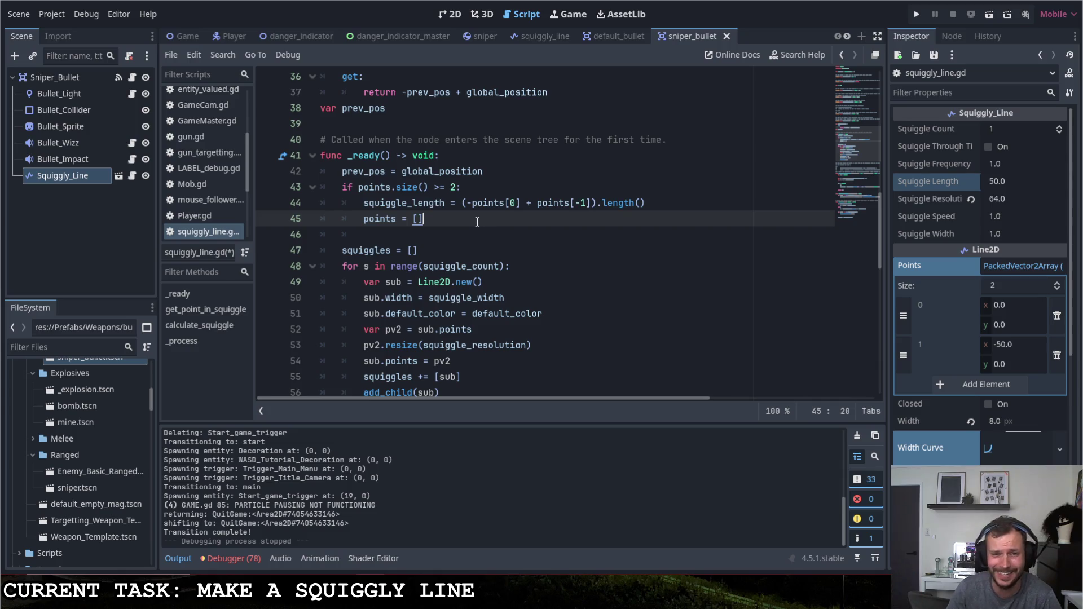
key("Down")
key("Down")
scroll(476, 248, "down", 1)
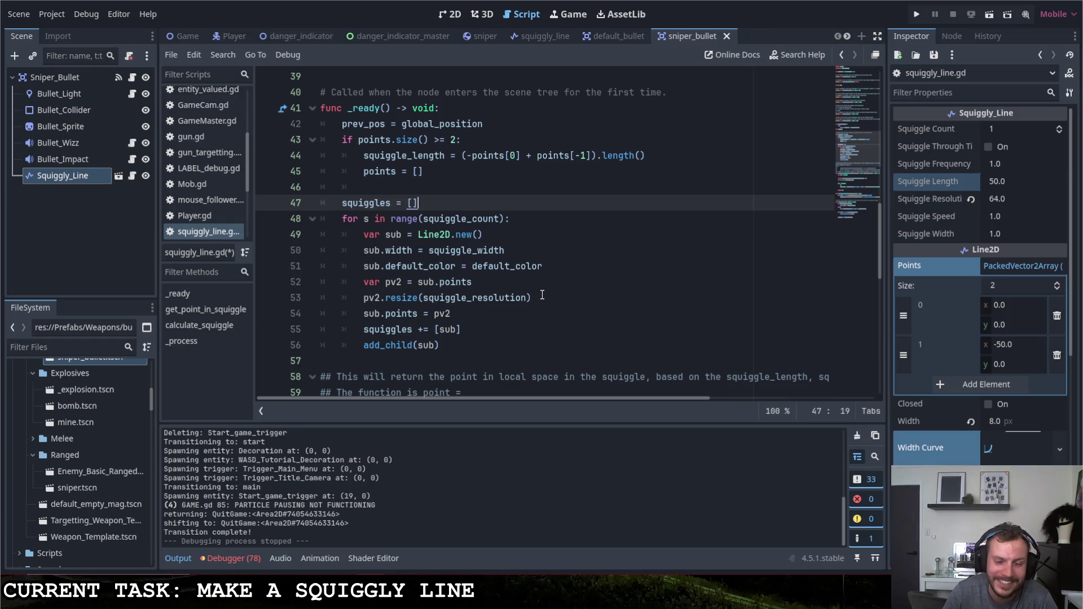
left_click(454, 15)
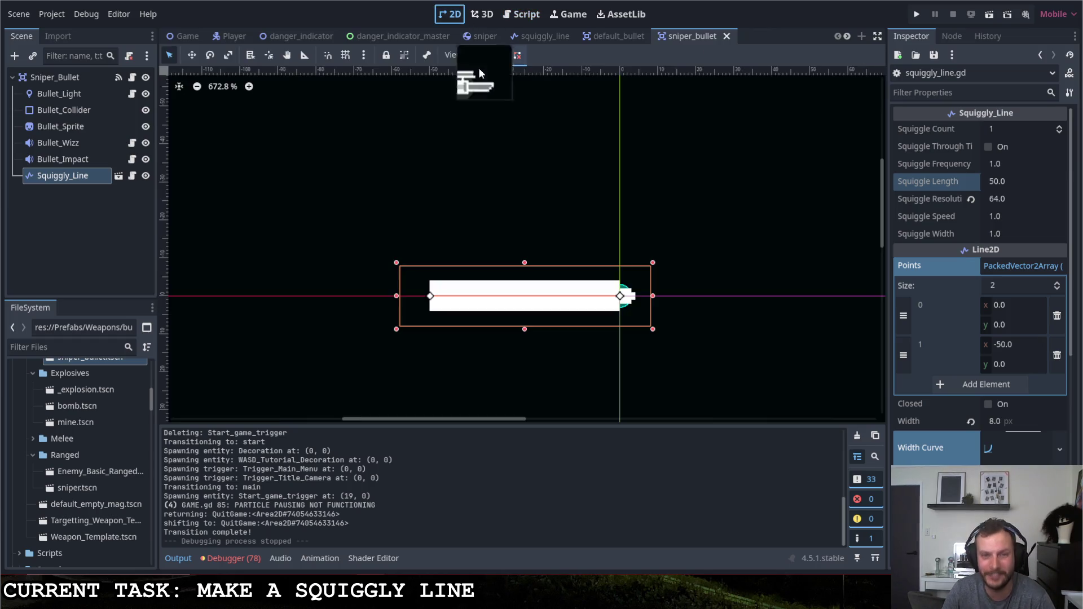
Test-run the bullet trail, then set the Squiggly_Line Width to 20.
left_click(916, 14)
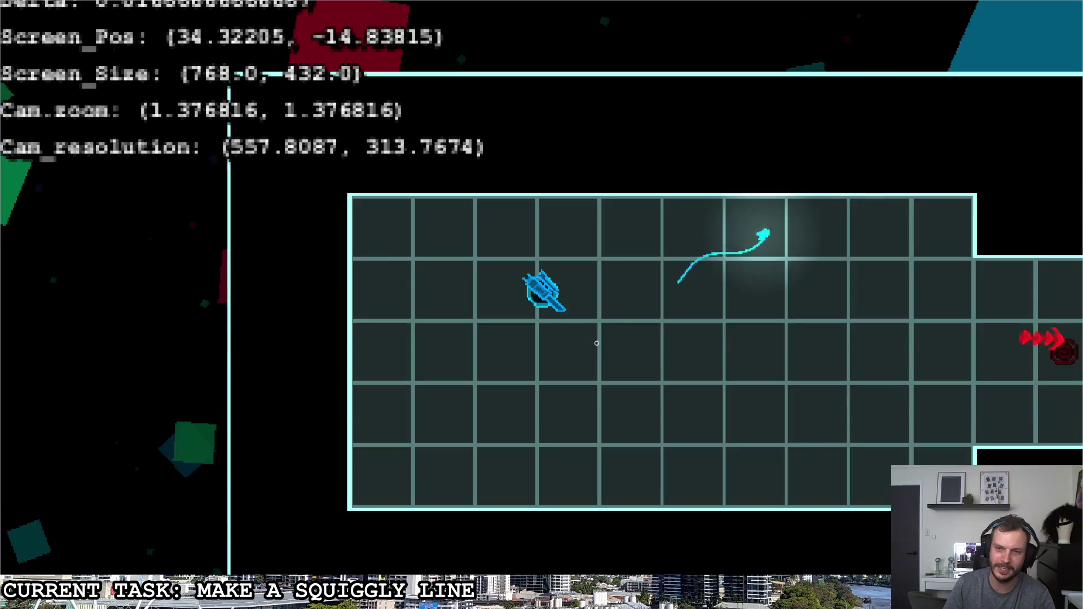
key("Escape")
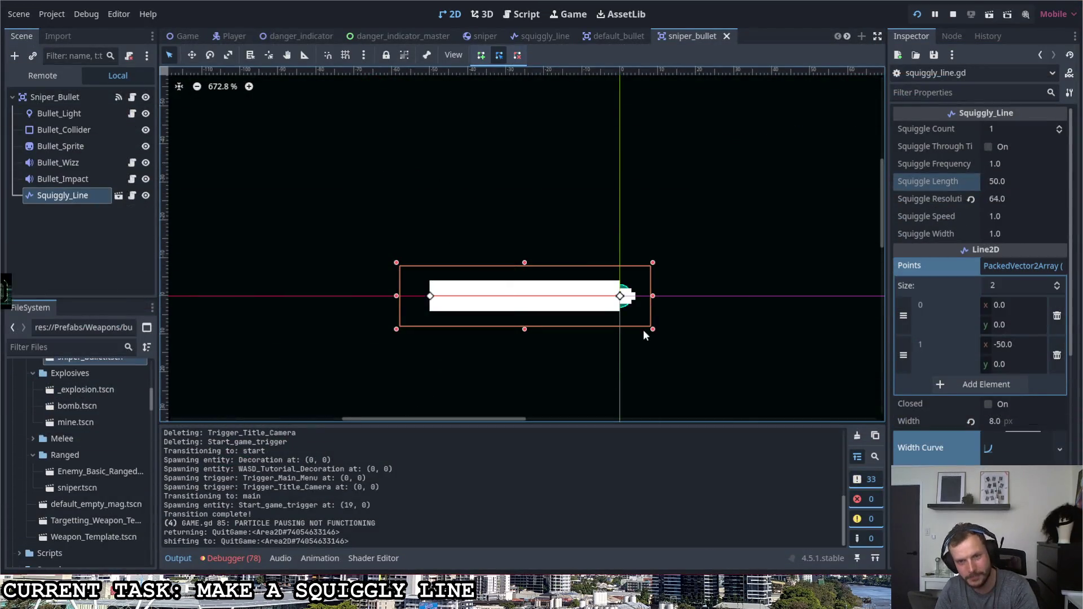
left_click(995, 421)
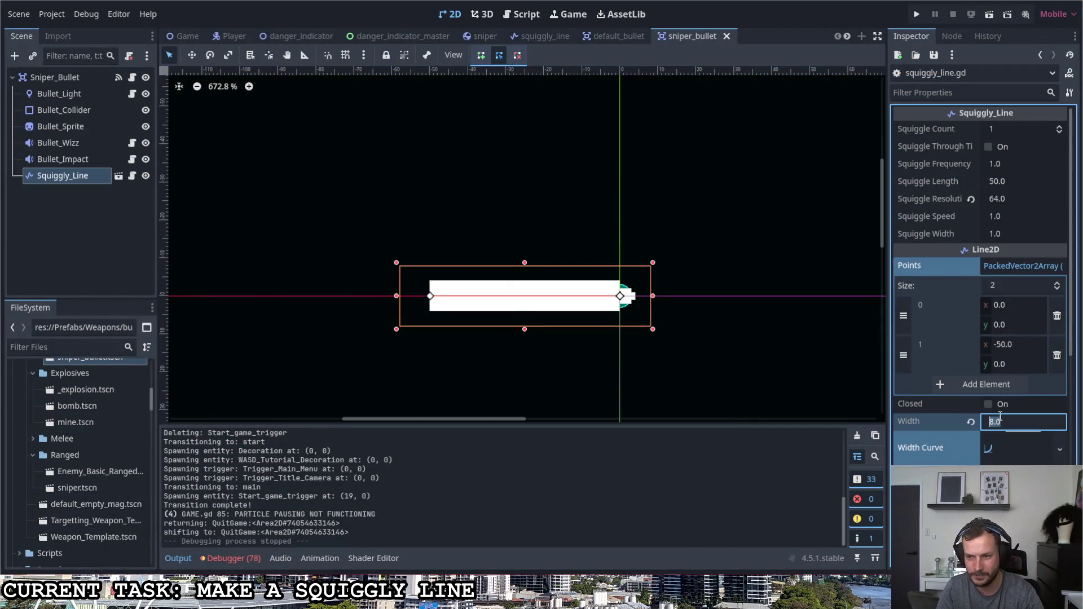
type("20")
key("Return")
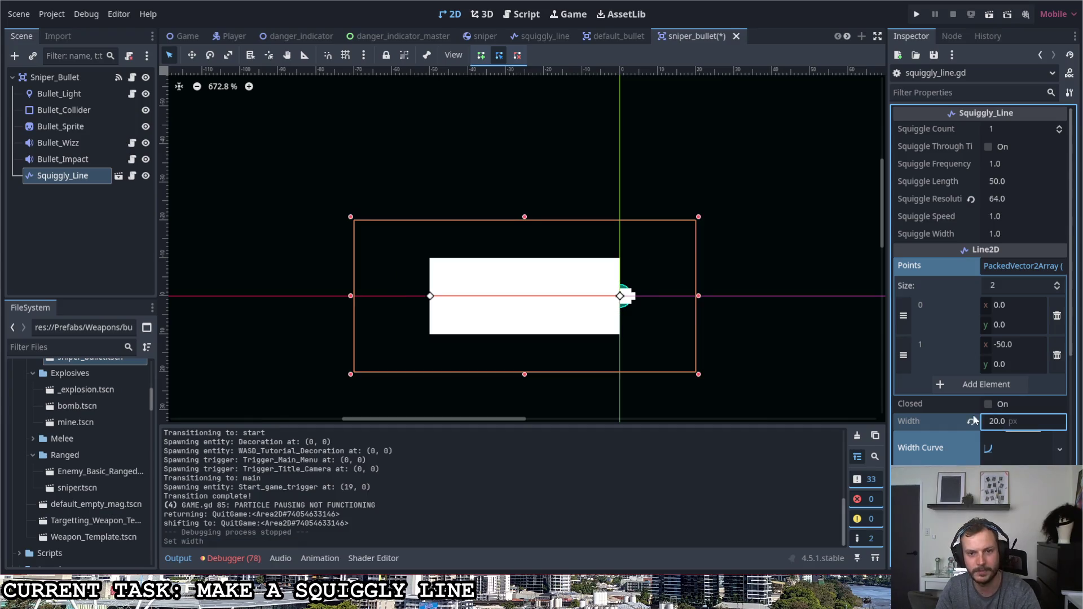
Rerun the game to view the wider 20 px trail and quit back to the editor.
left_click(920, 13)
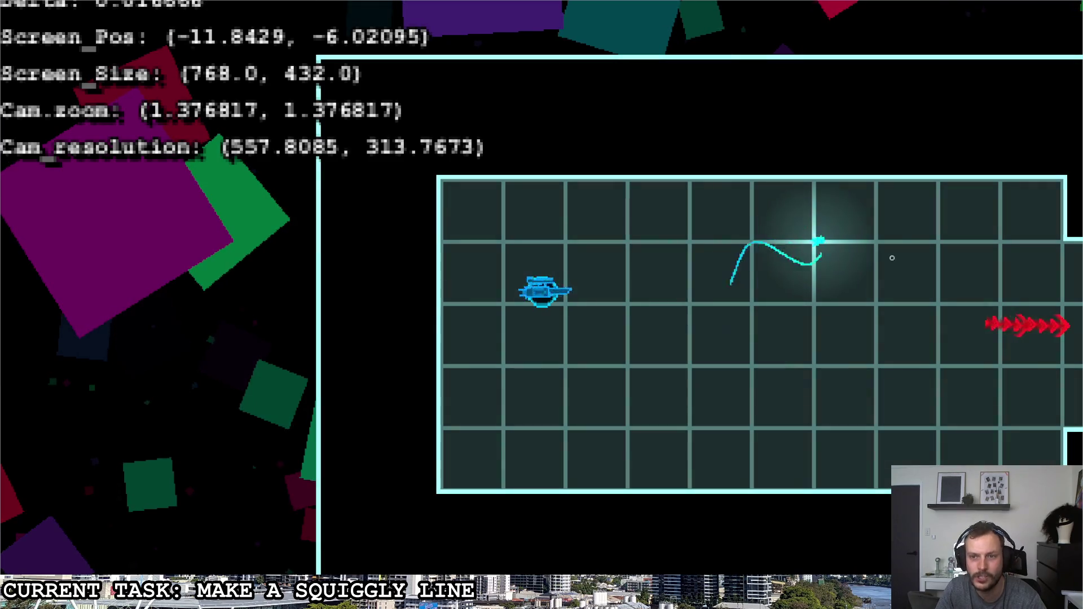
key("Escape")
left_click(789, 234)
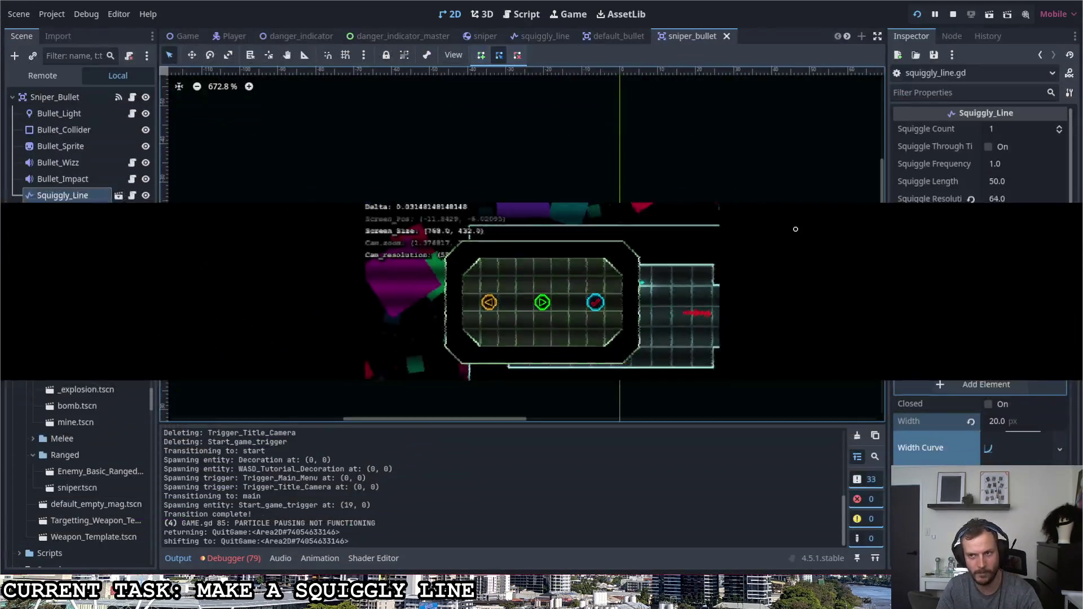
left_click(1012, 169)
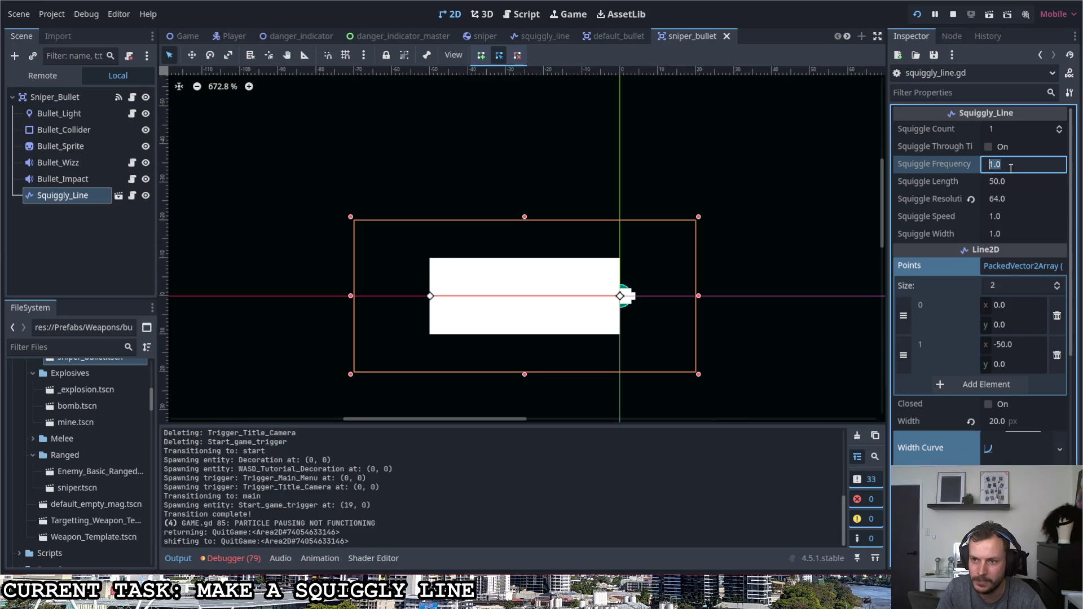
left_click(1010, 217)
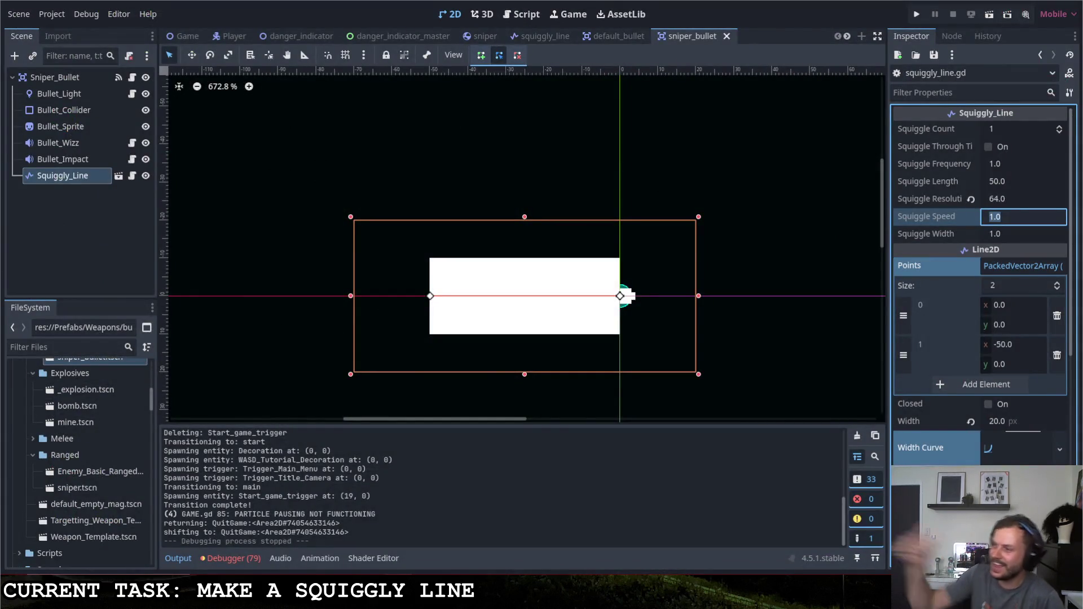
left_click(740, 334)
left_click(438, 303)
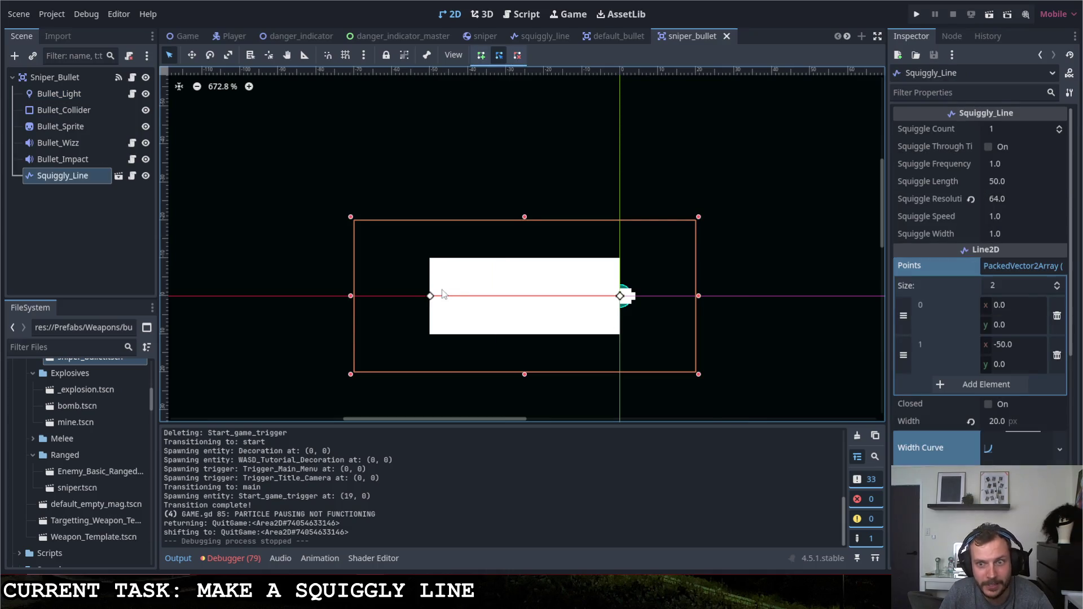
left_click(132, 175)
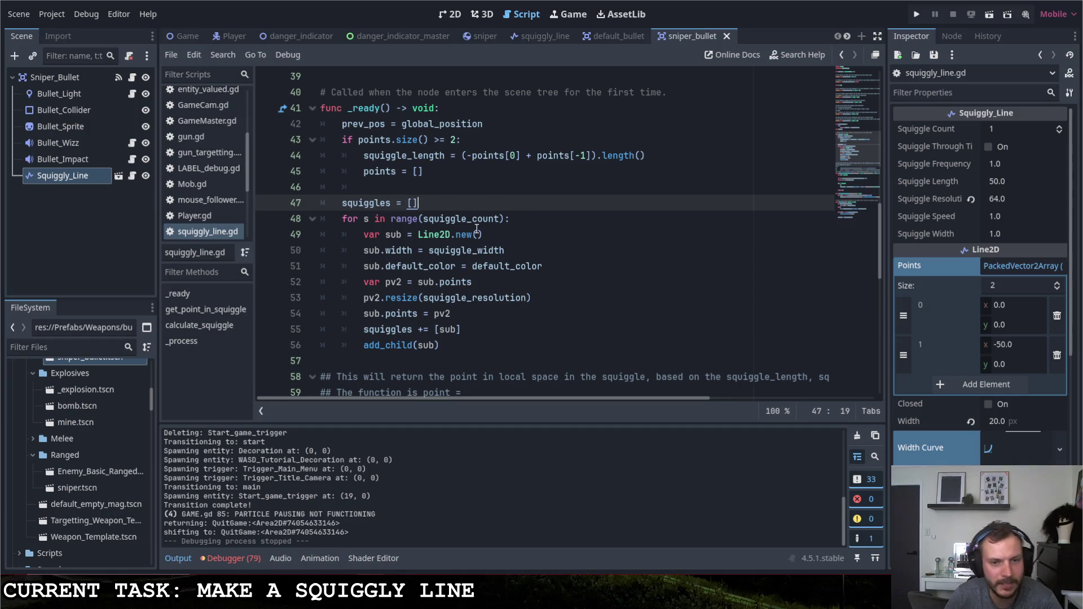
Study line 72's sine formula: the width/2.0 * width_curve.sample(a) amplitude term and t inside the sine.
scroll(524, 225, "down", 8)
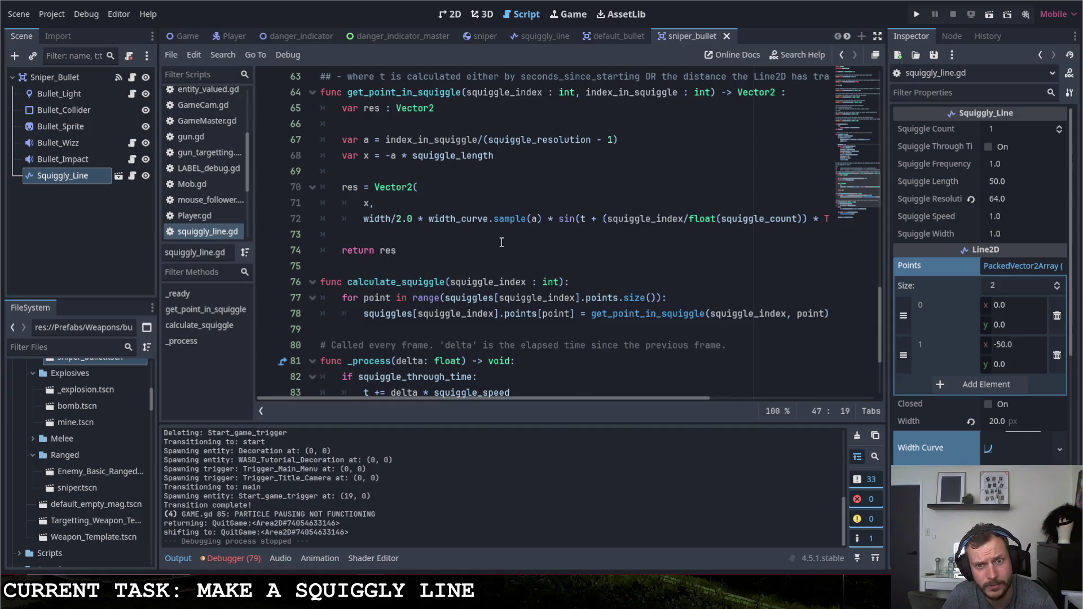
scroll(510, 241, "up", 9)
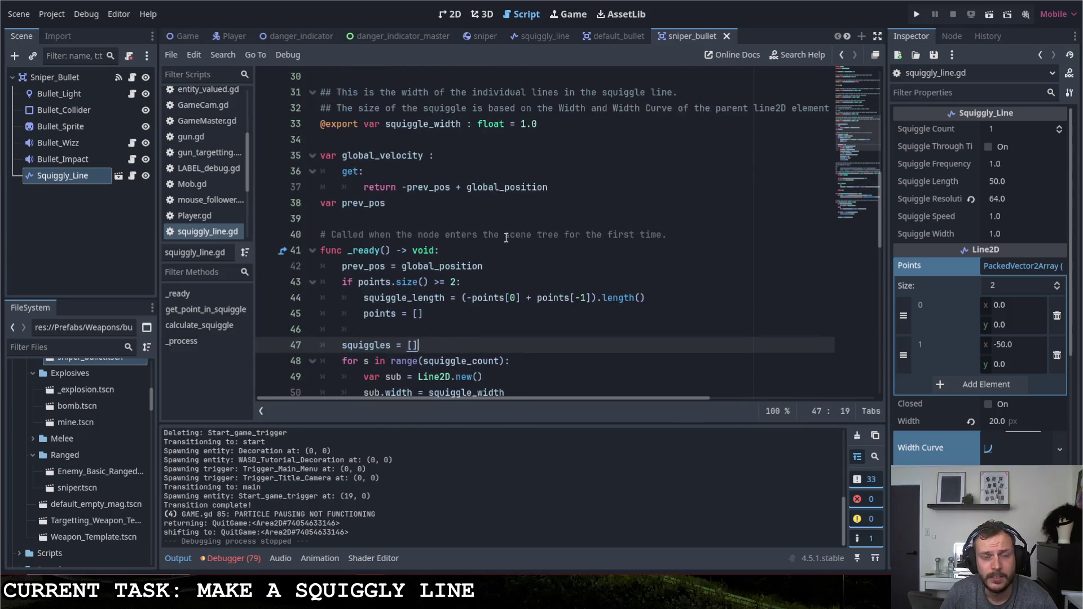
scroll(506, 236, "down", 9)
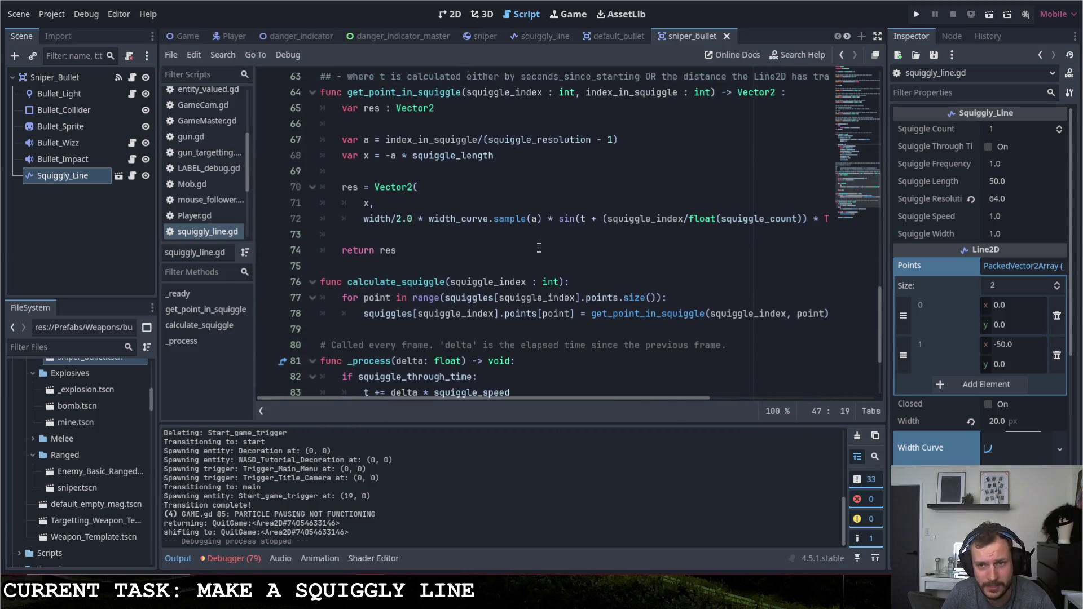
mouse_move(560, 397)
left_mouse_down()
mouse_move(575, 395)
mouse_move(499, 389)
mouse_move(579, 396)
left_mouse_up()
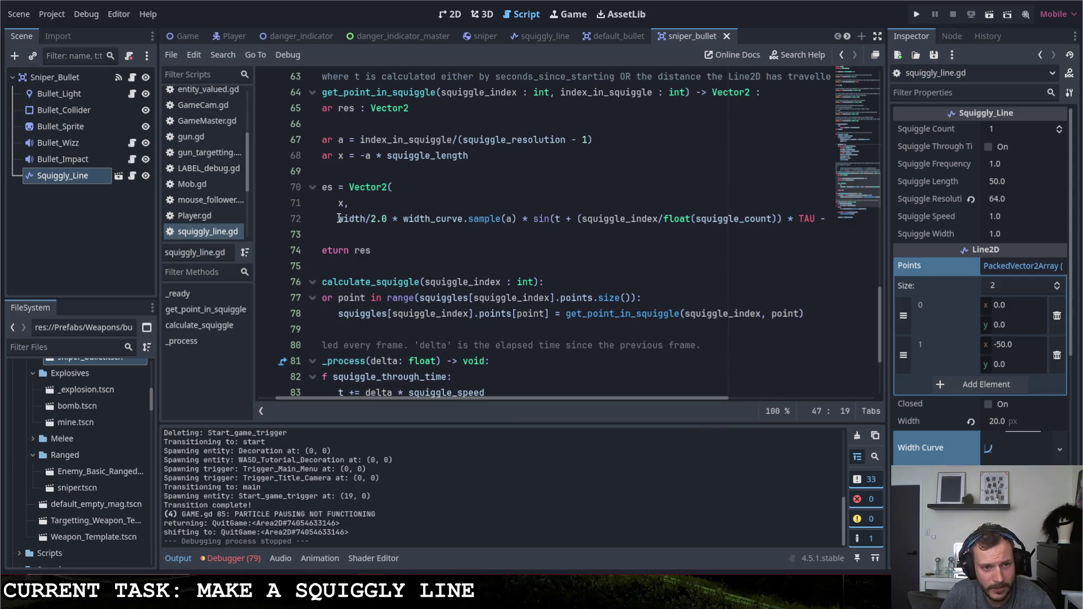
left_click_drag(339, 218, 517, 219)
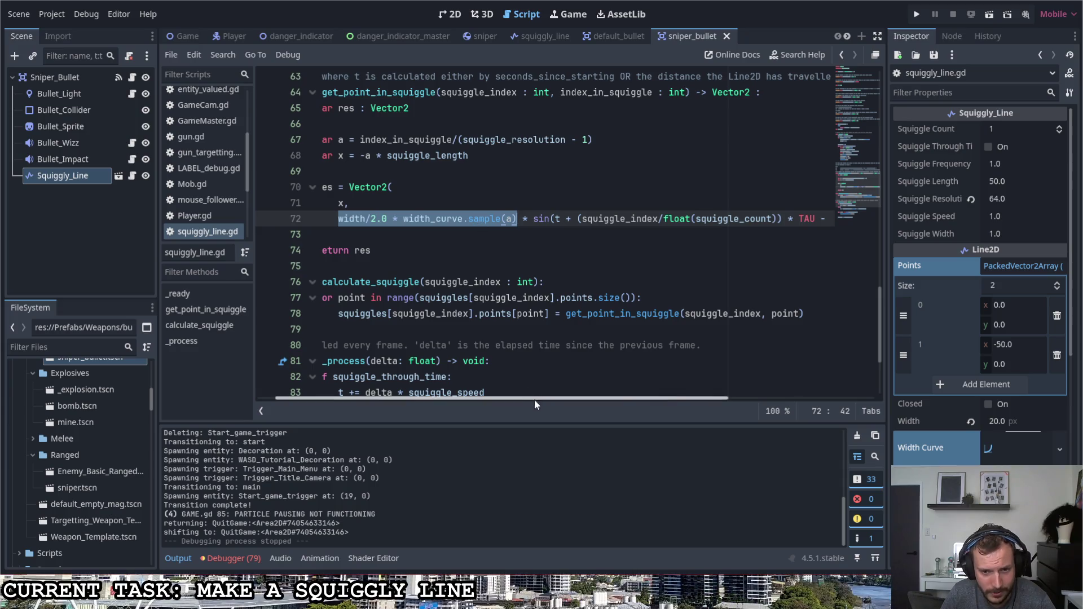
left_click_drag(534, 399, 630, 392)
left_click(434, 218)
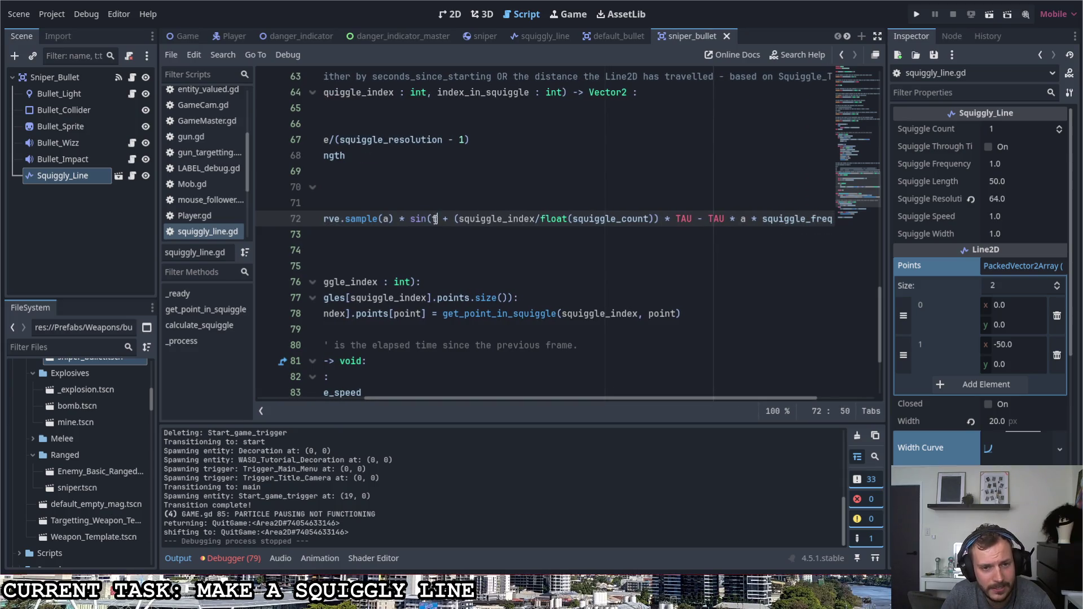
Compare the _process update with line 72's formula, noting the phase offset after t.
scroll(460, 361, "down", 2)
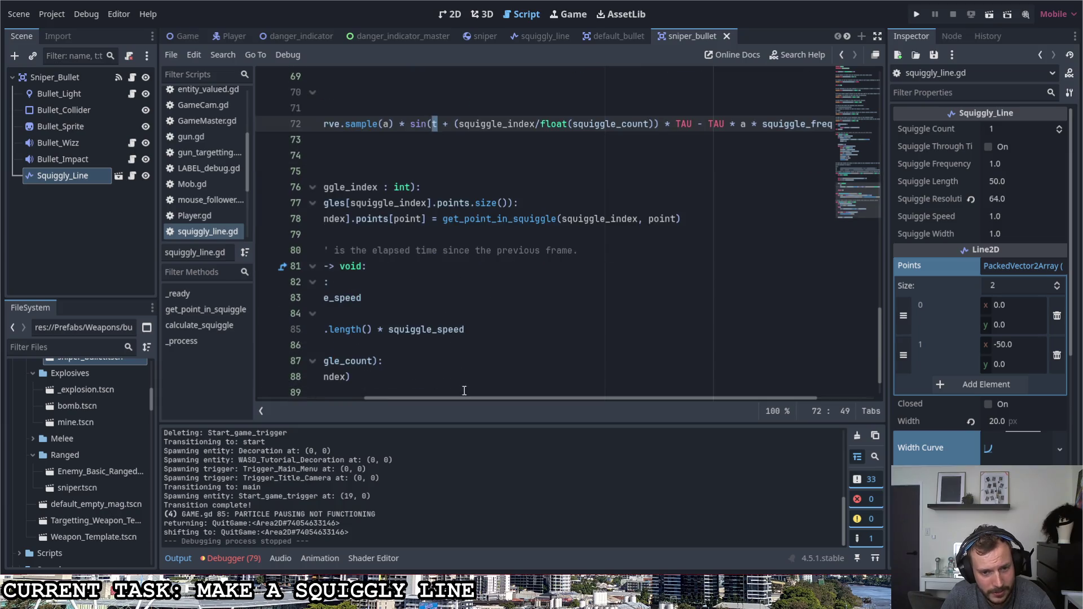
left_click_drag(464, 398, 326, 387)
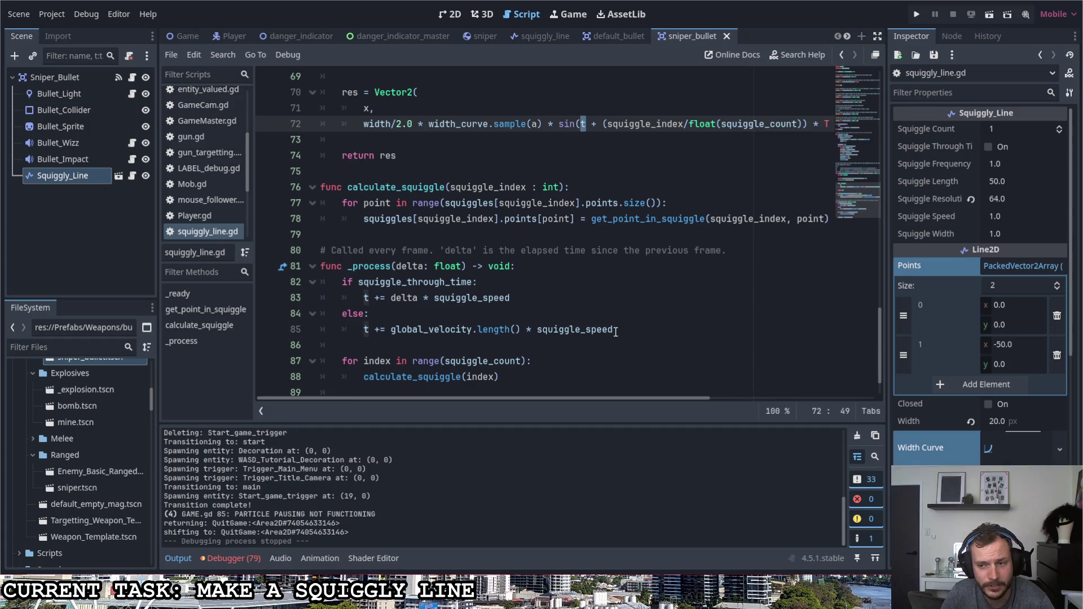
mouse_move(615, 332)
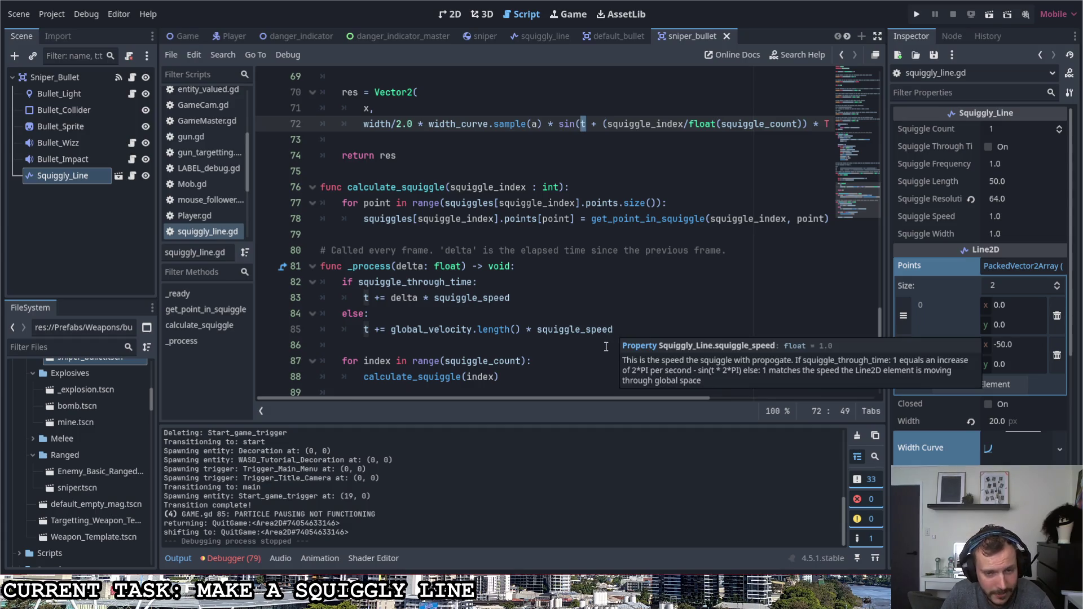
scroll(606, 347, "up", 2)
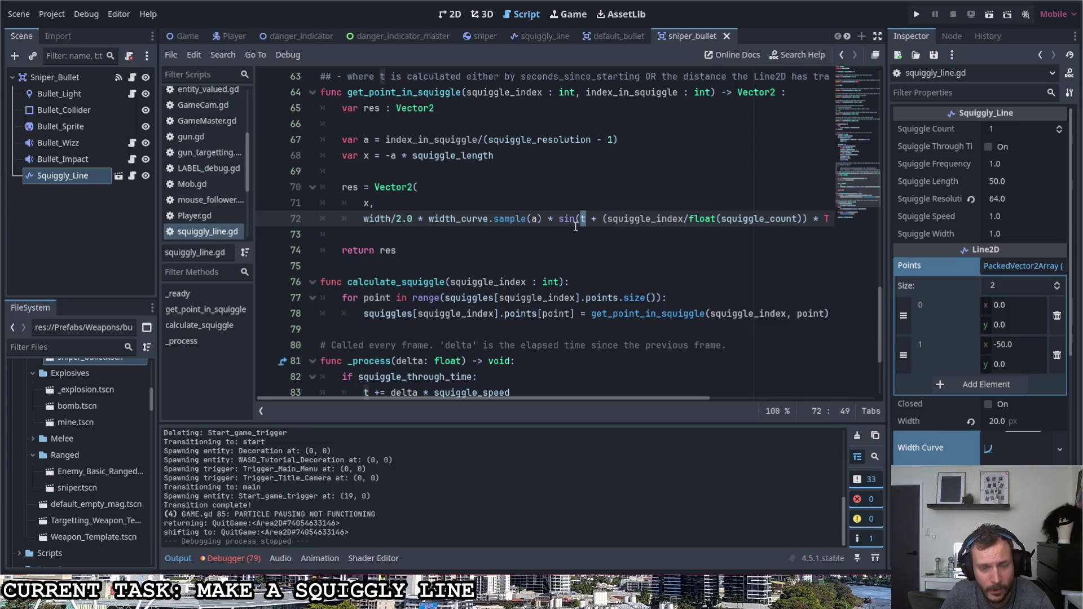
scroll(446, 343, "down", 2)
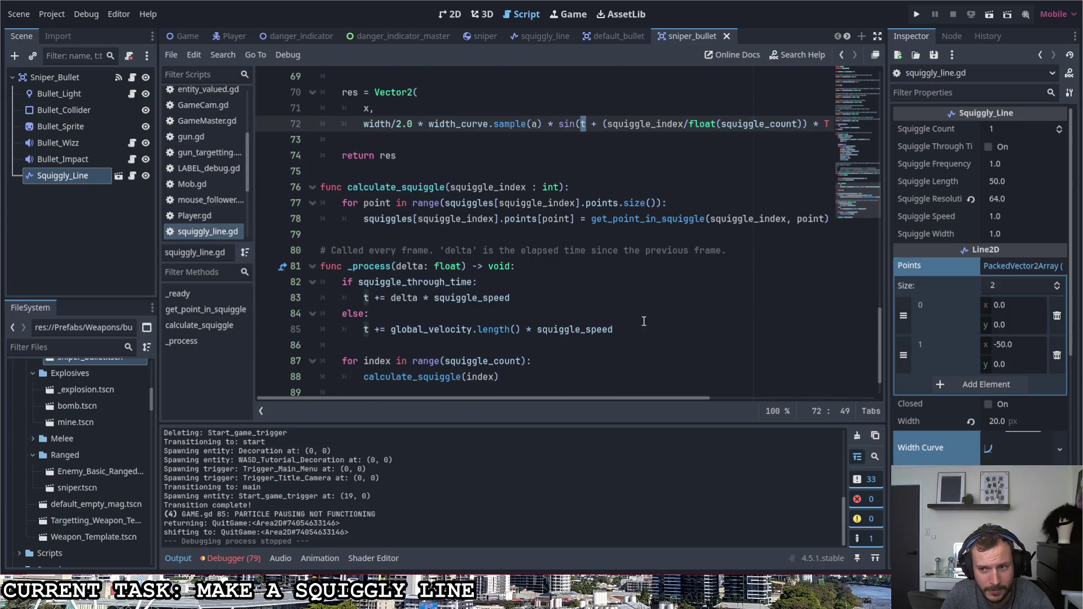
scroll(774, 343, "up", 2)
left_click_drag(648, 398, 745, 395)
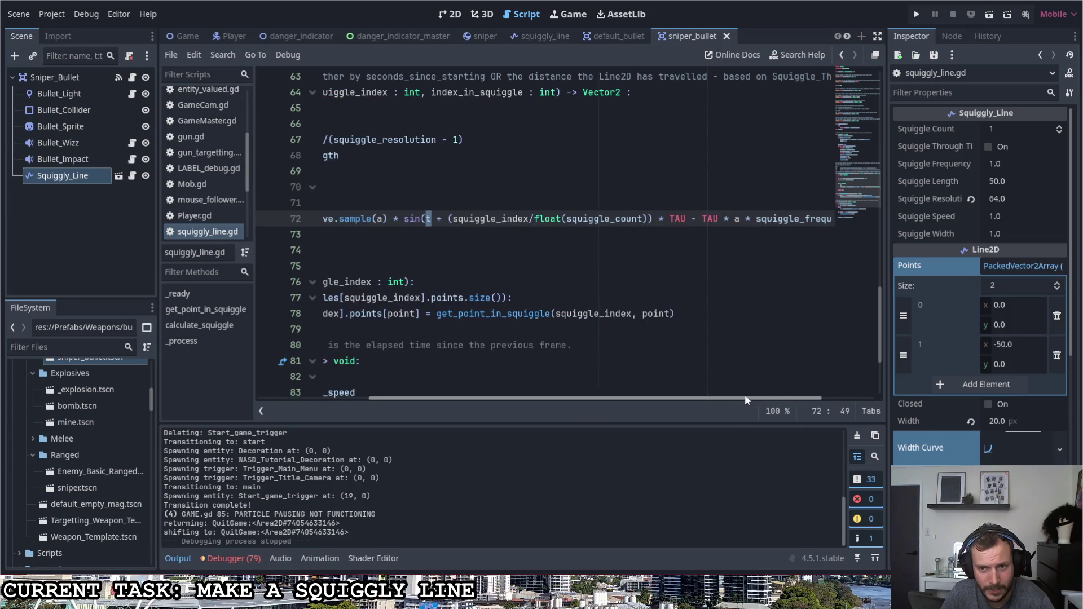
left_click(440, 219)
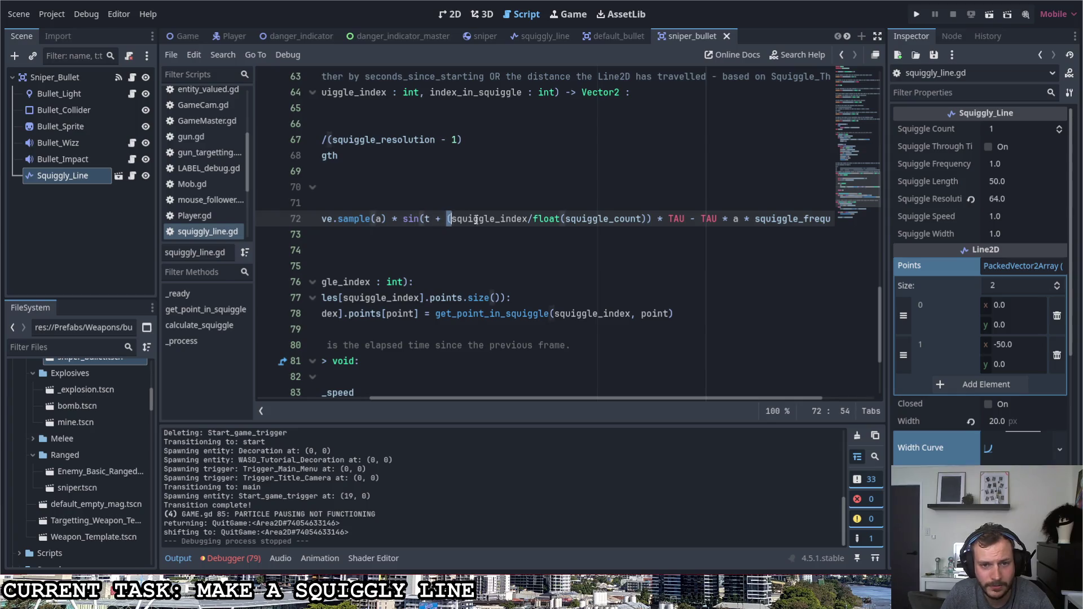